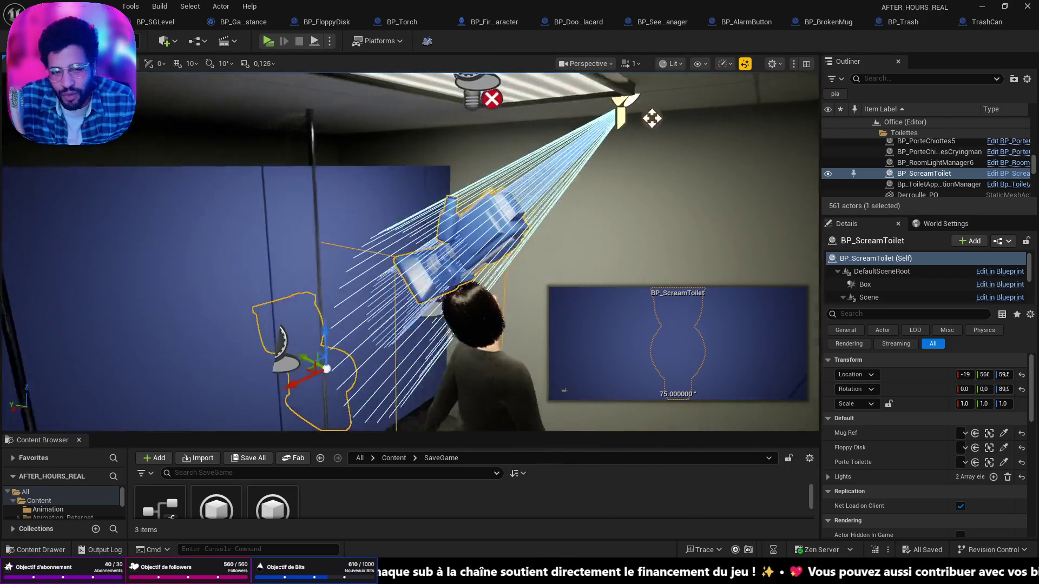
Open BP_ScreamToilet's Event Graph and look over its timer logic
left_click(1010, 173)
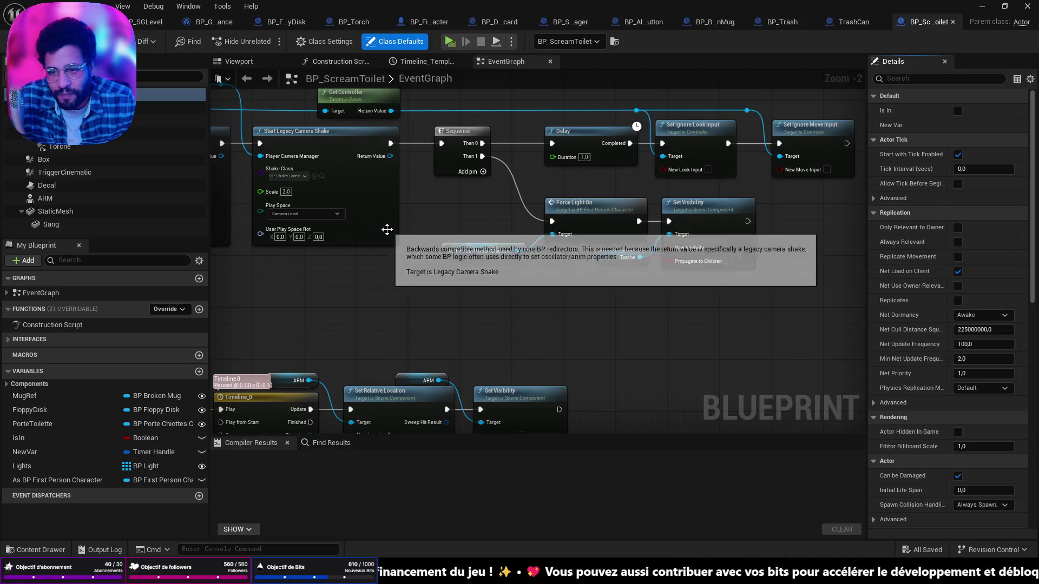
scroll(420, 235, "down", 6)
scroll(640, 262, "up", 3)
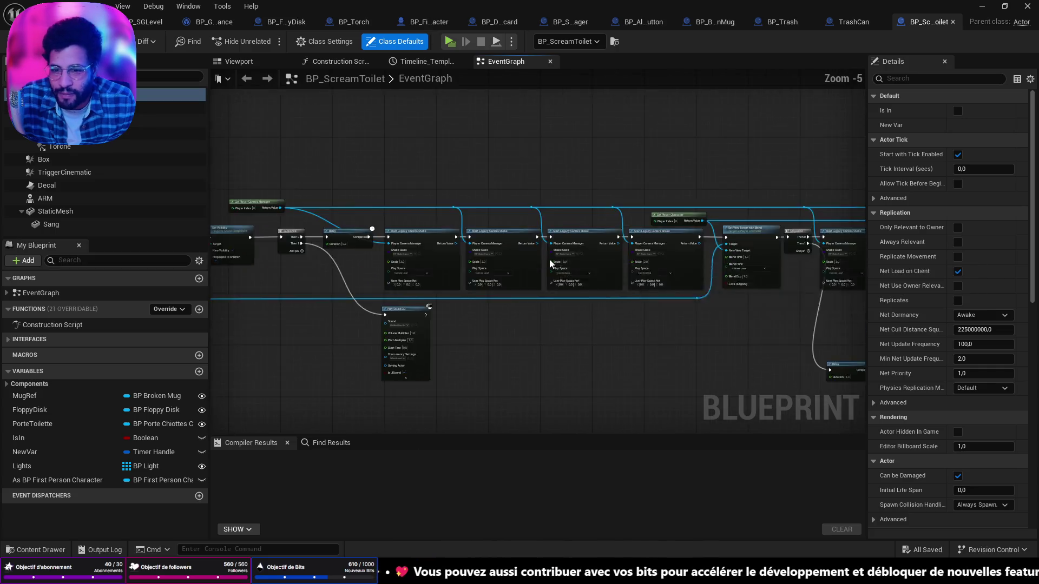
scroll(591, 311, "up", 4)
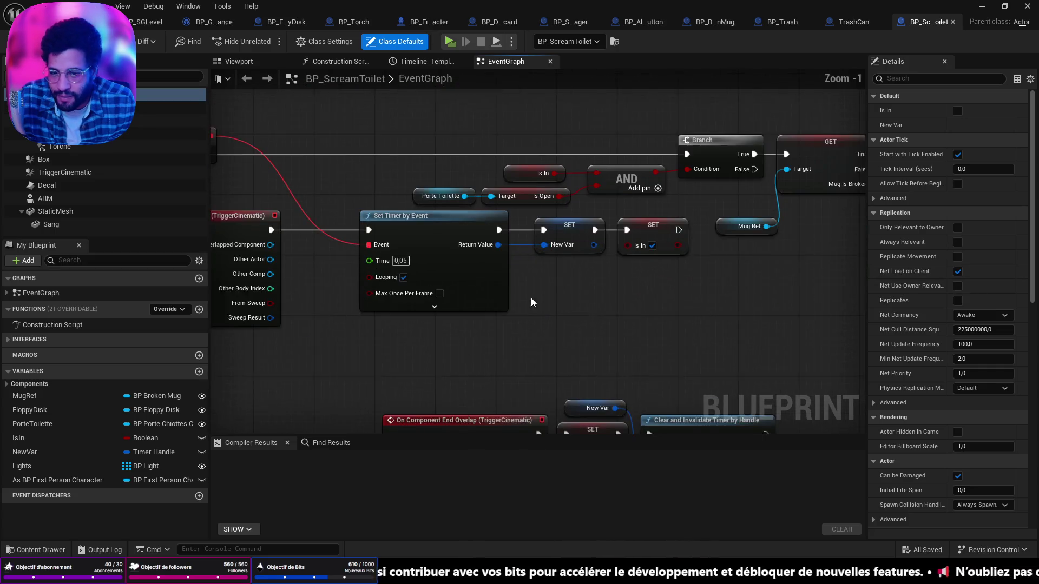
mouse_move(463, 266)
left_mouse_down()
mouse_move(486, 275)
mouse_move(481, 237)
mouse_move(511, 185)
mouse_move(511, 243)
mouse_move(673, 342)
mouse_move(629, 328)
left_mouse_up()
Pan across the BeginPlay, Cast, Force Off Light and Set Visibility chain, then center Begin Overlap and Set Timer
mouse_move(495, 326)
left_mouse_down()
mouse_move(544, 342)
mouse_move(472, 343)
left_mouse_up()
scroll(427, 272, "down", 3)
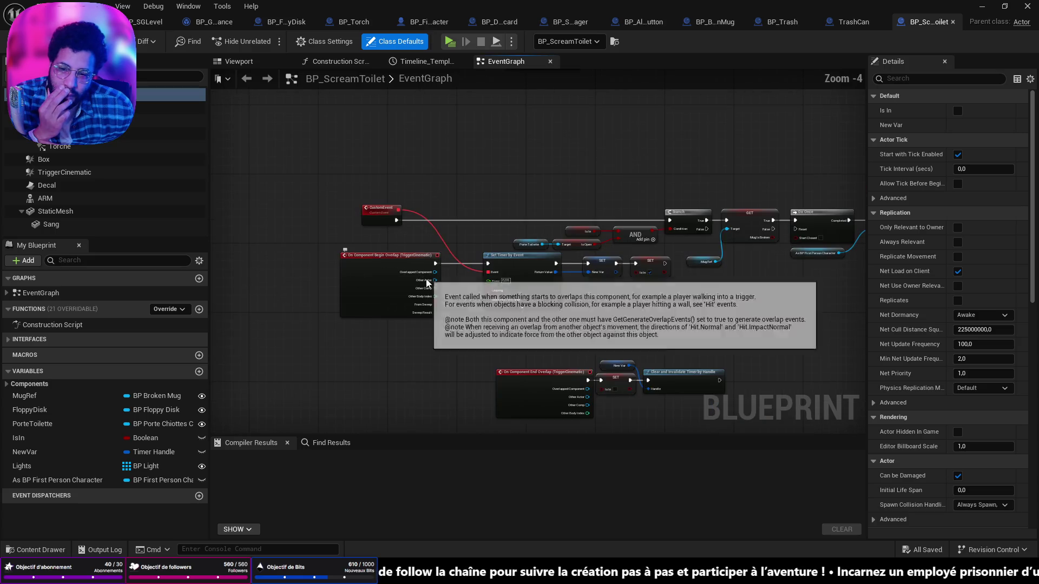
mouse_move(442, 308)
left_mouse_down()
mouse_move(475, 332)
mouse_move(462, 235)
mouse_move(584, 432)
mouse_move(584, 492)
mouse_move(535, 448)
mouse_move(367, 394)
mouse_move(207, 361)
mouse_move(162, 325)
mouse_move(108, 327)
left_mouse_up()
mouse_move(303, 352)
left_mouse_down()
mouse_move(266, 354)
mouse_move(266, 267)
mouse_move(265, 349)
left_mouse_up()
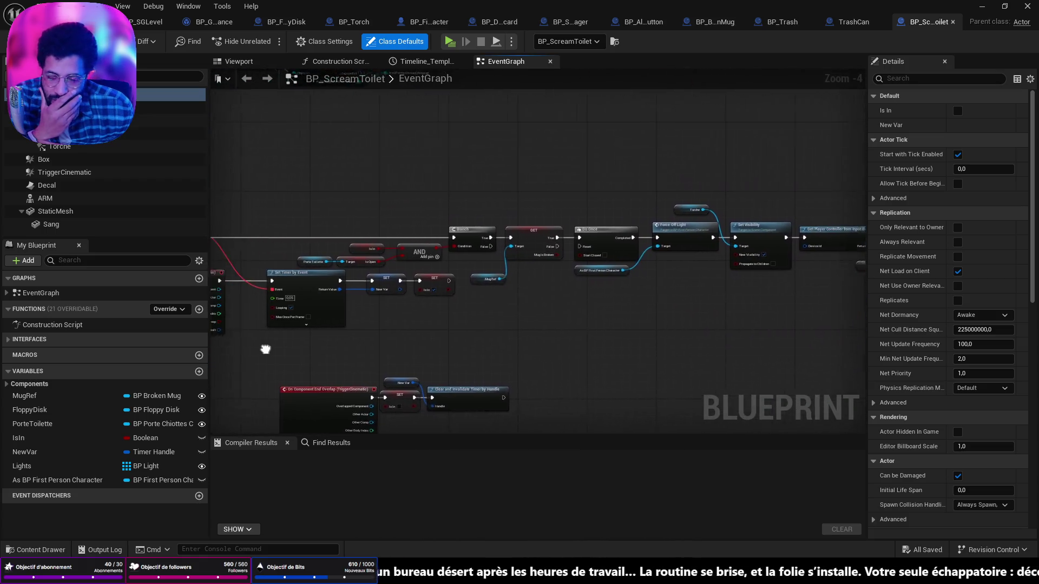
scroll(266, 349, "up", 3)
mouse_move(517, 297)
left_mouse_down()
mouse_move(501, 281)
mouse_move(484, 324)
left_mouse_up()
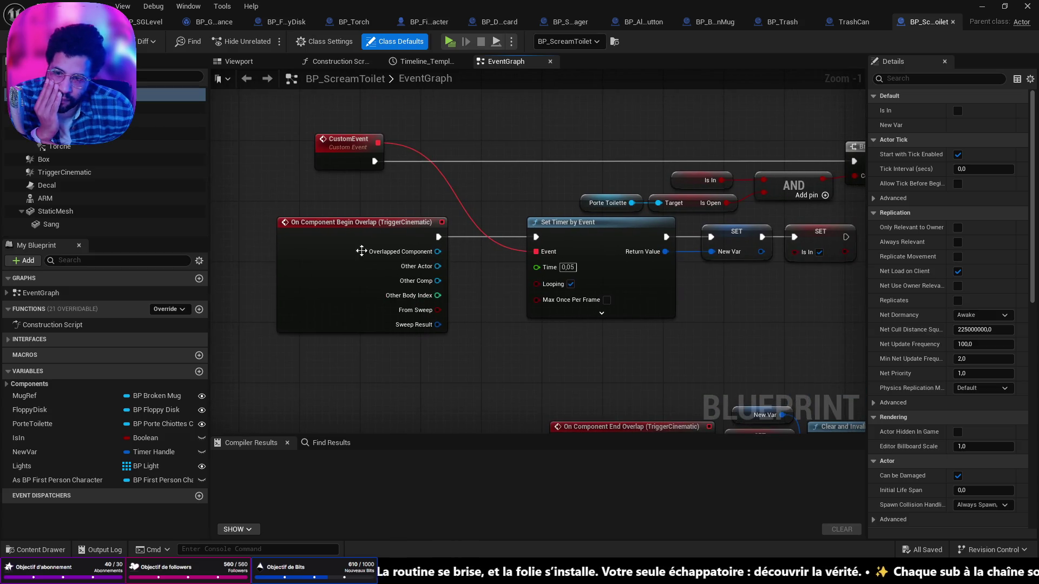
Select the On Component Begin Overlap event and survey the network up to the New Var SET node
left_click(344, 229)
scroll(658, 334, "down", 5)
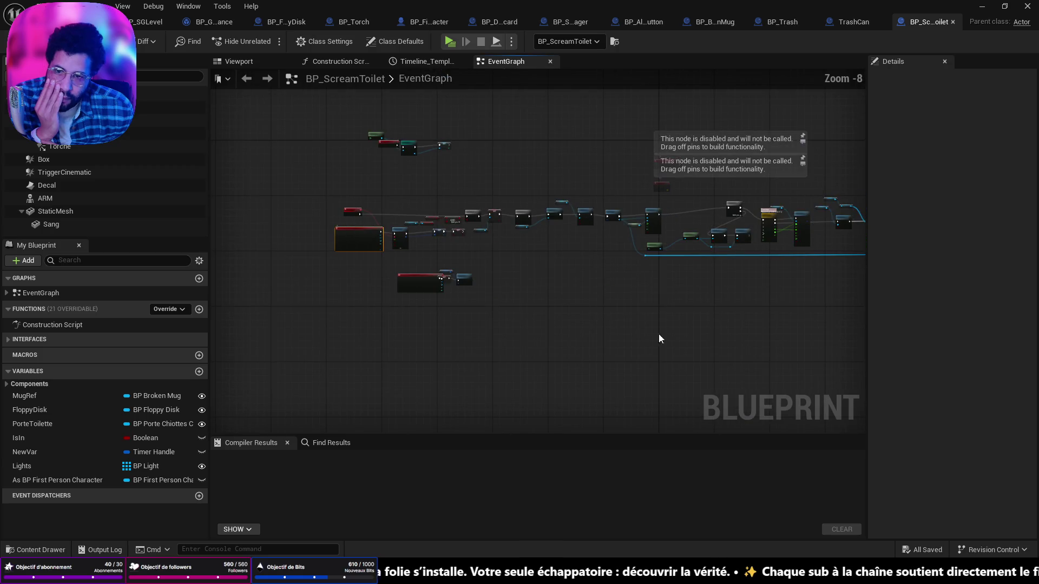
scroll(480, 287, "up", 4)
mouse_move(672, 389)
left_mouse_down()
mouse_move(604, 342)
mouse_move(703, 411)
left_mouse_up()
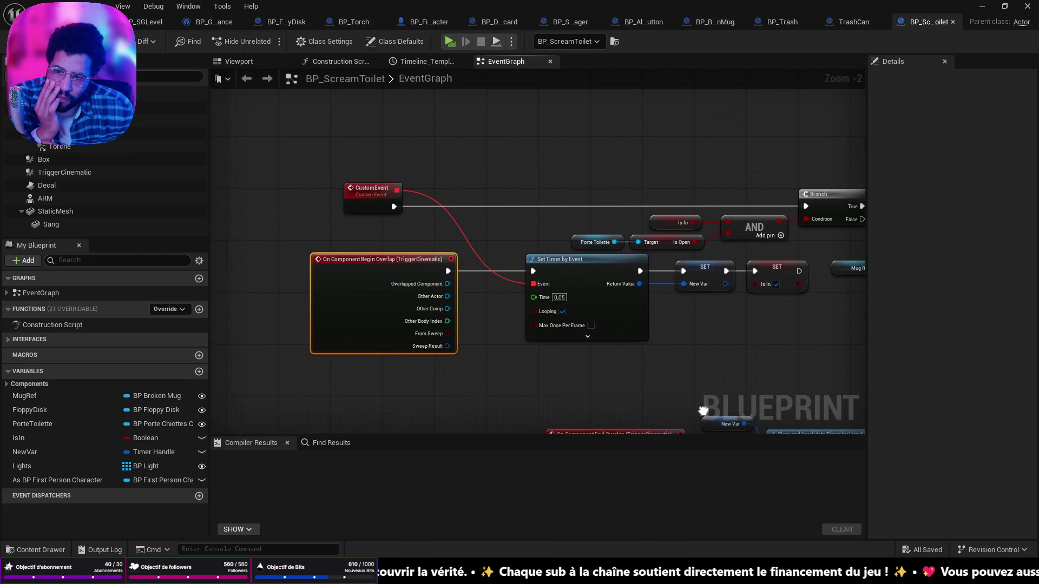
mouse_move(654, 359)
left_mouse_down()
mouse_move(484, 319)
mouse_move(728, 321)
mouse_move(227, 271)
left_mouse_up()
scroll(485, 319, "up", 2)
scroll(511, 267, "down", 5)
Shift the Begin Overlap event about 256 px left and pull a new node from its exec pin
left_click_drag(512, 268, 731, 280)
scroll(731, 281, "up", 5)
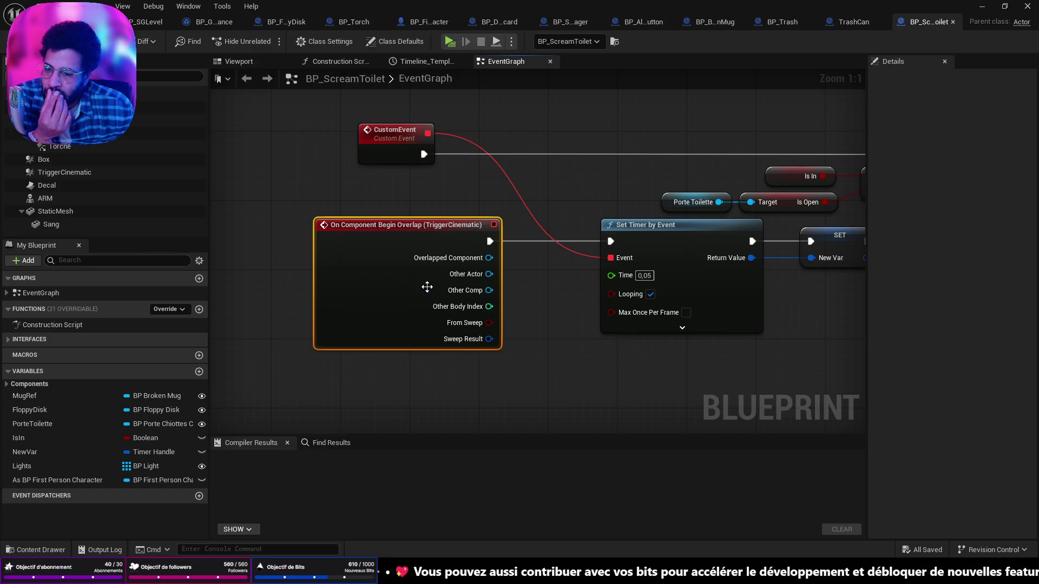
left_click_drag(405, 224, 267, 223)
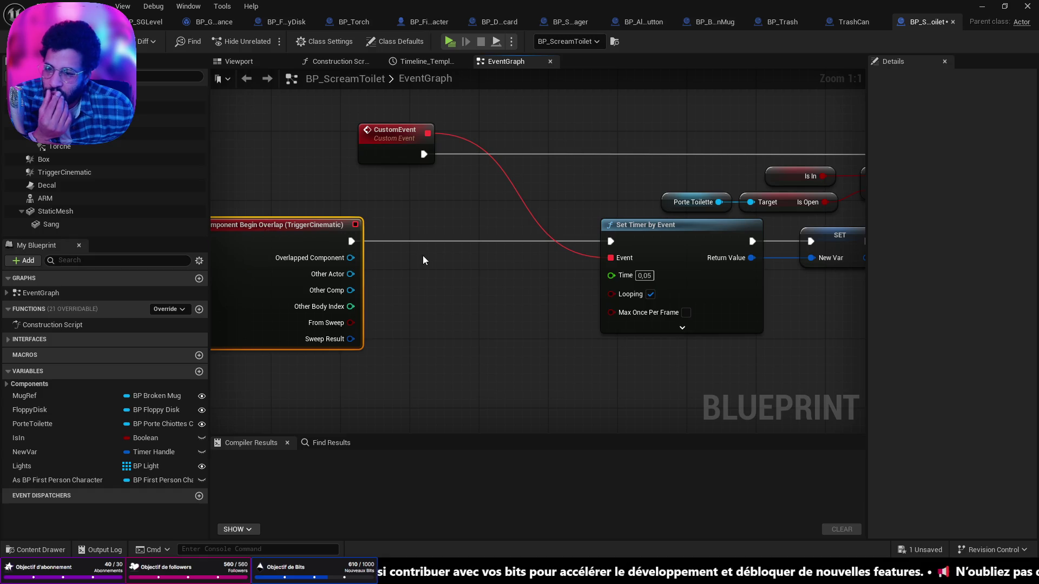
left_click_drag(352, 242, 414, 258)
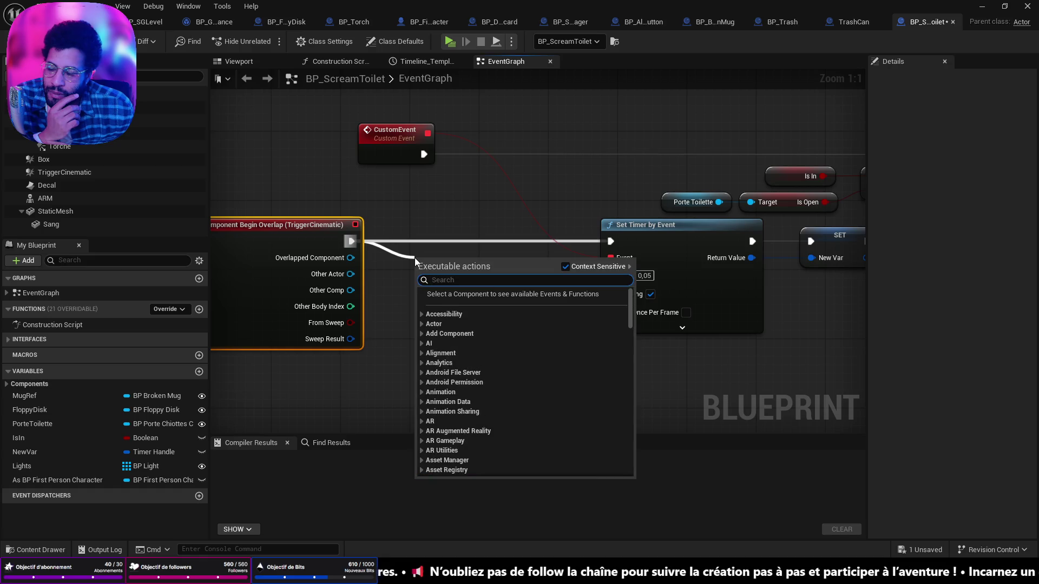
Cancel the pending node and select the PorteToilette variable to view its properties
left_click(401, 286)
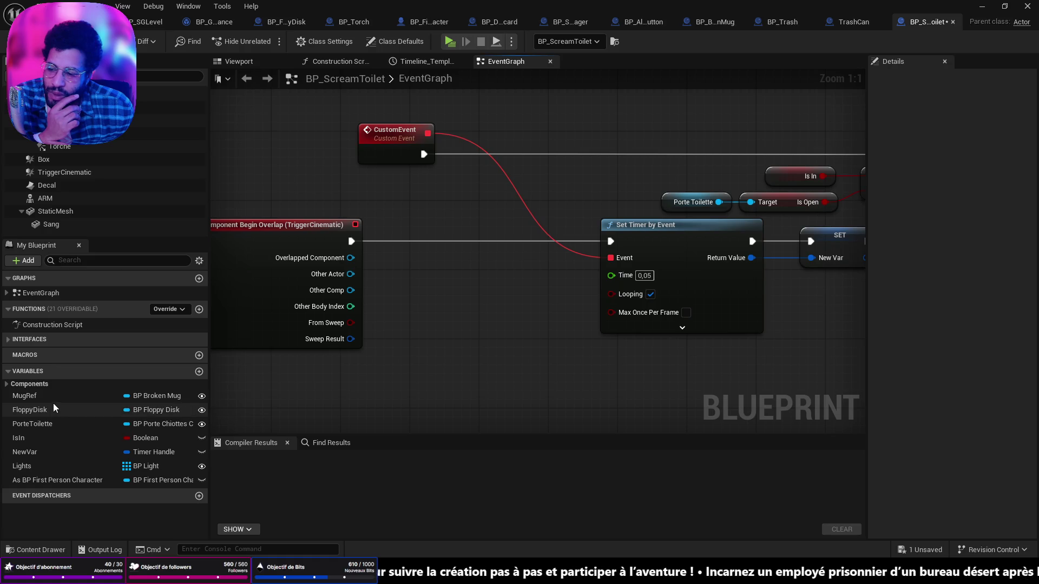
left_click(52, 429)
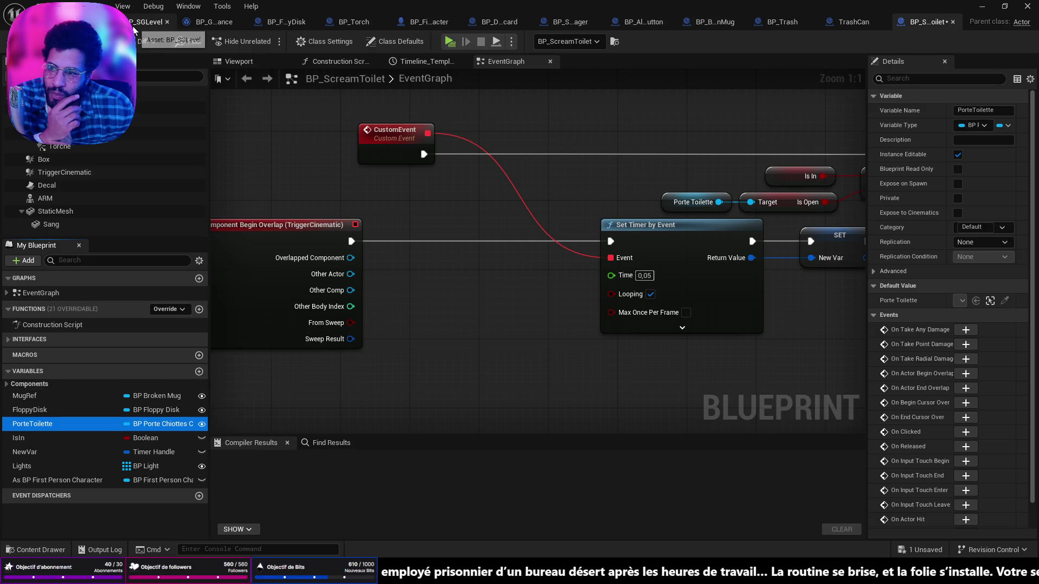
Close the BP_Torch, BP_FirstPersonCharacter and BP_DoorsPlacard blueprint tabs
left_click(287, 24)
left_click(344, 24)
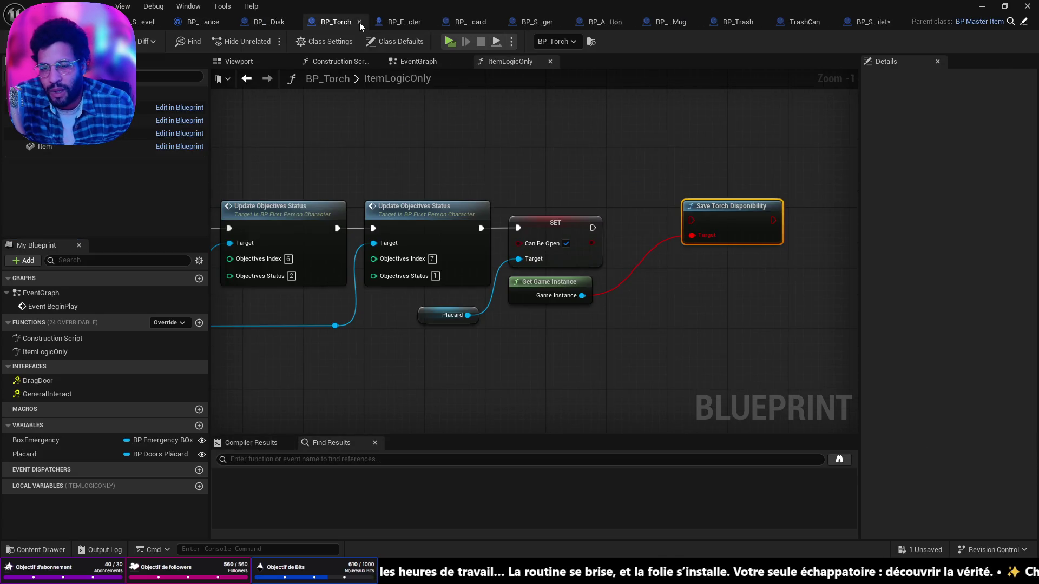
left_click(359, 22)
left_click(362, 22)
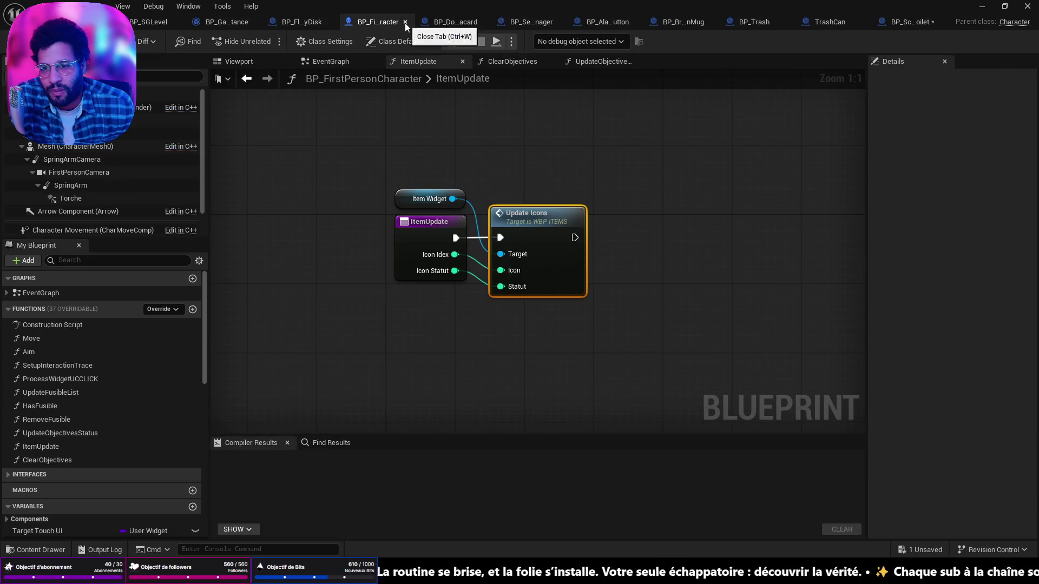
left_click(405, 22)
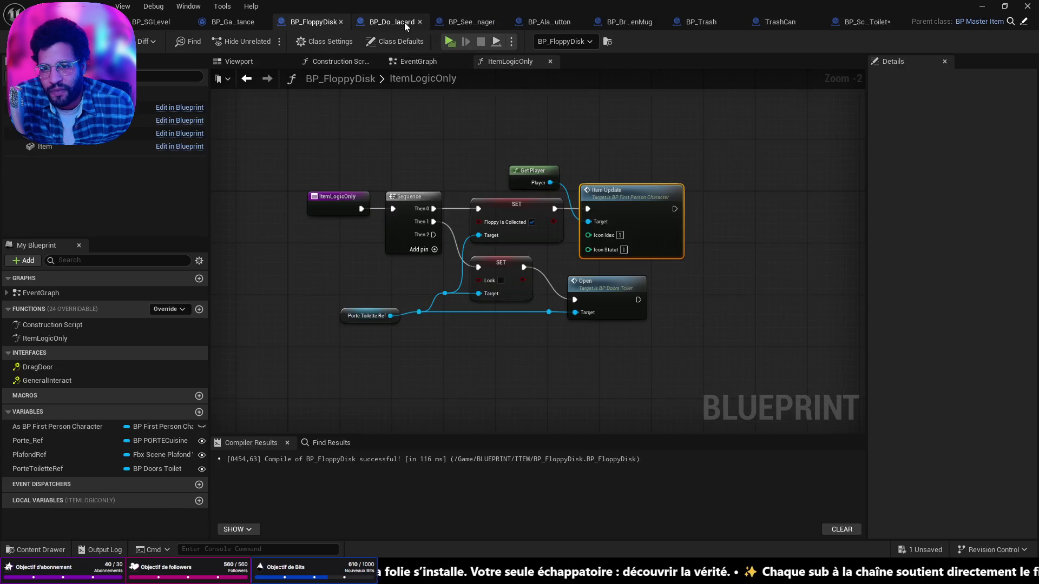
left_click(394, 21)
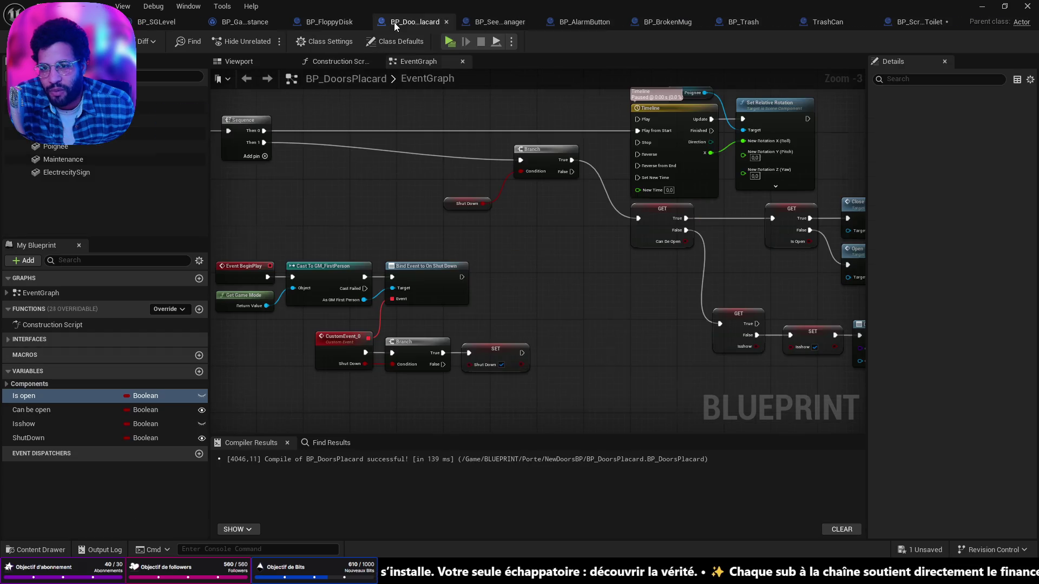
left_click(446, 22)
Close the BP_SeekManager, BP_AlarmButton, BP_Trash and TrashCan blueprint tabs
left_click(445, 22)
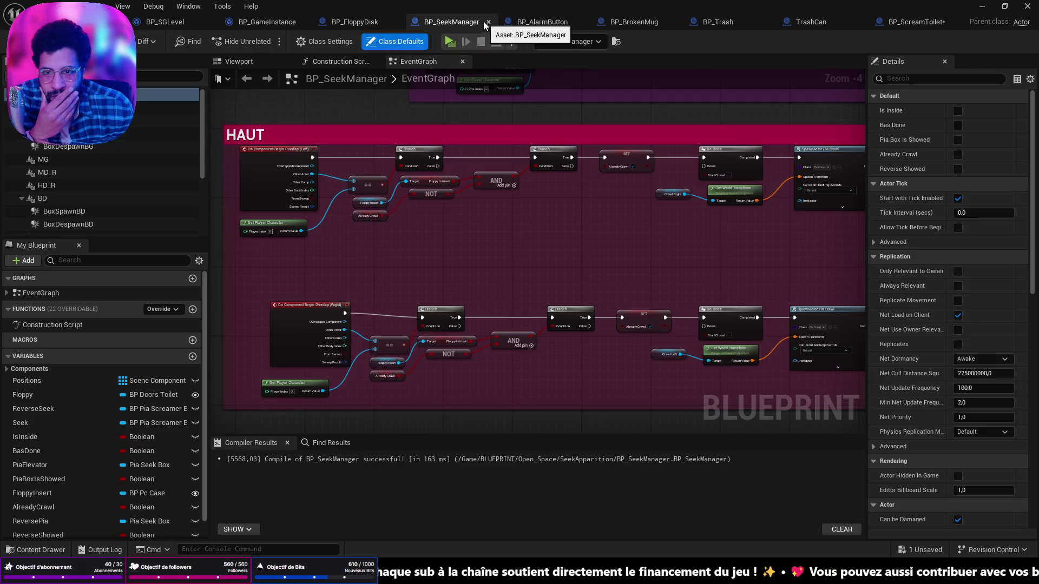
left_click(487, 22)
left_click(493, 21)
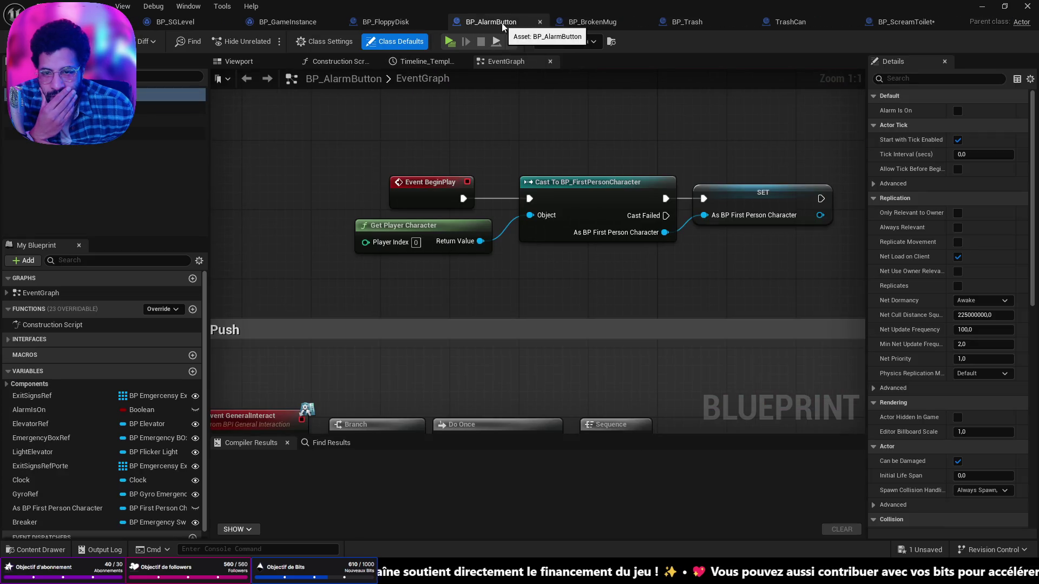
left_click(539, 22)
left_click(541, 25)
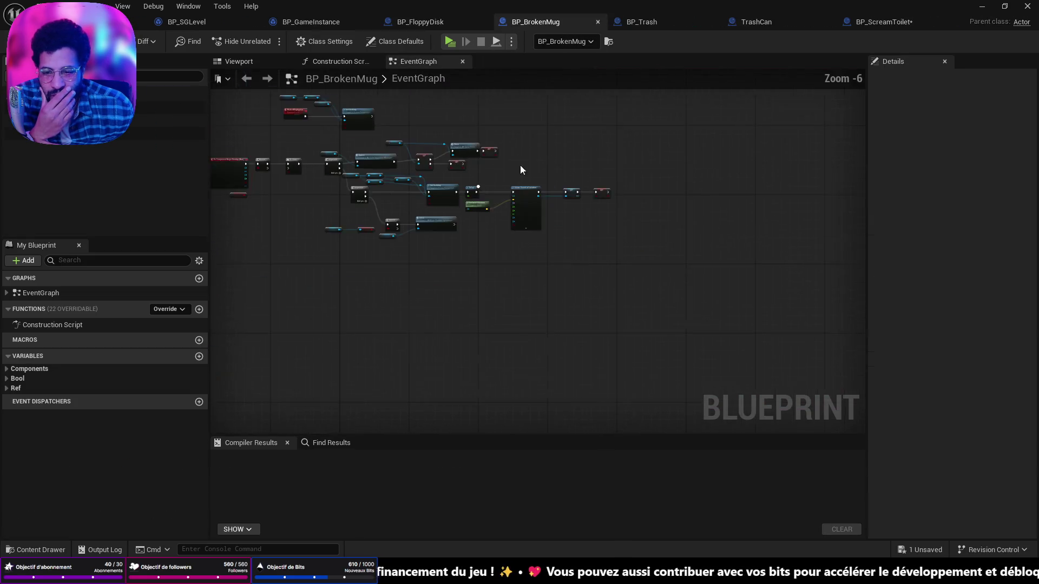
left_click(661, 25)
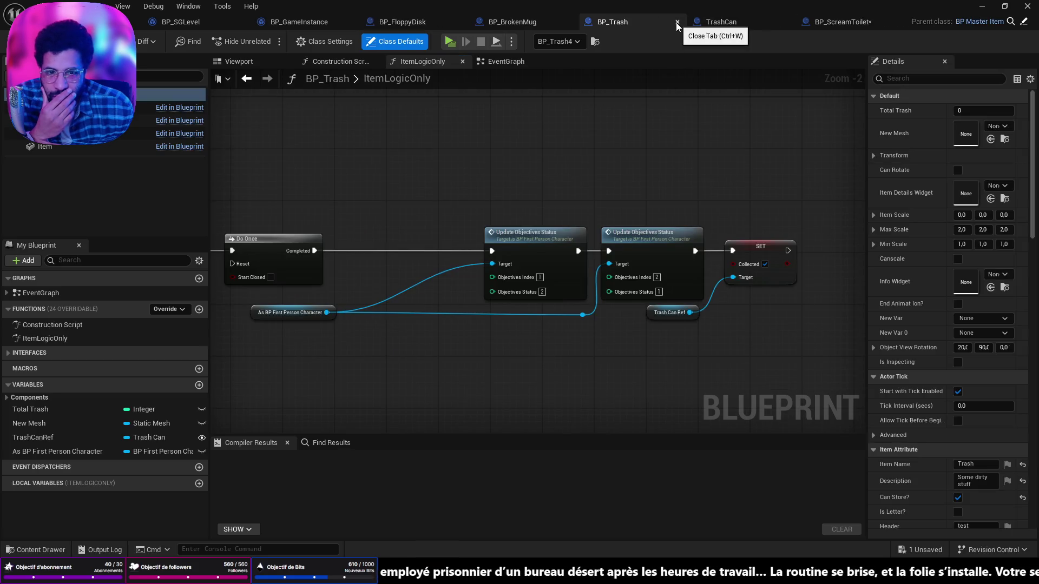
left_click(677, 22)
left_click(712, 23)
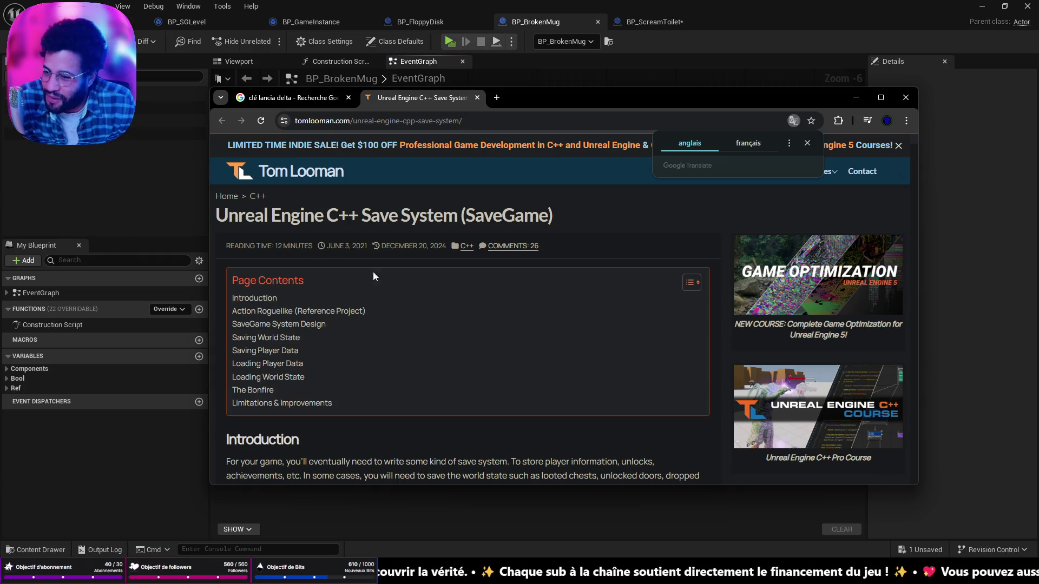
Maximize Chrome, jump to the article's Saving World State section and scroll through it
scroll(427, 349, "down", 20)
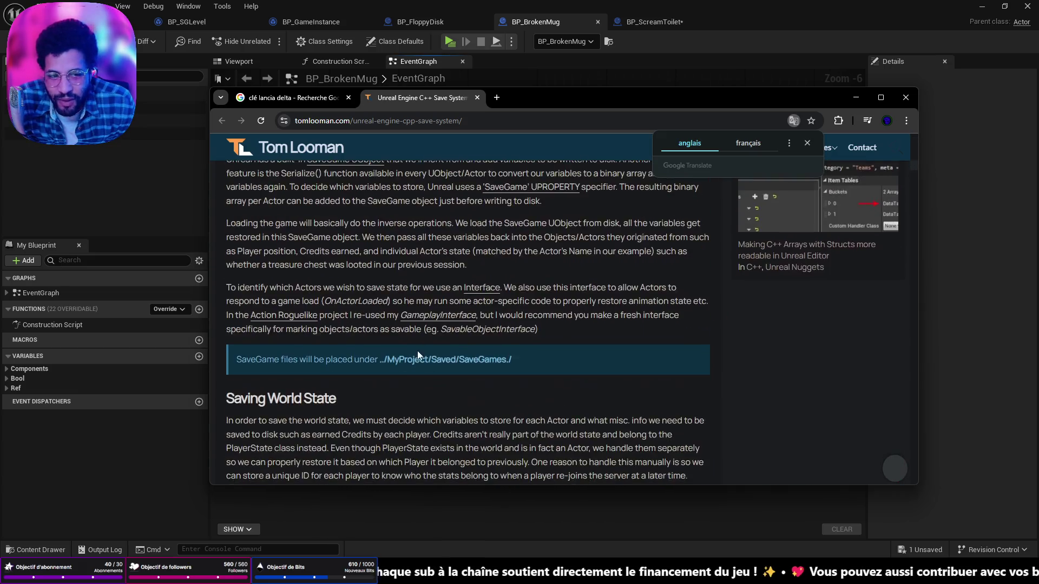
scroll(427, 329, "down", 15)
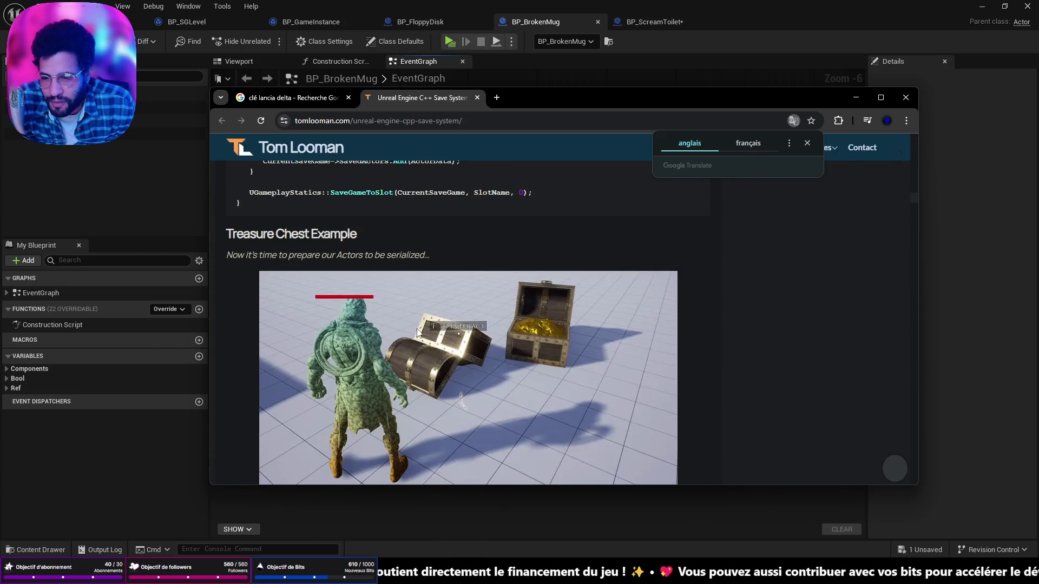
scroll(417, 331, "up", 20)
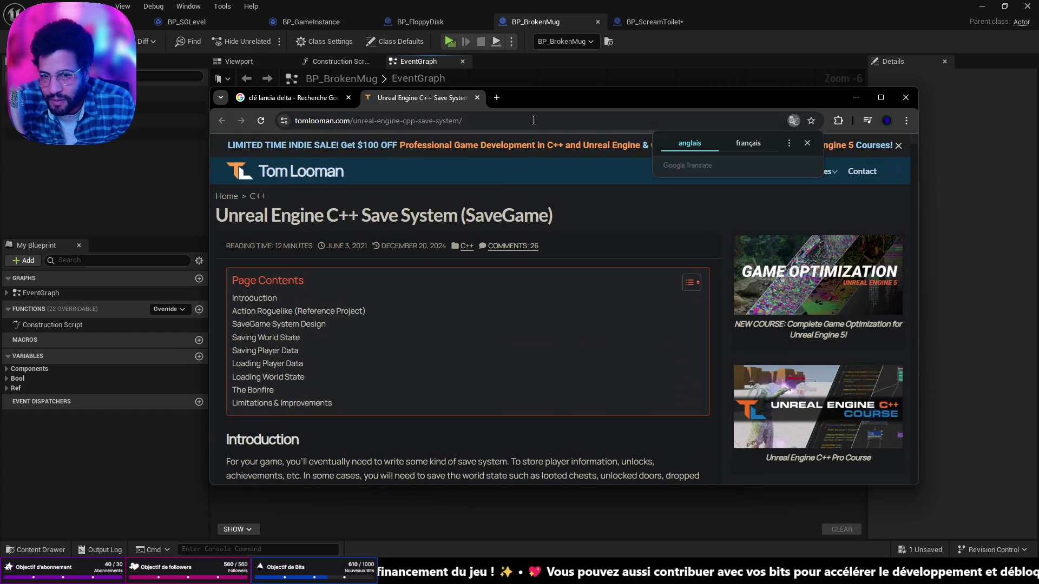
double_click(537, 103)
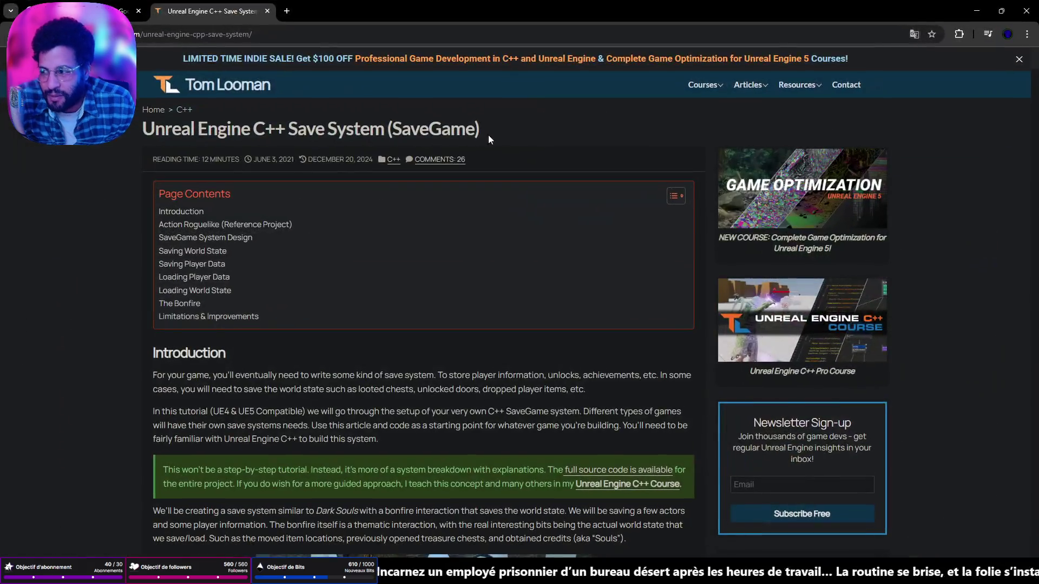
left_click(218, 254)
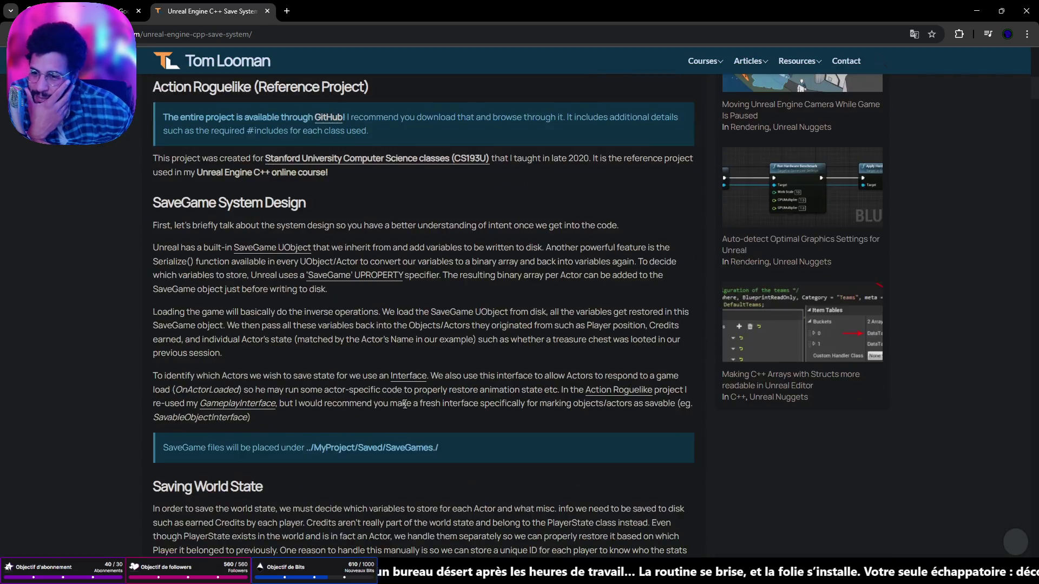
scroll(381, 387, "down", 10)
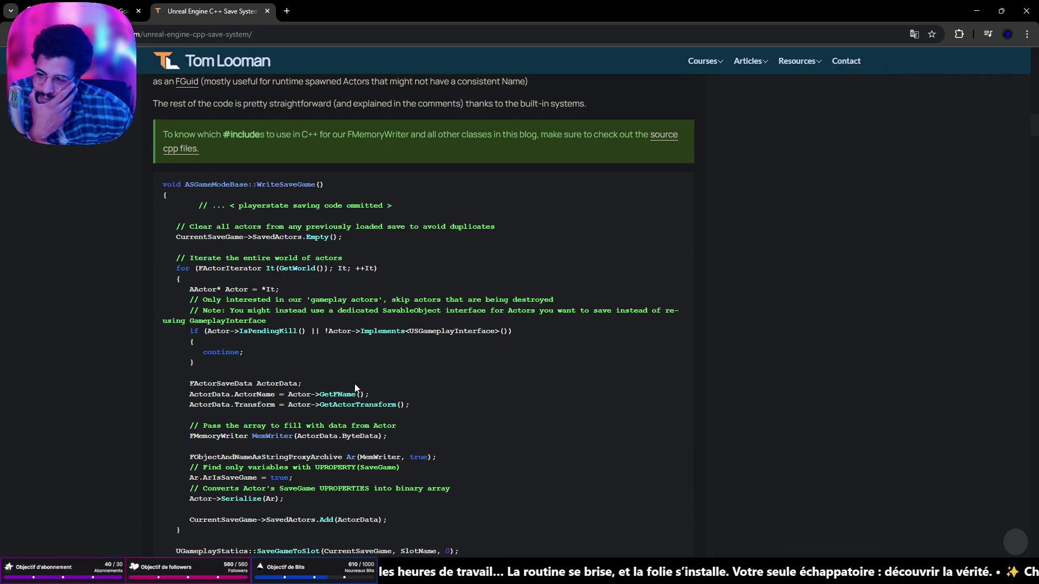
scroll(331, 385, "down", 6)
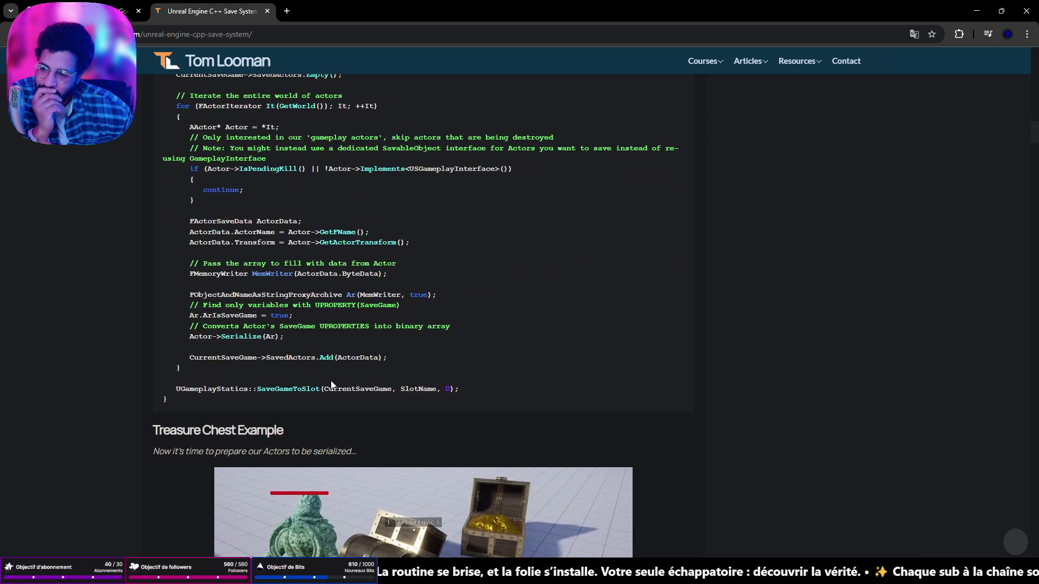
scroll(327, 382, "up", 20)
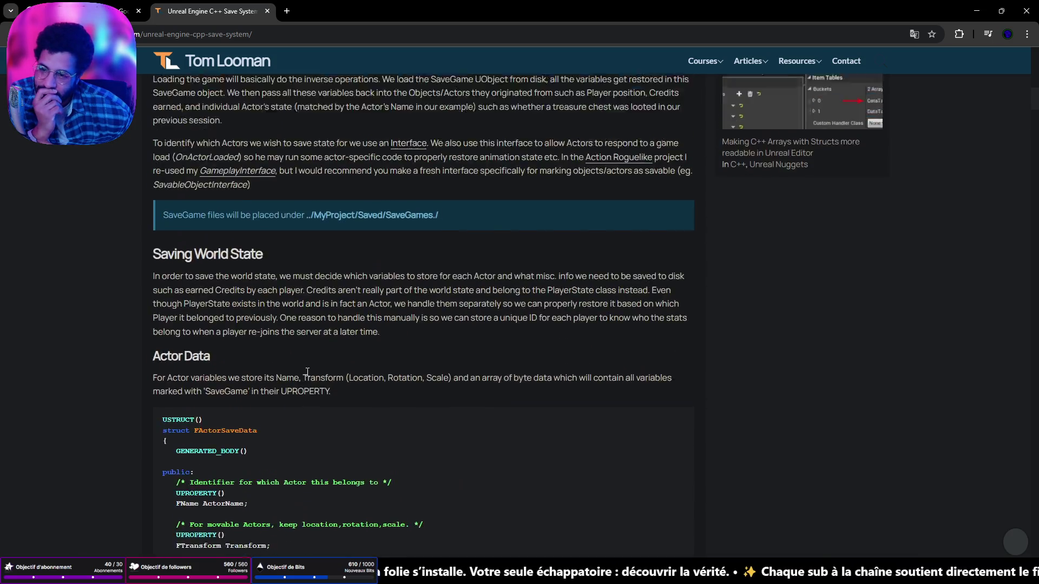
scroll(301, 372, "down", 2)
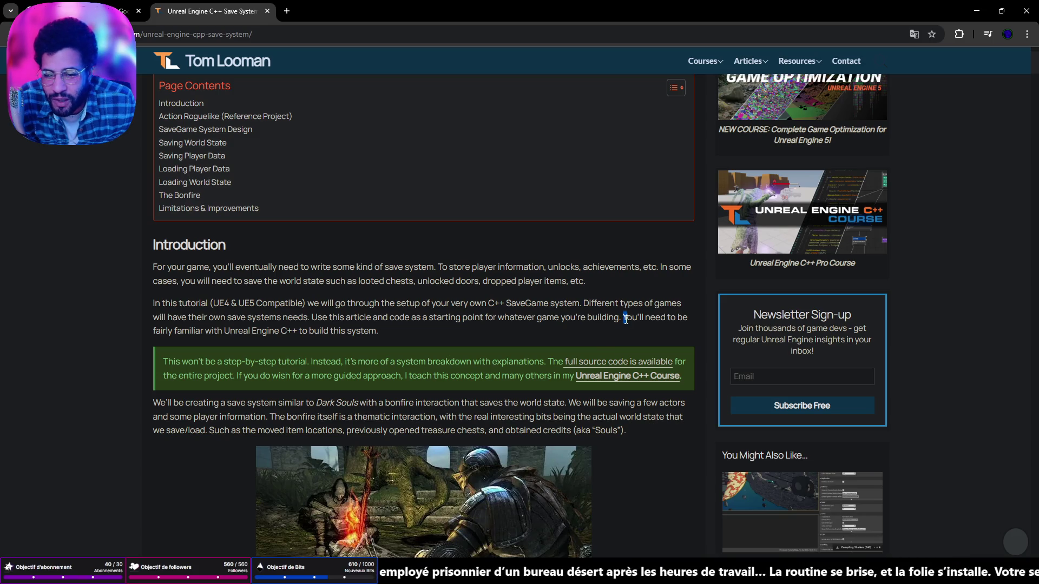
Highlight the Introduction sentence about needing to be fairly familiar with Unreal Engine C++
left_click(573, 323)
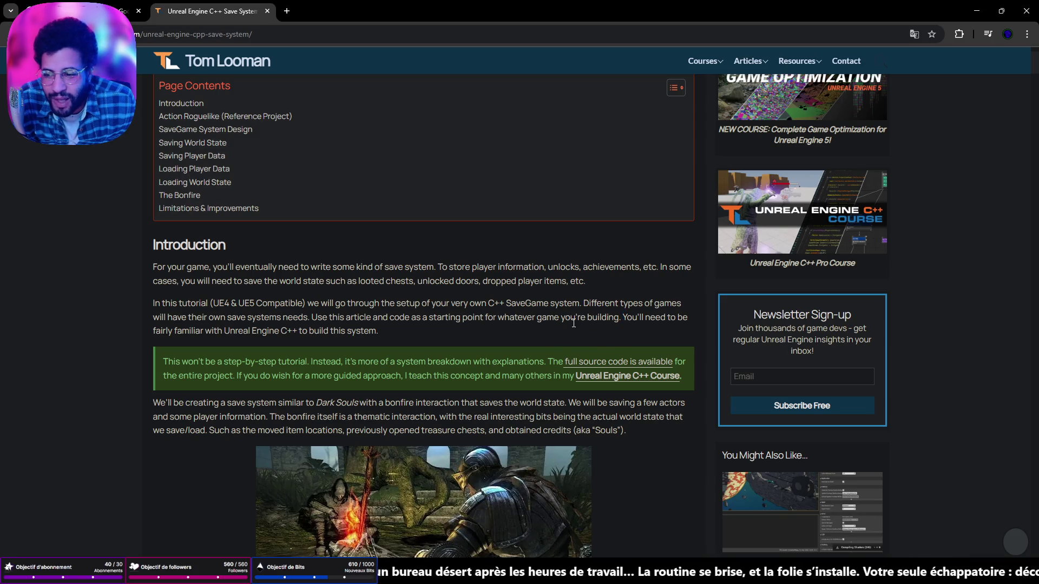
left_click_drag(622, 317, 502, 339)
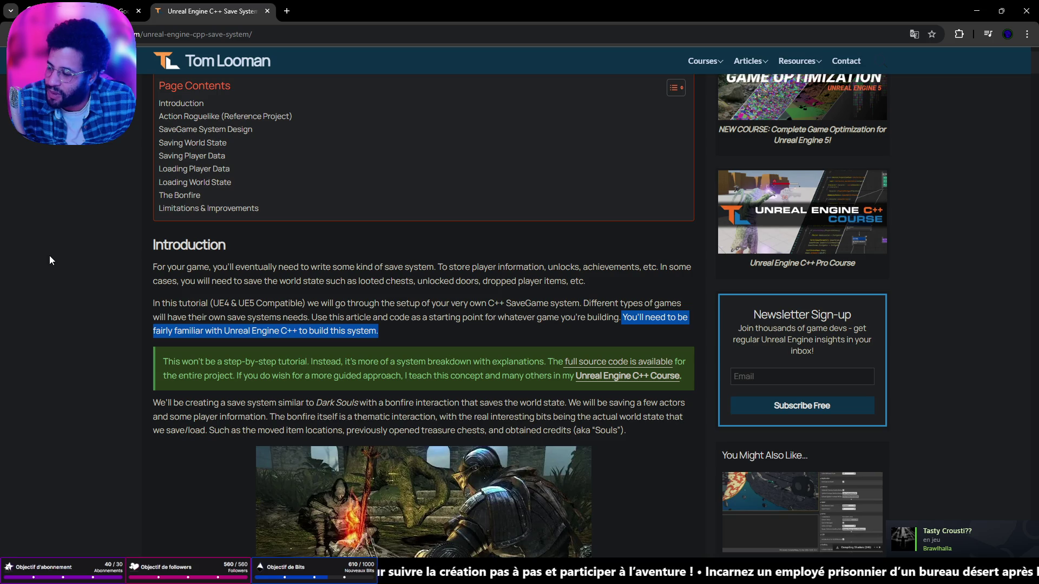
Search Google for 'shipment 1944' in a new tab
left_click(285, 11)
type("shipment")
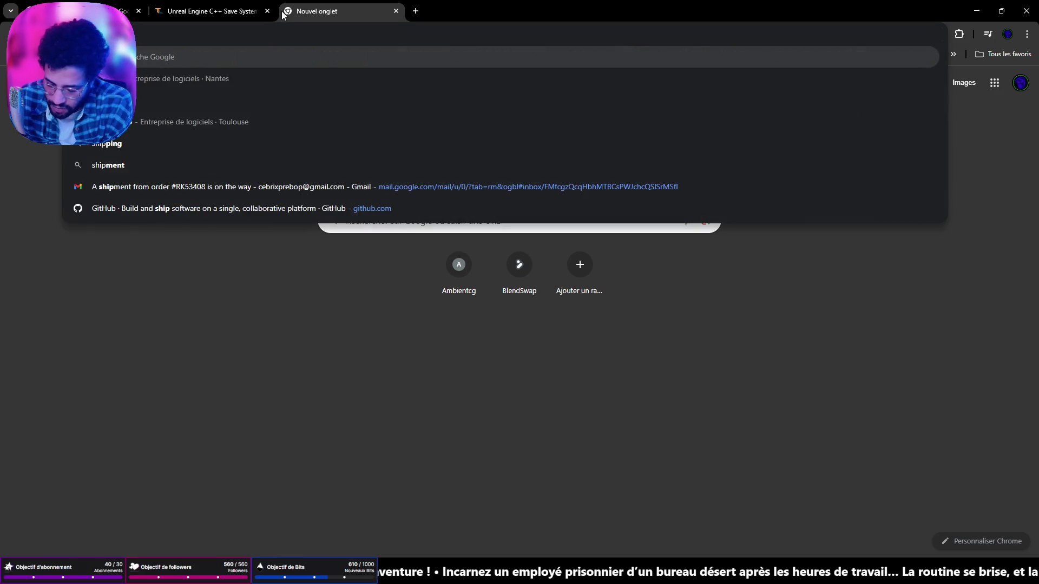
type(" 1944")
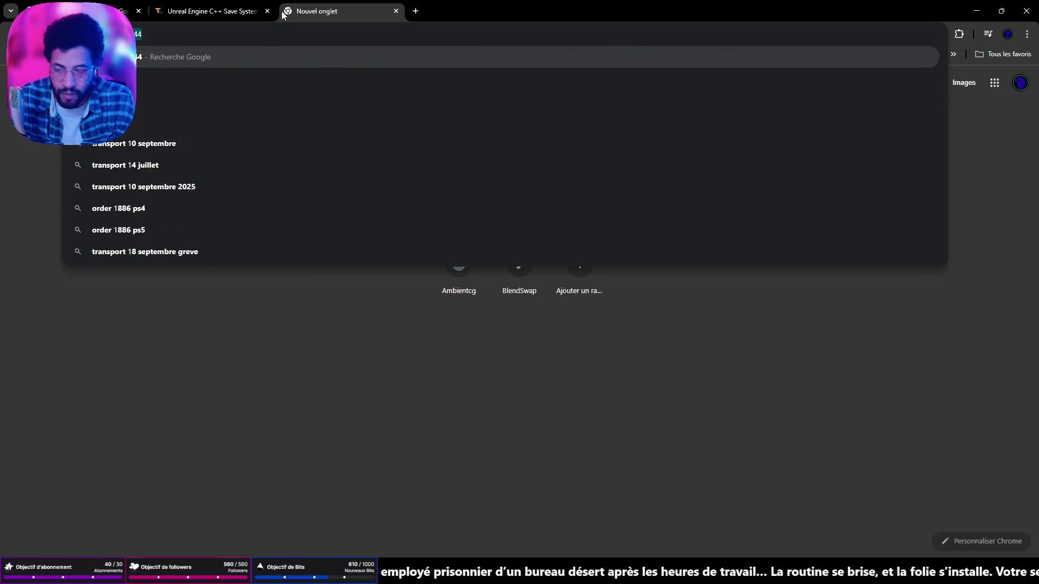
key("Return")
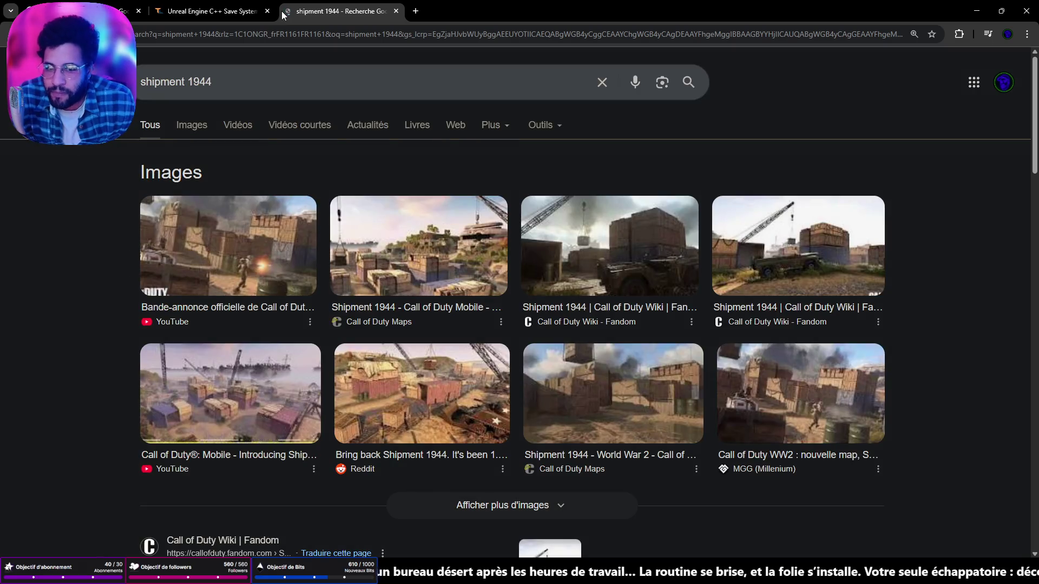
Switch to image results for shipment 1944 and scroll through them
left_click(206, 128)
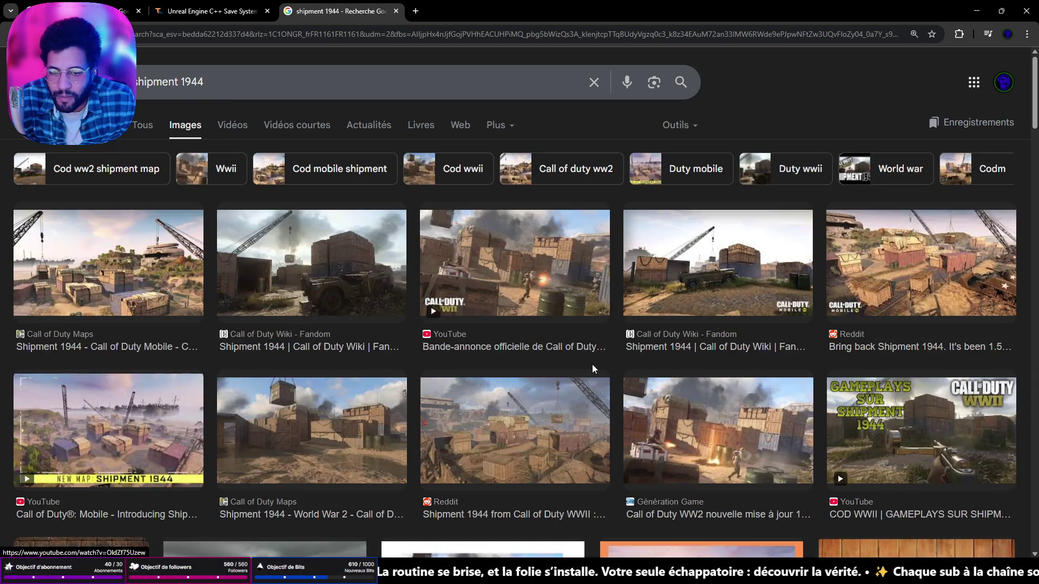
scroll(596, 385, "down", 3)
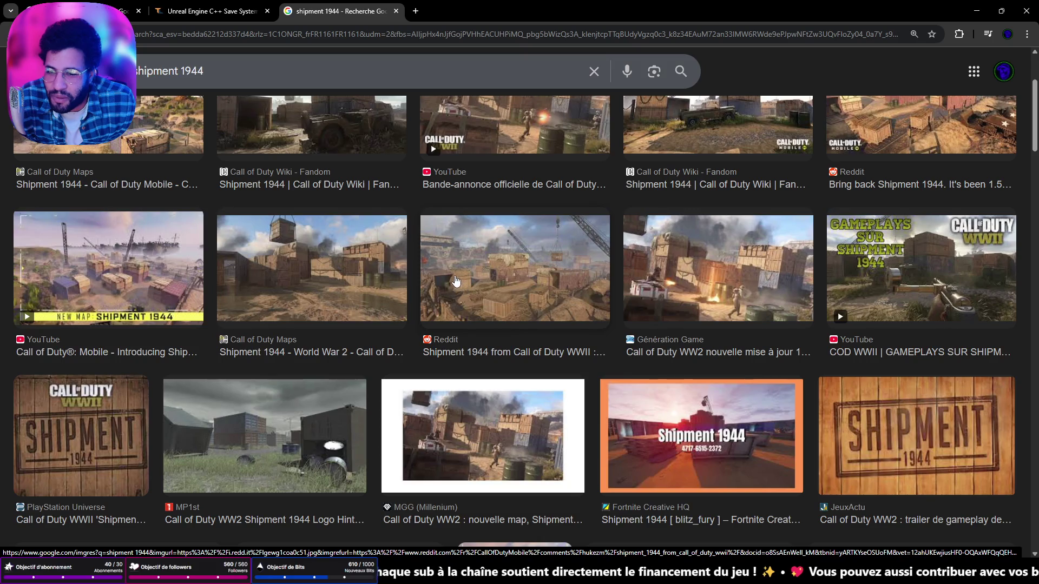
scroll(459, 285, "down", 3)
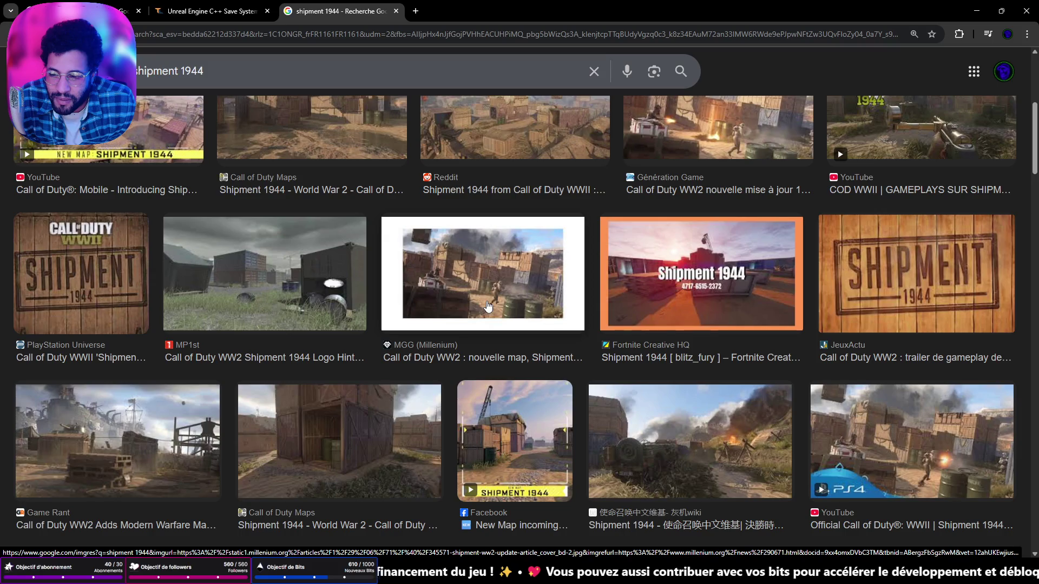
scroll(487, 307, "down", 3)
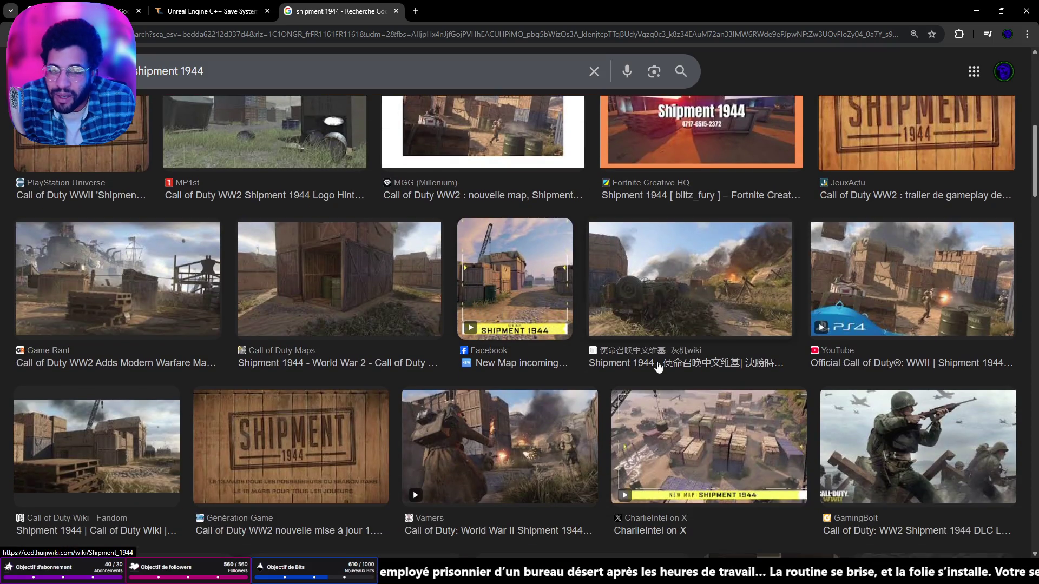
scroll(660, 368, "down", 3)
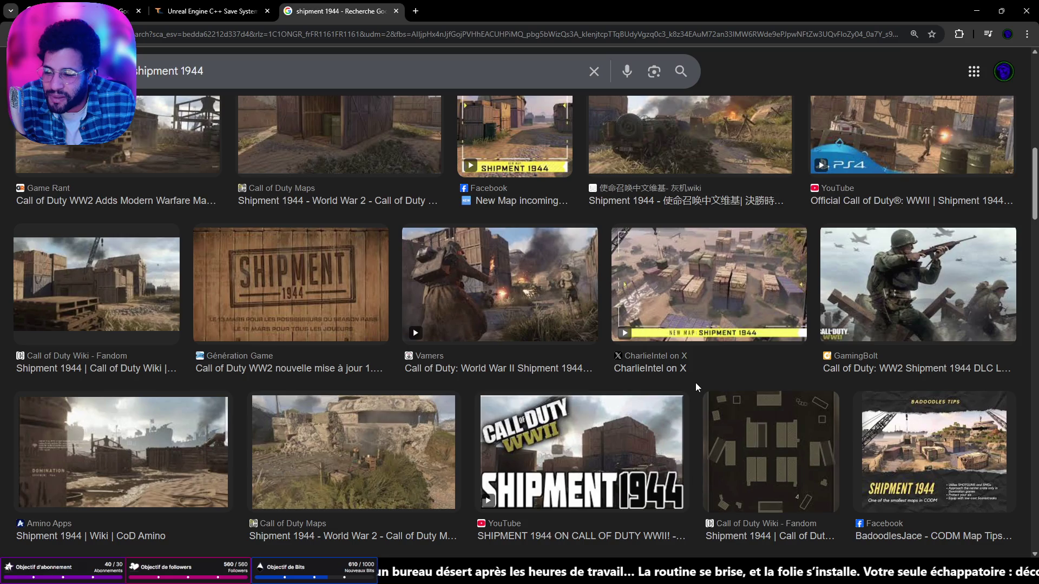
scroll(693, 382, "up", 3)
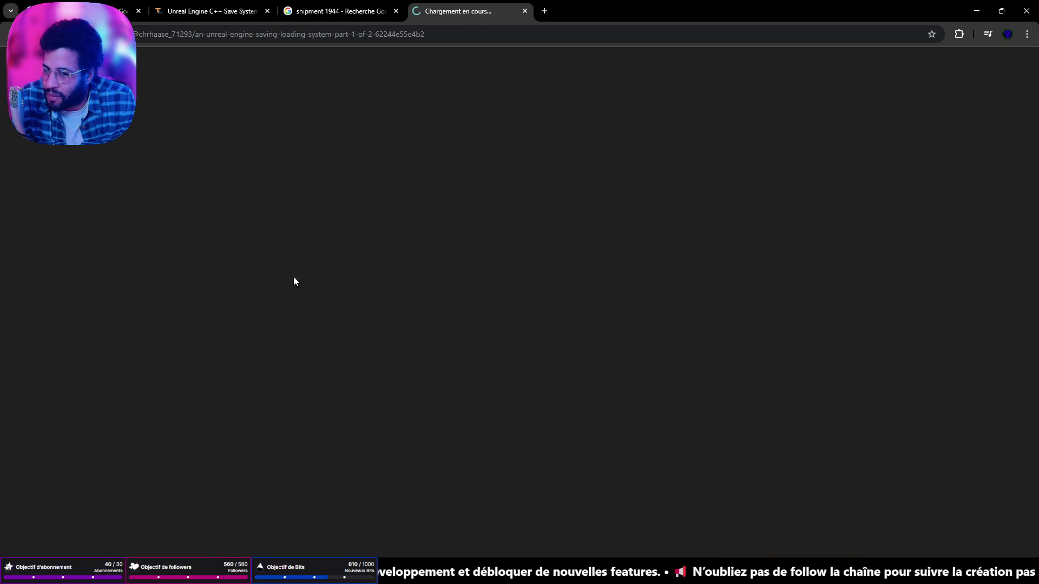
Dismiss the Google sign-in popup and the Medium signup modal on the saving/loading article
scroll(375, 291, "down", 3)
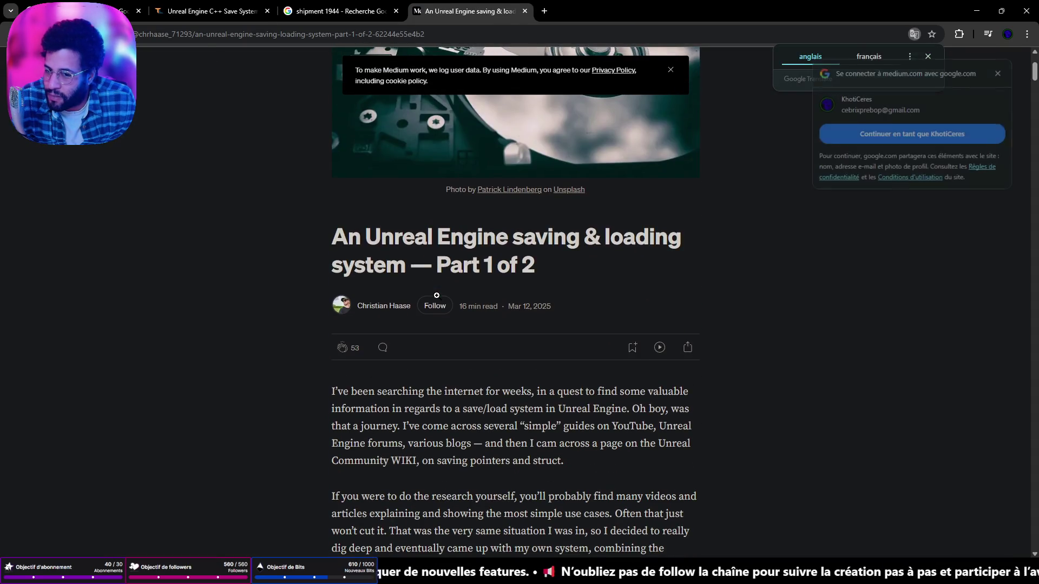
scroll(433, 294, "down", 5)
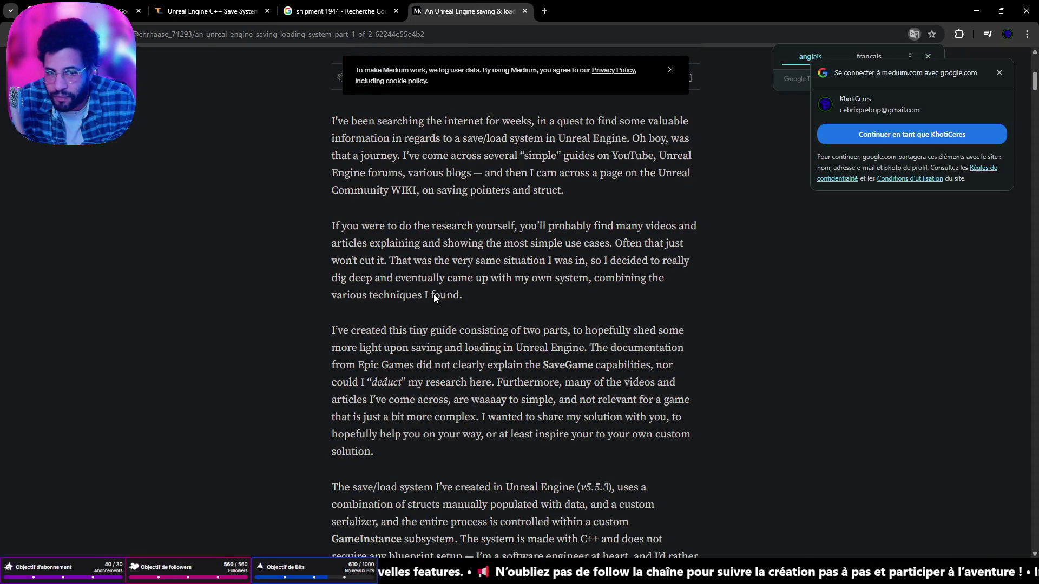
left_click(999, 72)
scroll(581, 256, "down", 6)
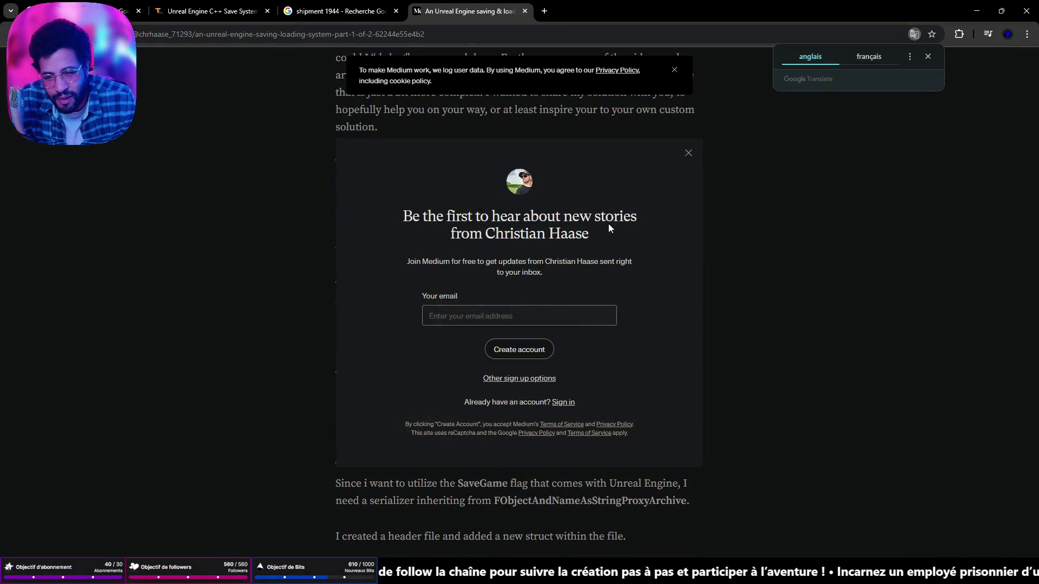
left_click(688, 153)
Skim down the Medium saving & loading Part 1 article, return to its top, then minimize Chrome
scroll(667, 251, "down", 9)
scroll(666, 257, "down", 20)
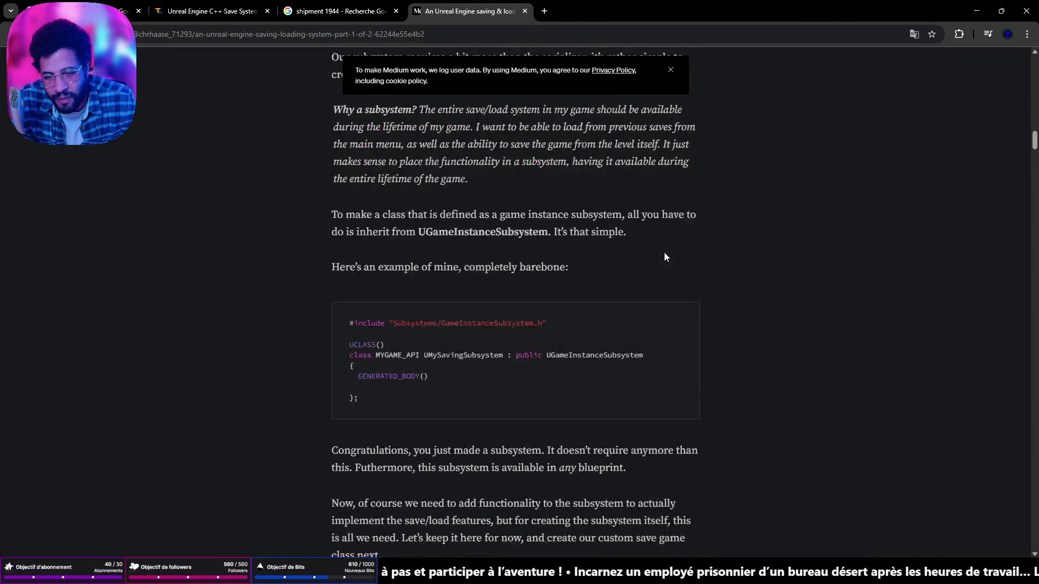
scroll(622, 265, "down", 20)
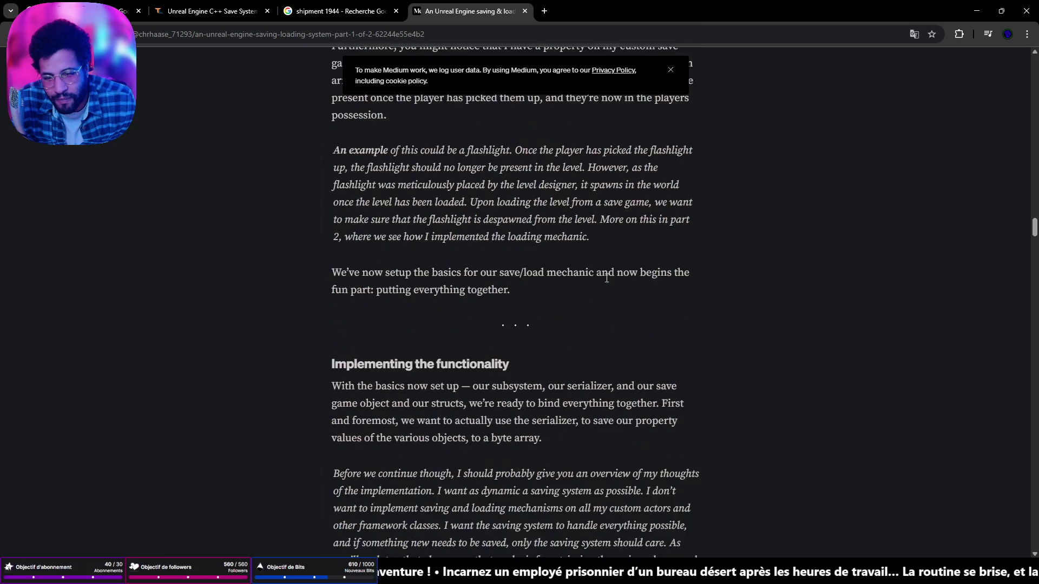
scroll(599, 294, "down", 20)
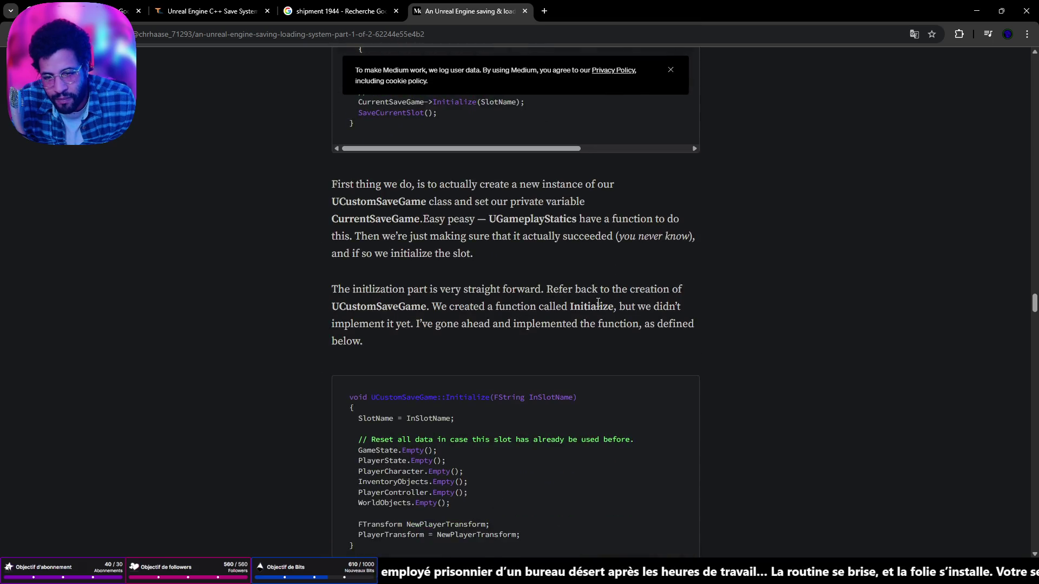
scroll(594, 307, "down", 20)
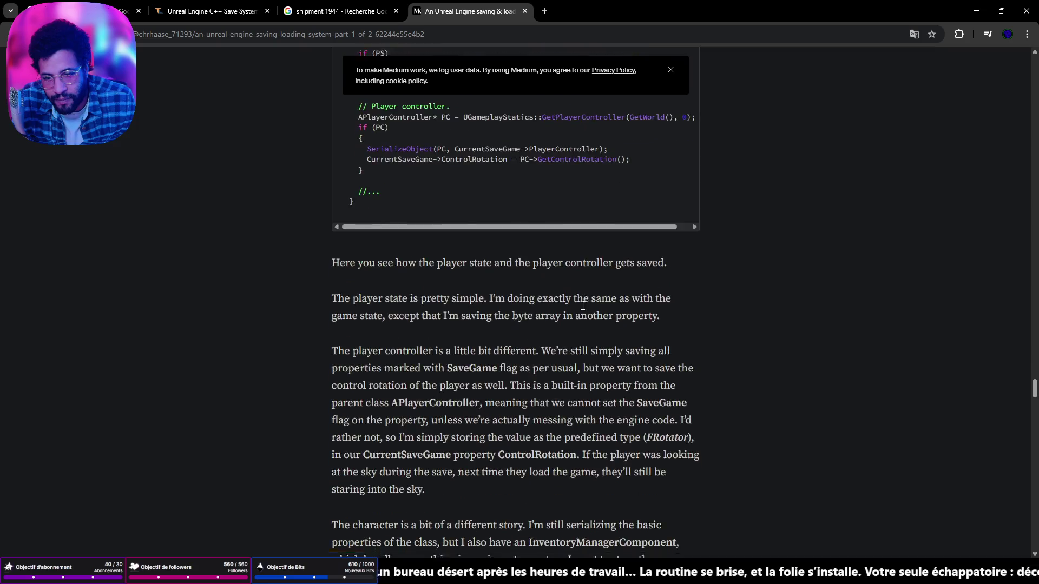
scroll(578, 310, "down", 20)
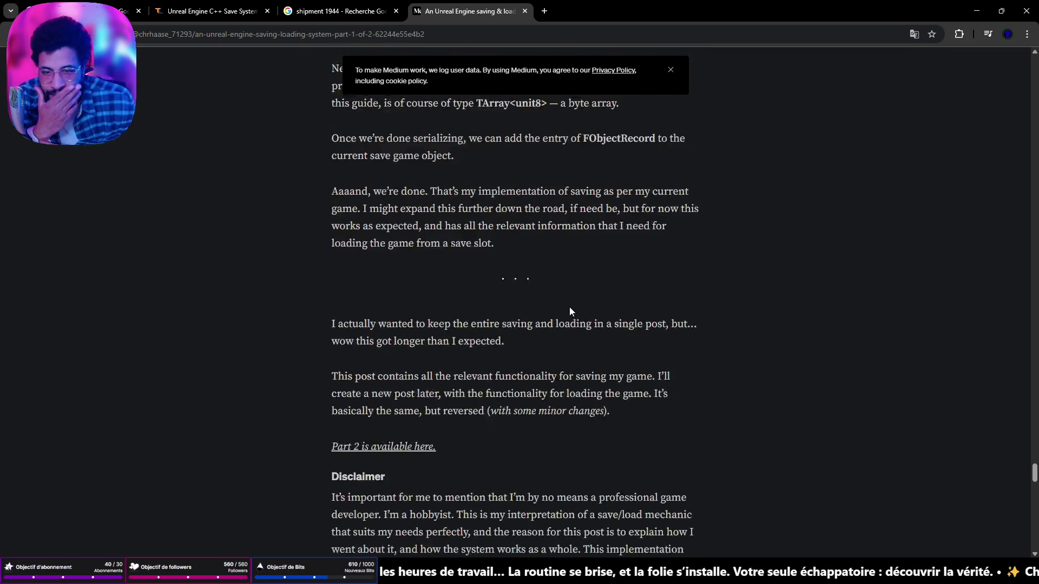
scroll(559, 312, "down", 8)
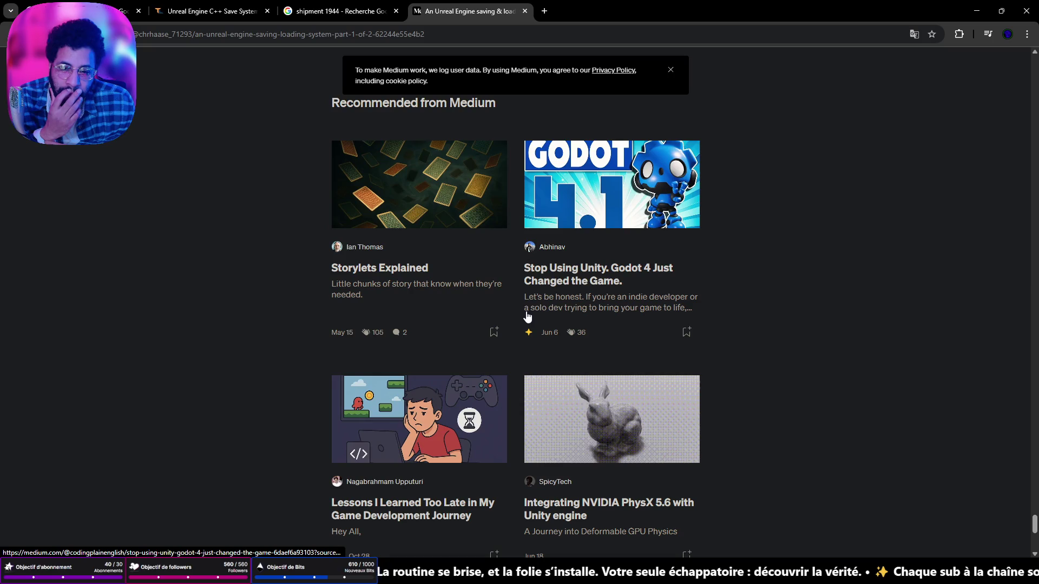
scroll(530, 316, "up", 8)
middle_click(530, 317)
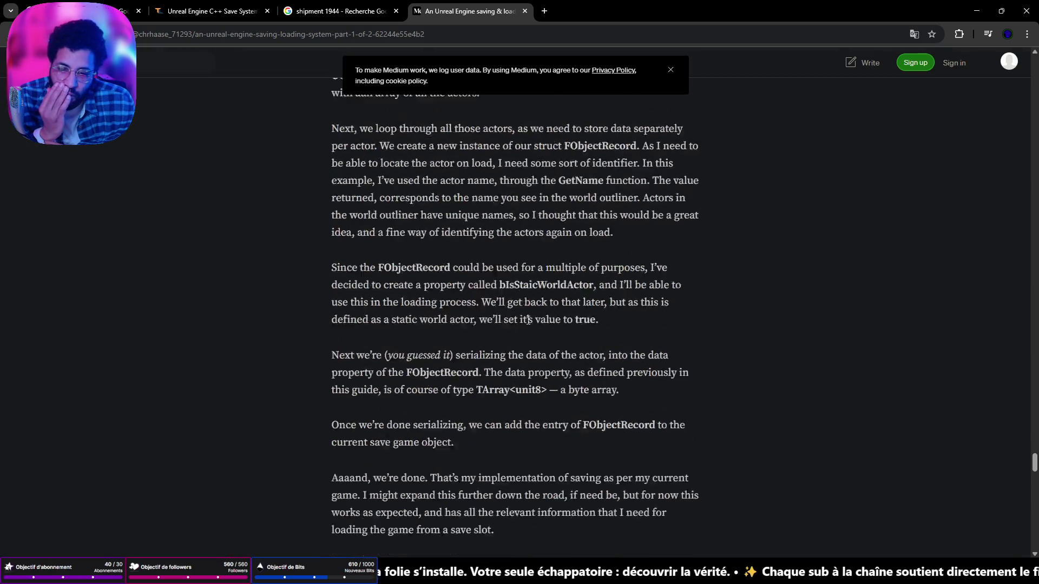
scroll(546, 104, "up", 15)
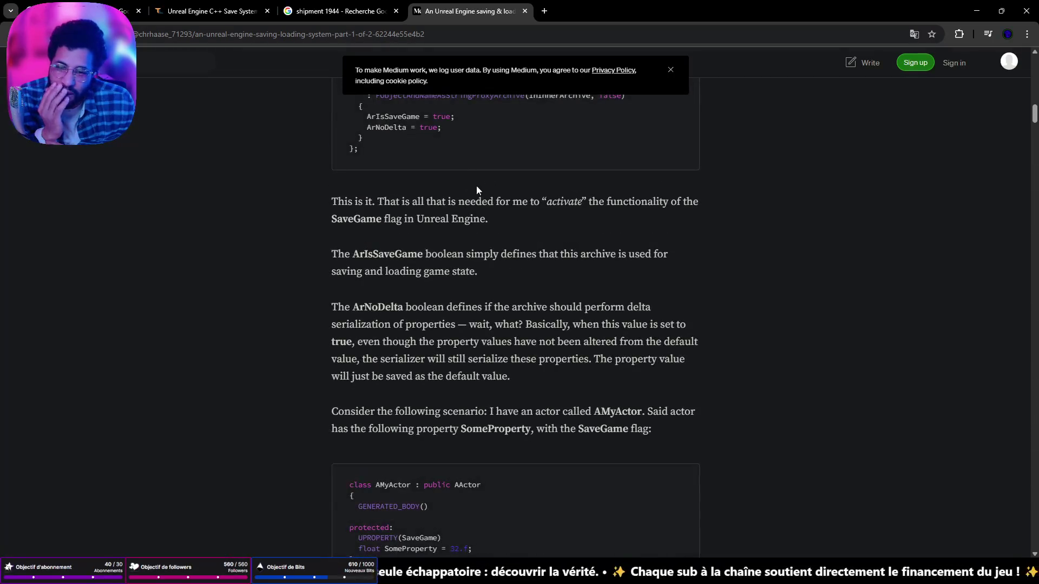
scroll(460, 287, "up", 8)
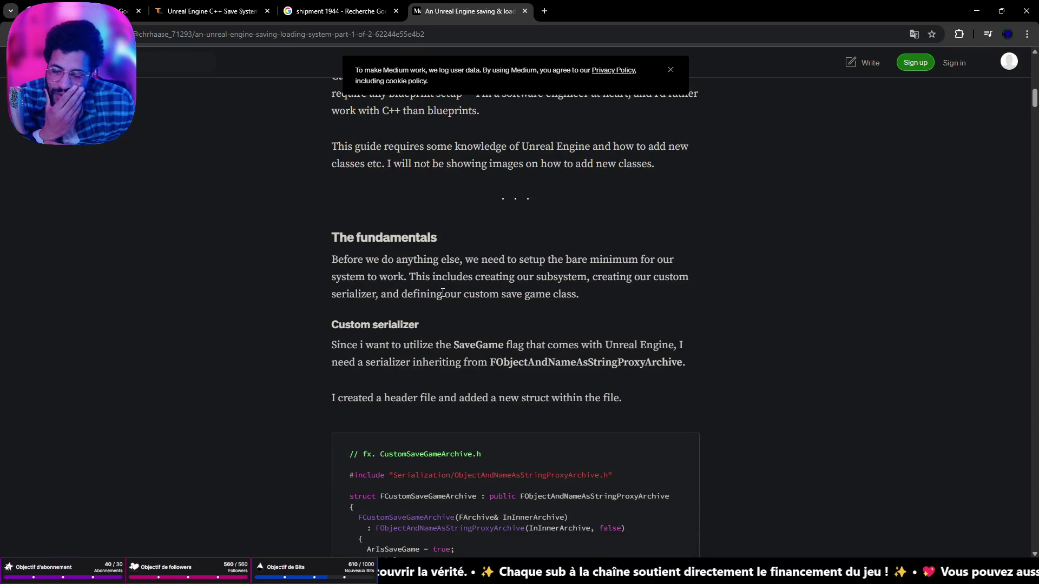
scroll(443, 293, "up", 15)
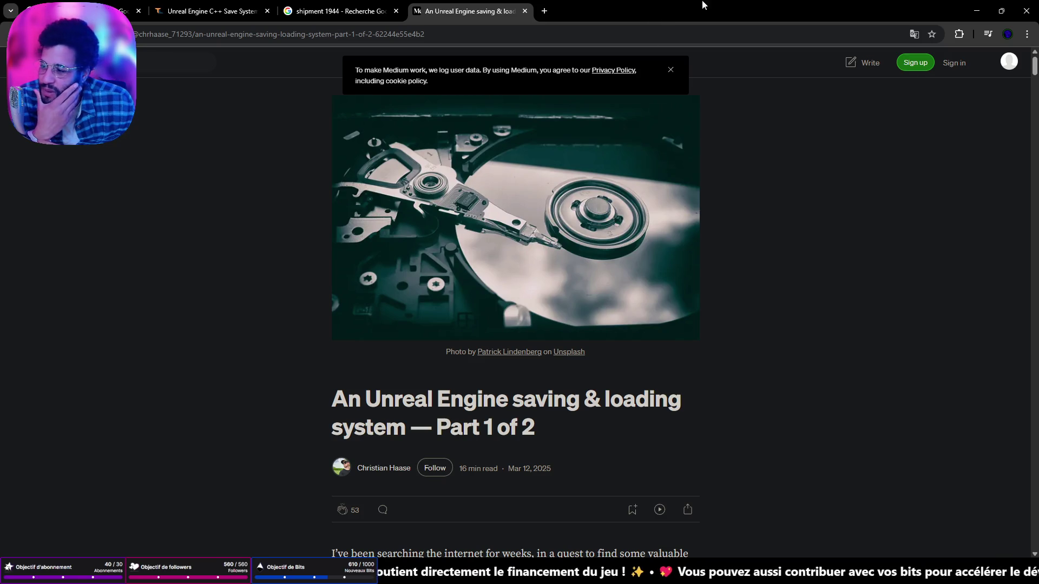
left_click(977, 11)
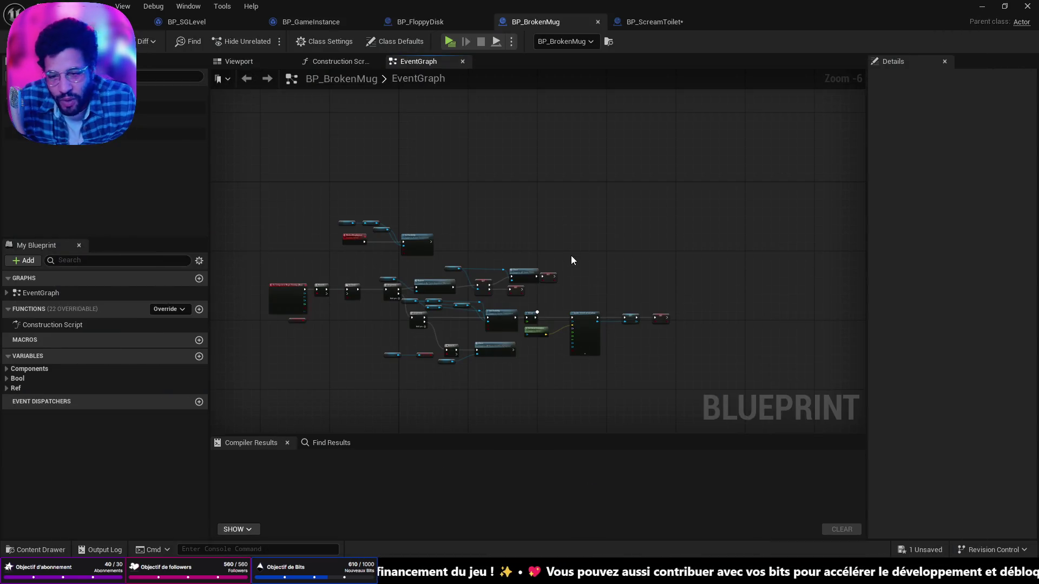
Center BP_FloppyDisk's ItemLogicOnly nodes, glance at BP_GameInstance's save loop, then return to BP_FloppyDisk
scroll(571, 261, "up", 5)
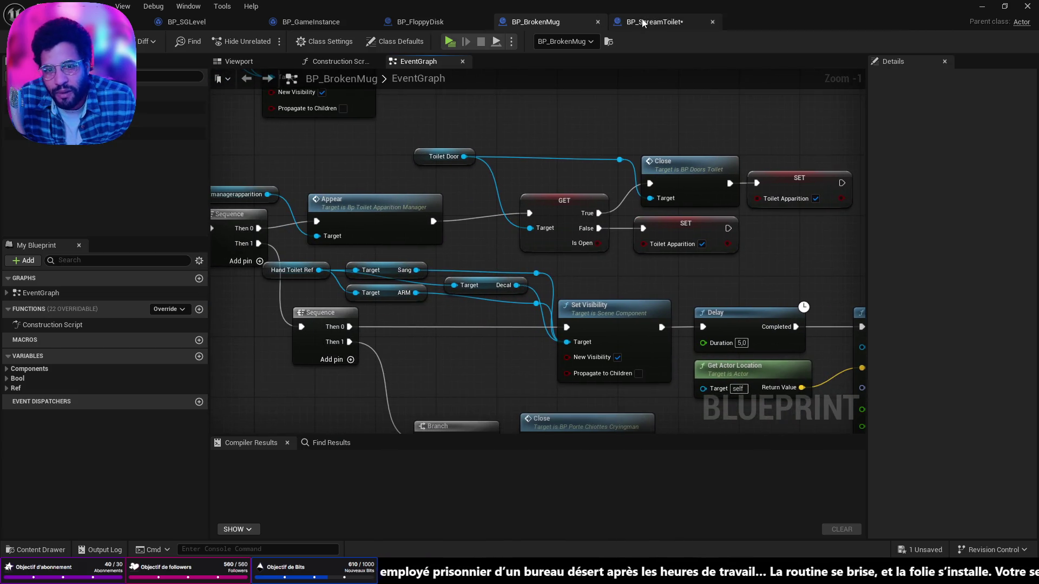
left_click(457, 27)
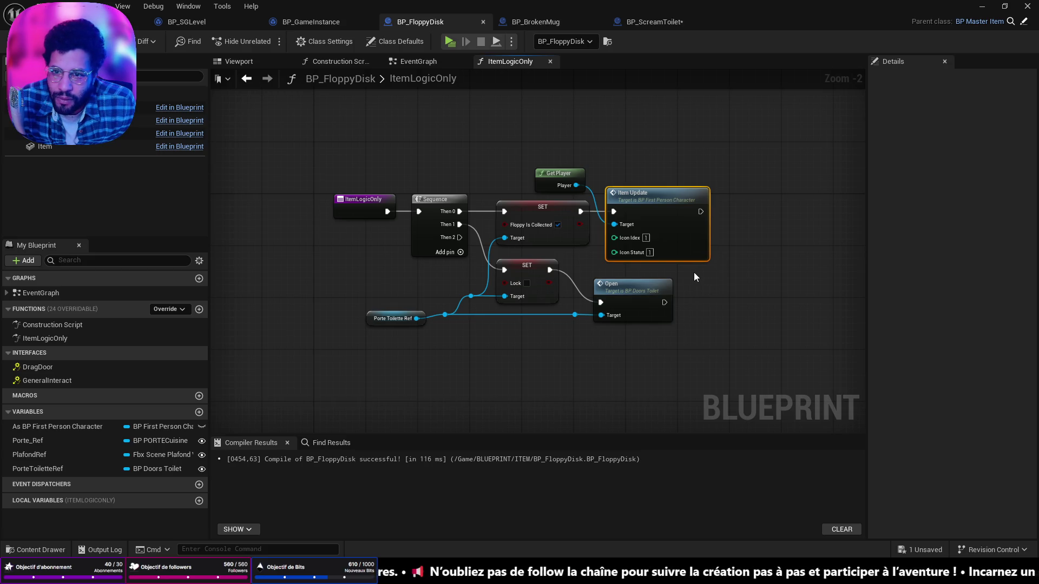
left_click_drag(743, 237, 722, 253)
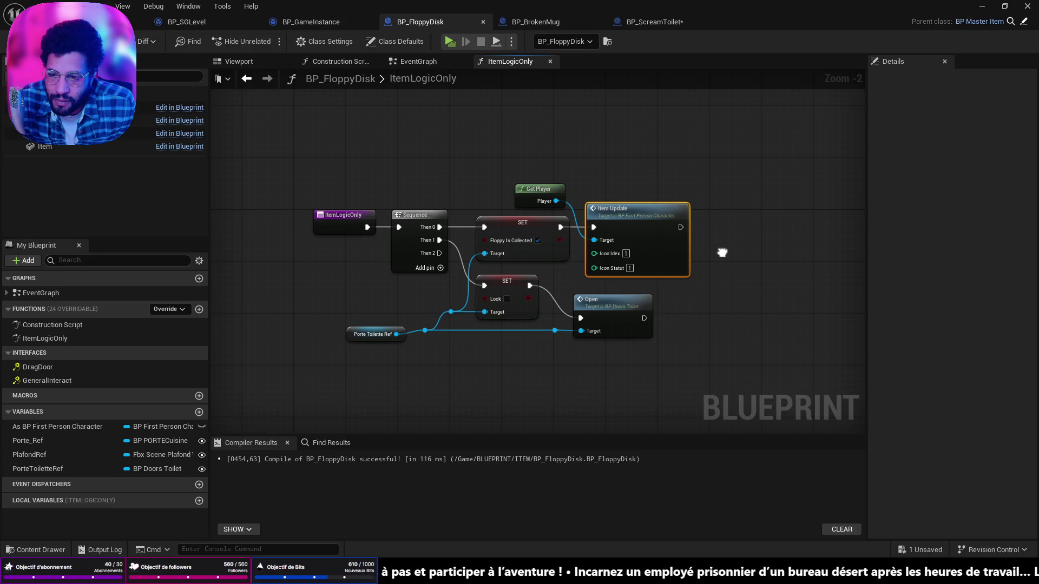
left_click_drag(722, 253, 639, 272)
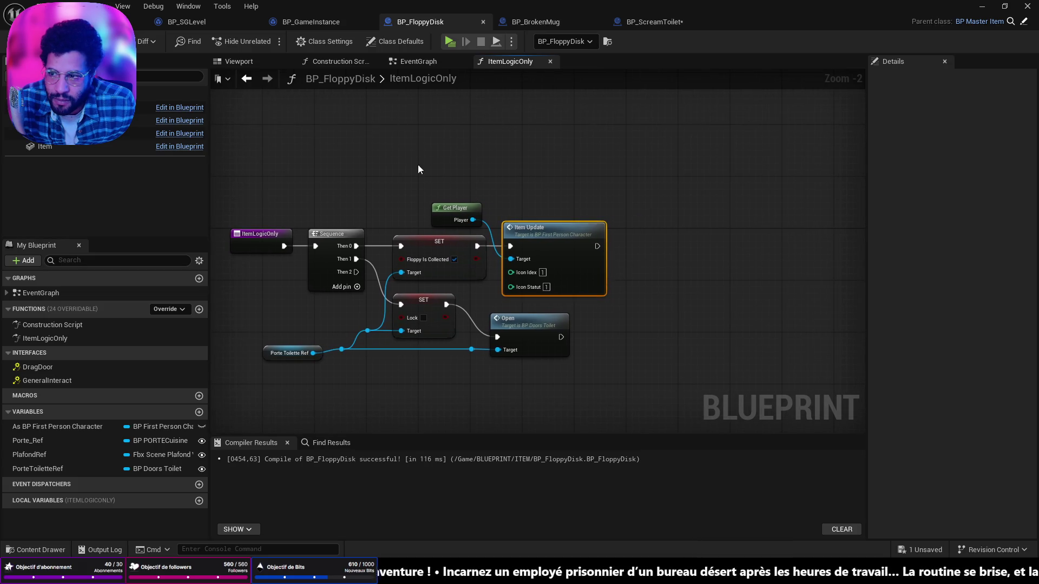
left_click(306, 22)
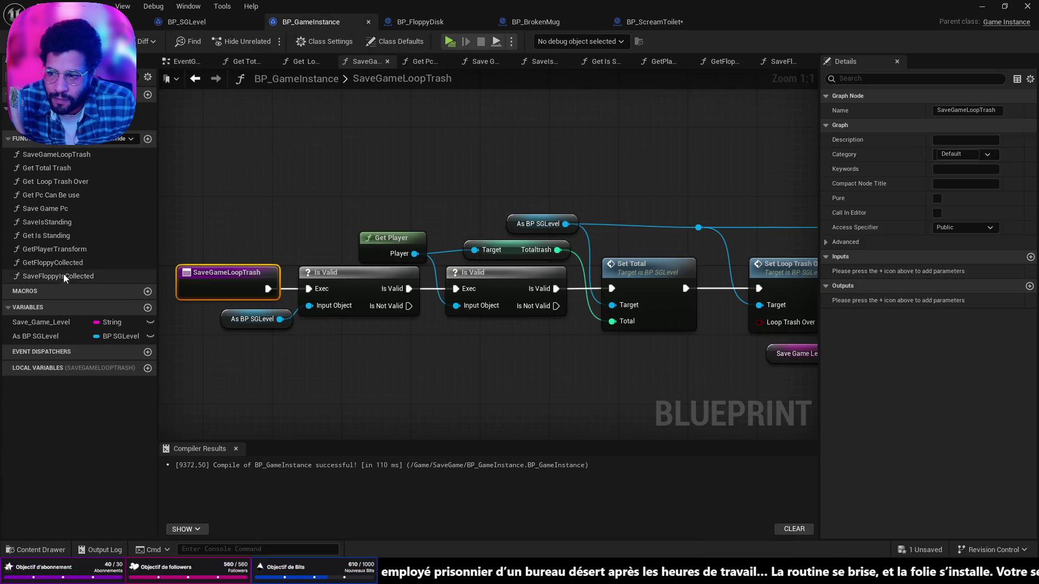
left_click(424, 23)
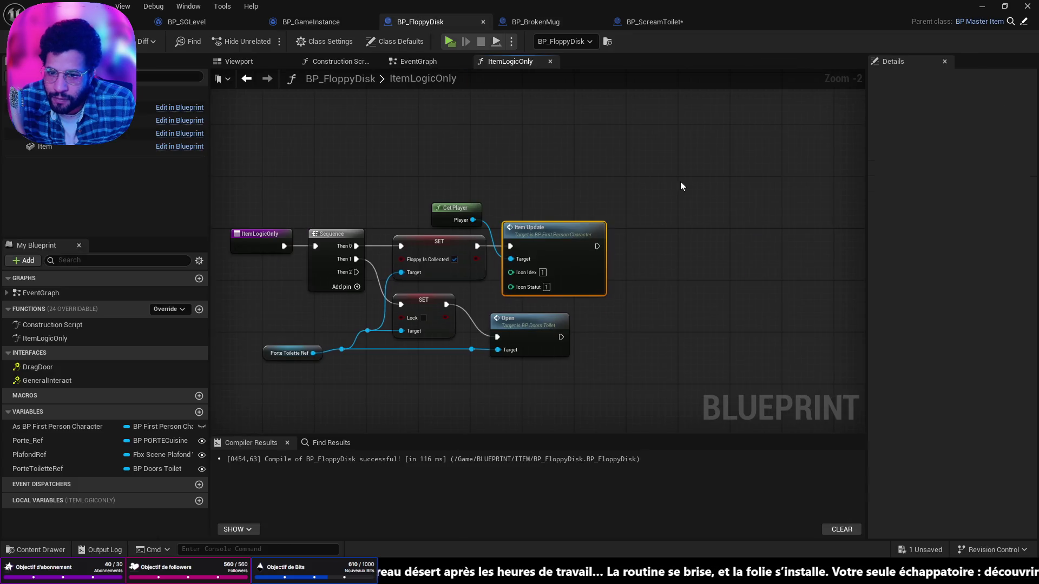
Add a Get Game Instance node to the ItemLogicOnly function graph
right_click(537, 211)
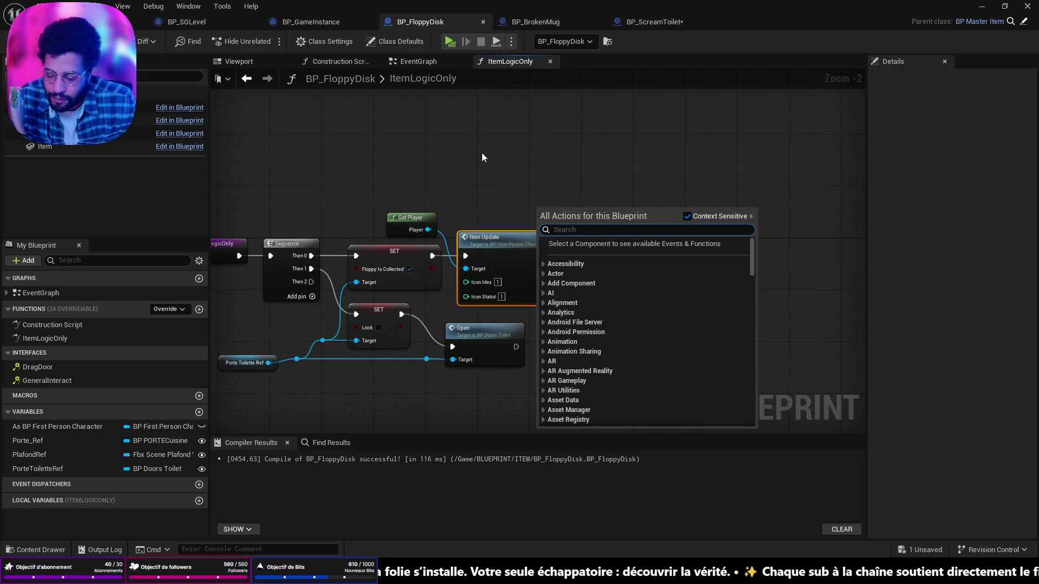
left_click(418, 61)
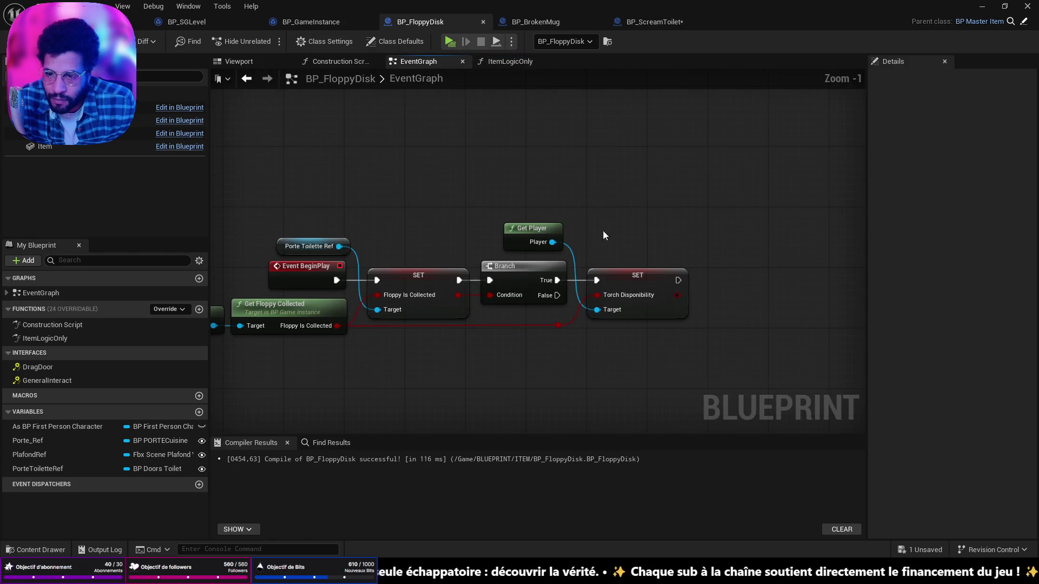
left_click(511, 62)
right_click(498, 227)
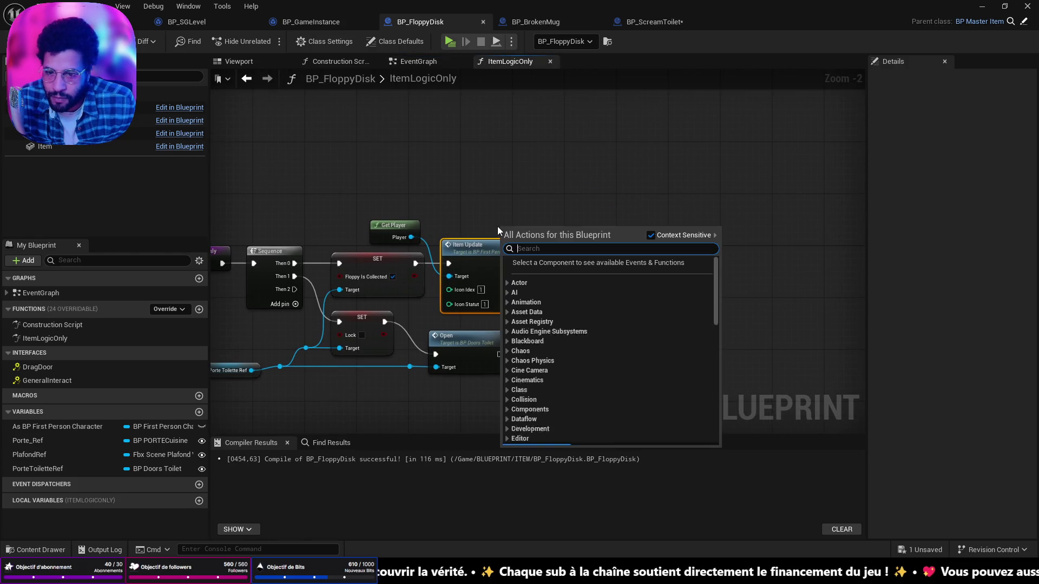
type("gamer in")
key("BackSpace")
key("BackSpace")
key("BackSpace")
type("inst")
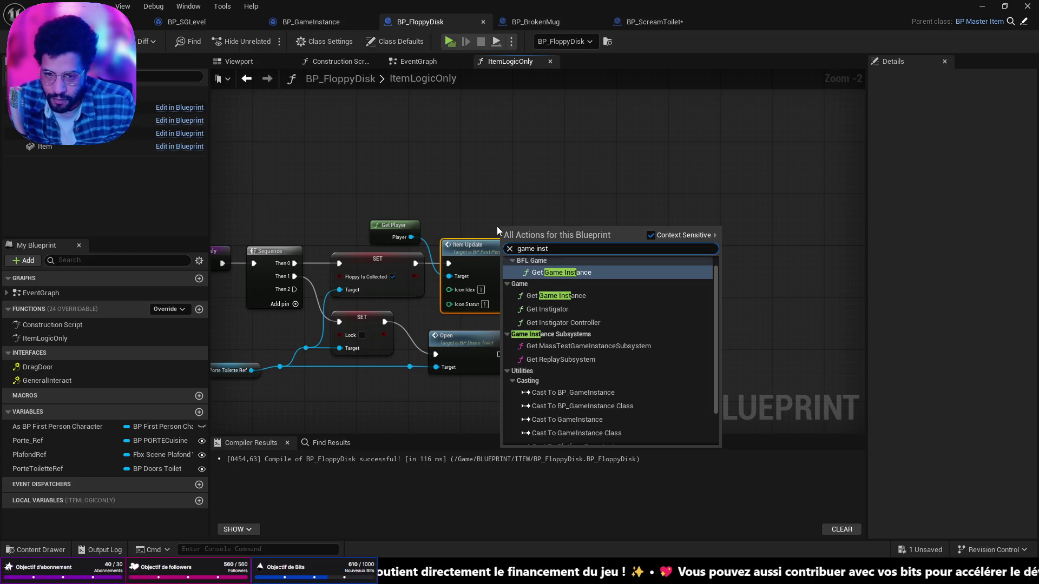
left_click(596, 293)
Call Save Floppy Is Collected on the game instance right after Item Update, and save
mouse_move(551, 233)
left_mouse_down()
mouse_move(520, 212)
mouse_move(621, 251)
left_mouse_up()
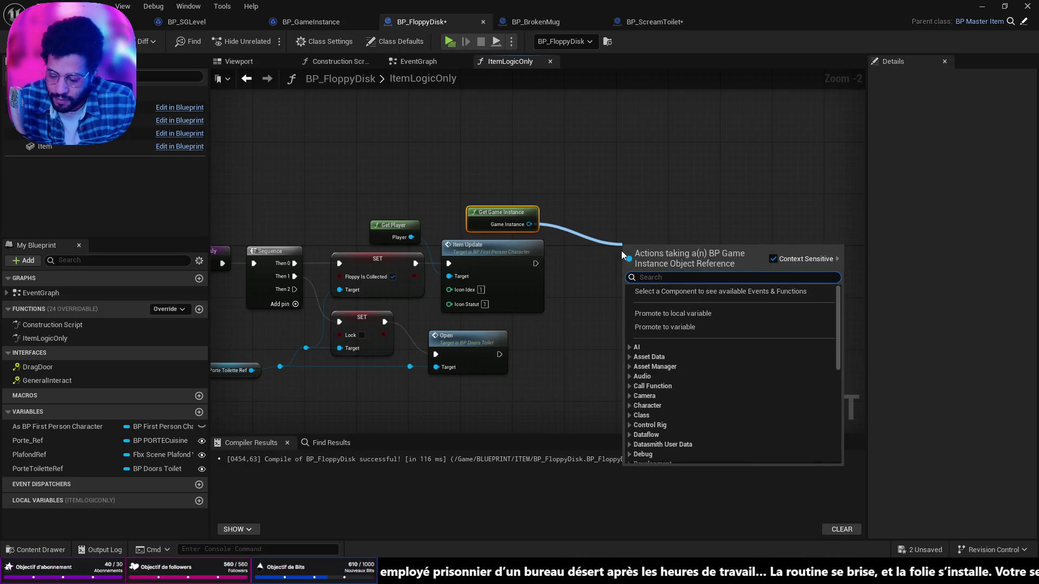
type("save")
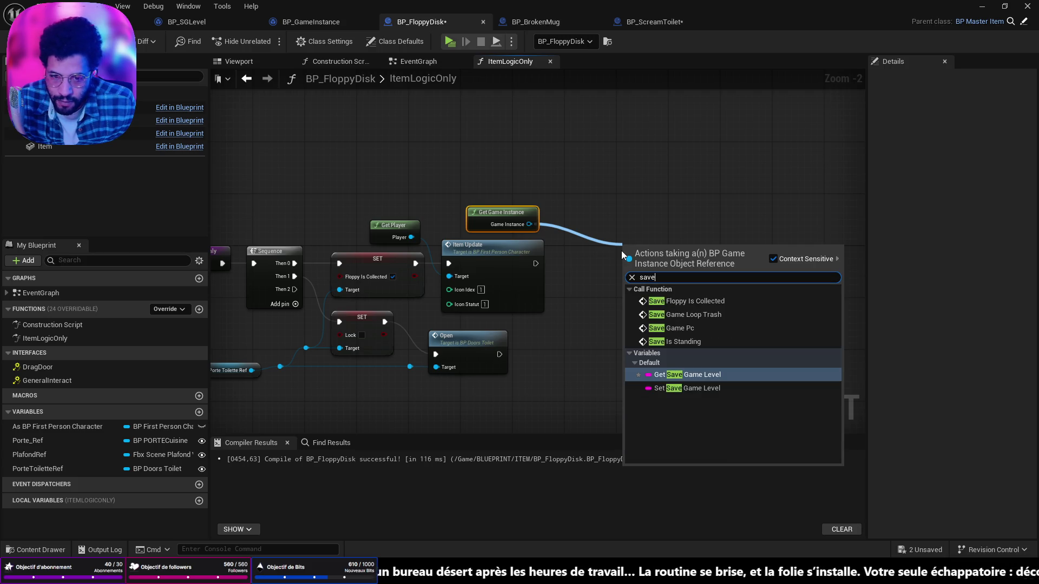
left_click(722, 301)
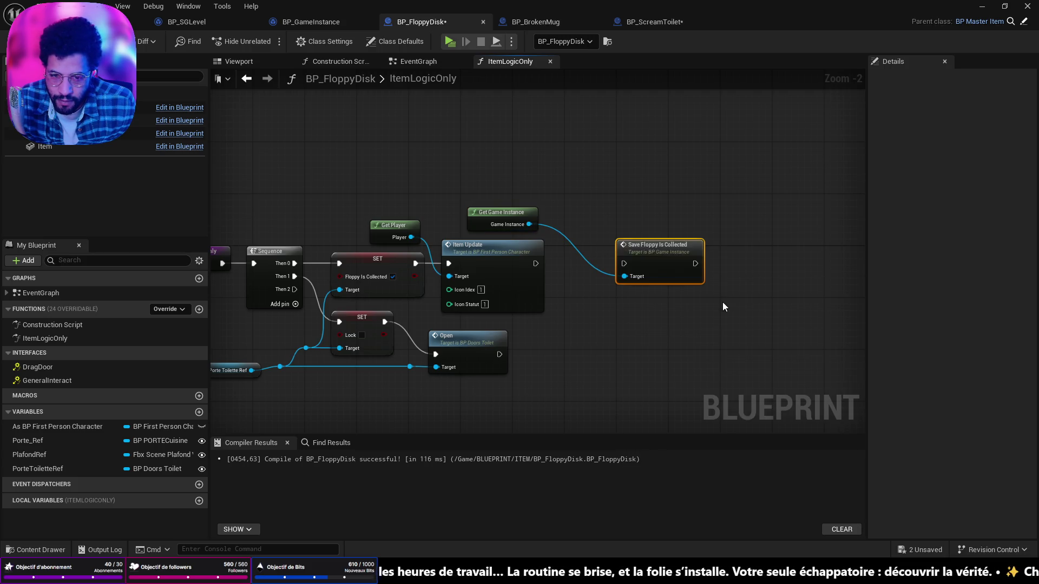
left_click_drag(649, 247, 597, 248)
left_click_drag(536, 264, 573, 264)
key("ctrl+shift+s")
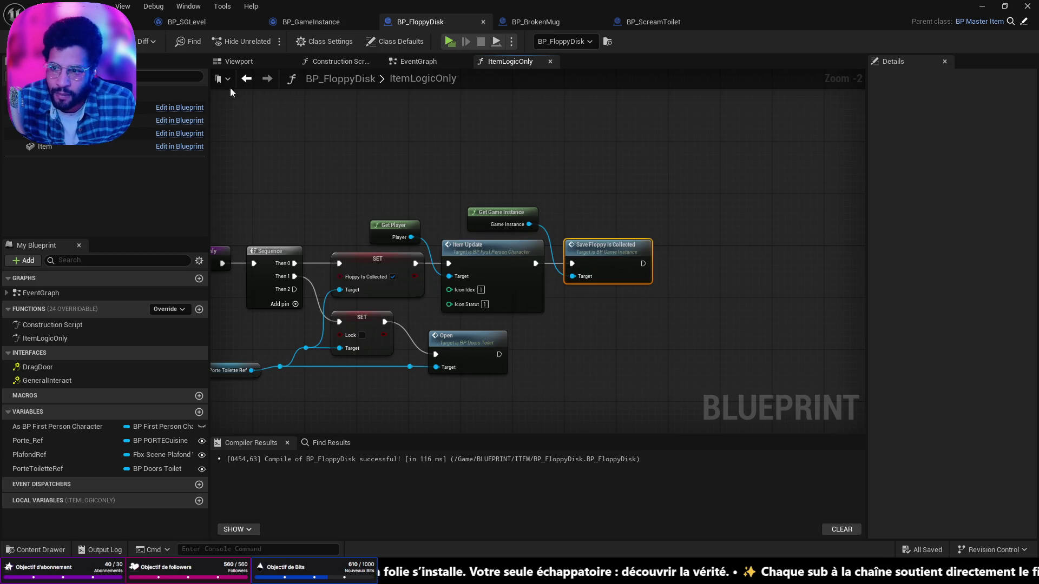
left_click_drag(410, 186, 512, 215)
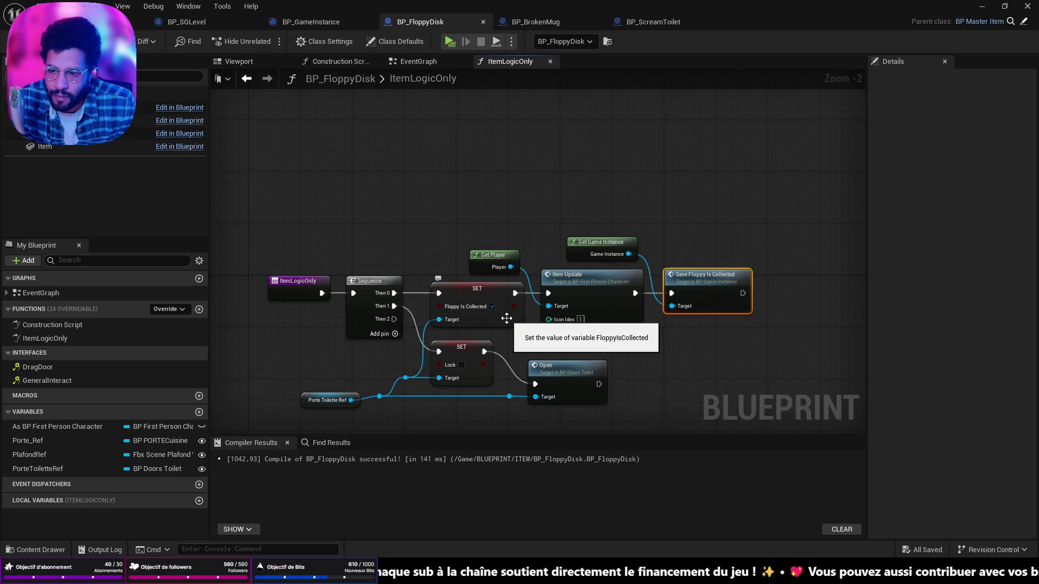
Review BP_FloppyDisk's BeginPlay logic, then inspect BP_GameInstance's SaveFloppyIsCollected function
left_click(418, 62)
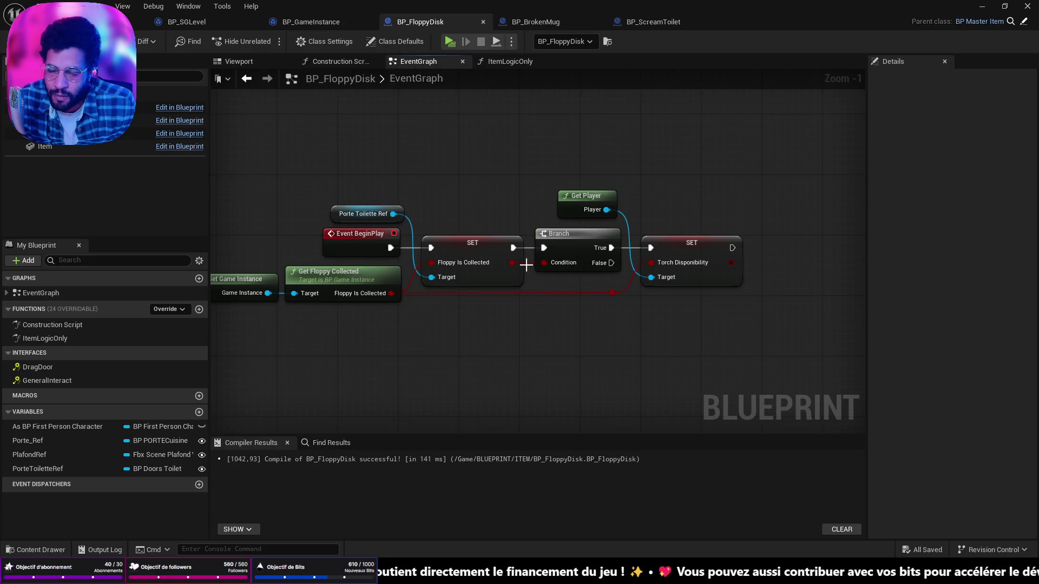
left_click_drag(526, 265, 592, 294)
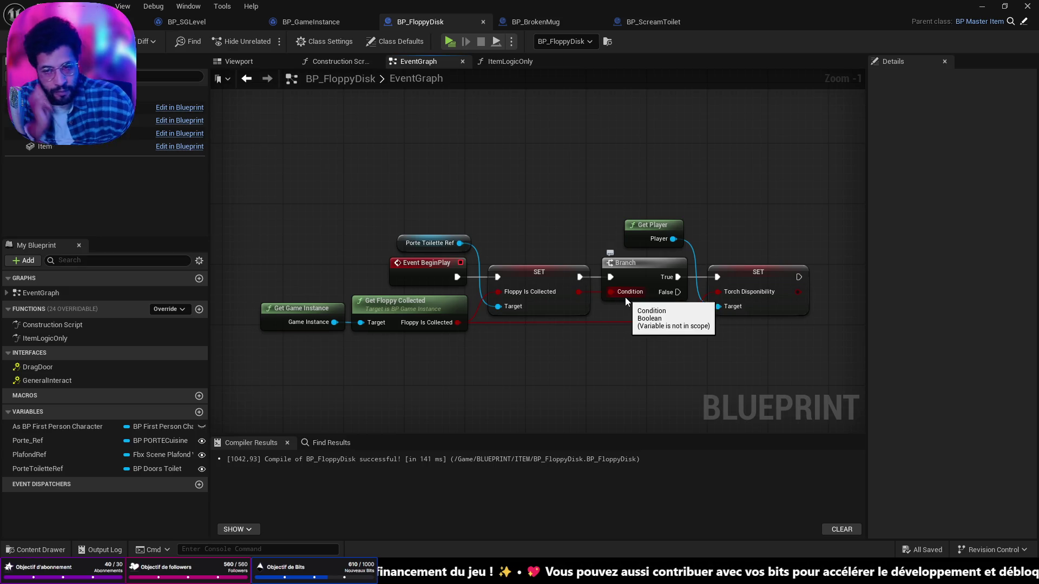
left_click(290, 24)
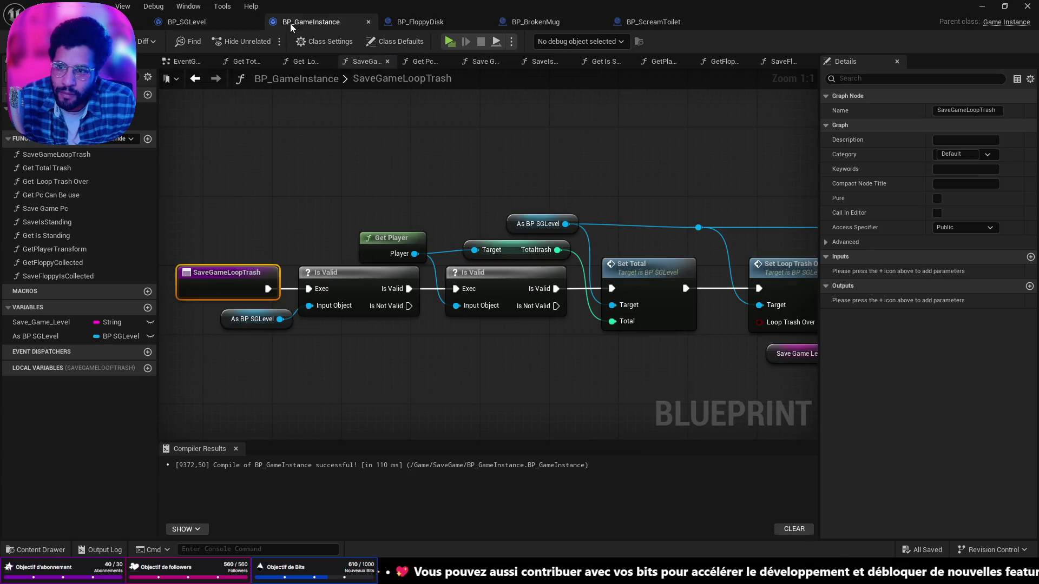
double_click(54, 276)
mouse_move(258, 276)
left_mouse_down()
mouse_move(538, 271)
mouse_move(633, 290)
mouse_move(557, 324)
mouse_move(574, 326)
left_mouse_up()
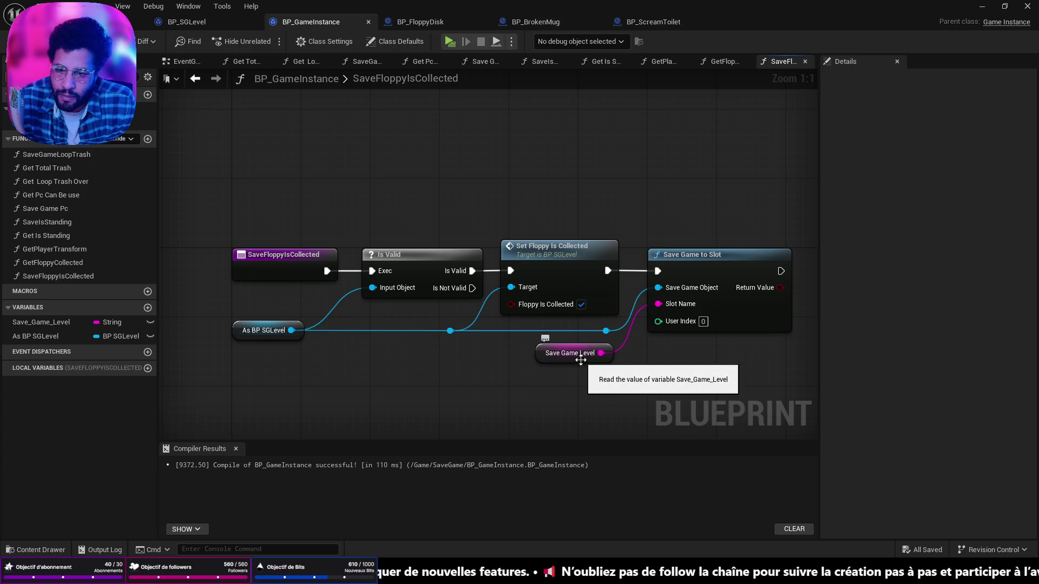
Glance at the BP_ScreamToilet and BP_BrokenMug graphs, then recenter BP_FloppyDisk's BeginPlay logic
left_click(650, 22)
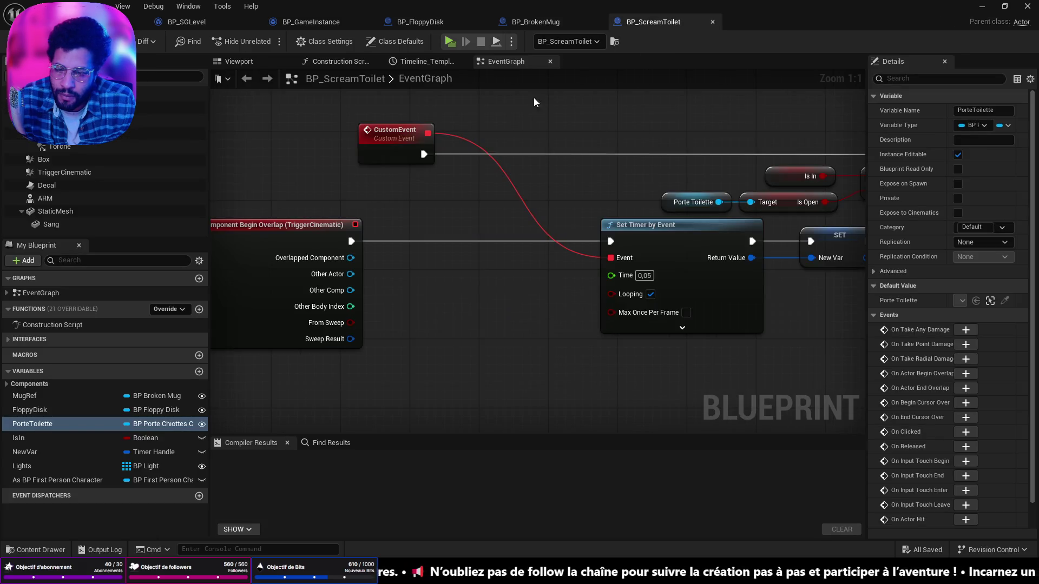
left_click(536, 21)
left_click(432, 23)
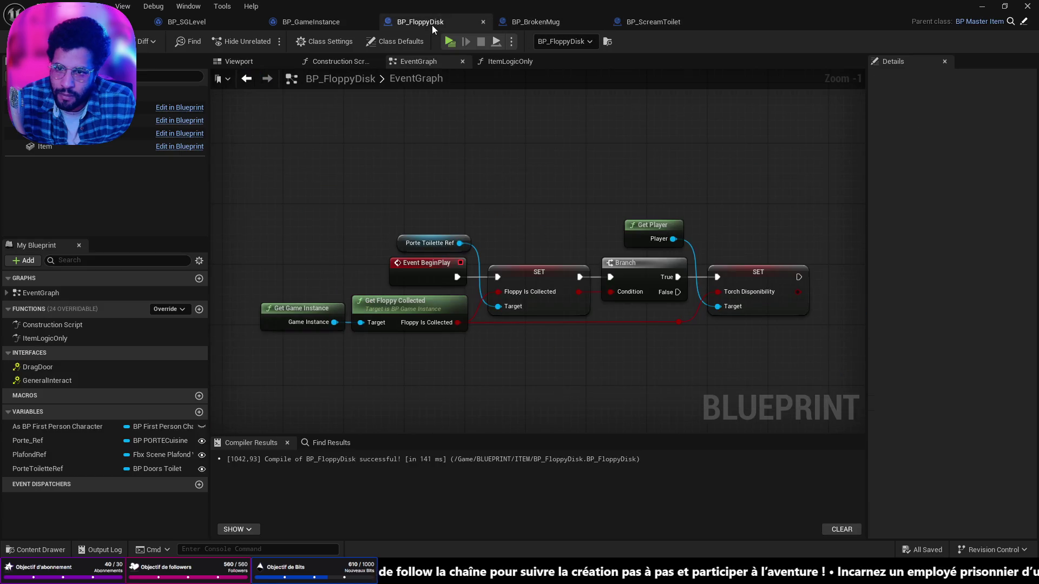
left_click_drag(573, 186, 349, 157)
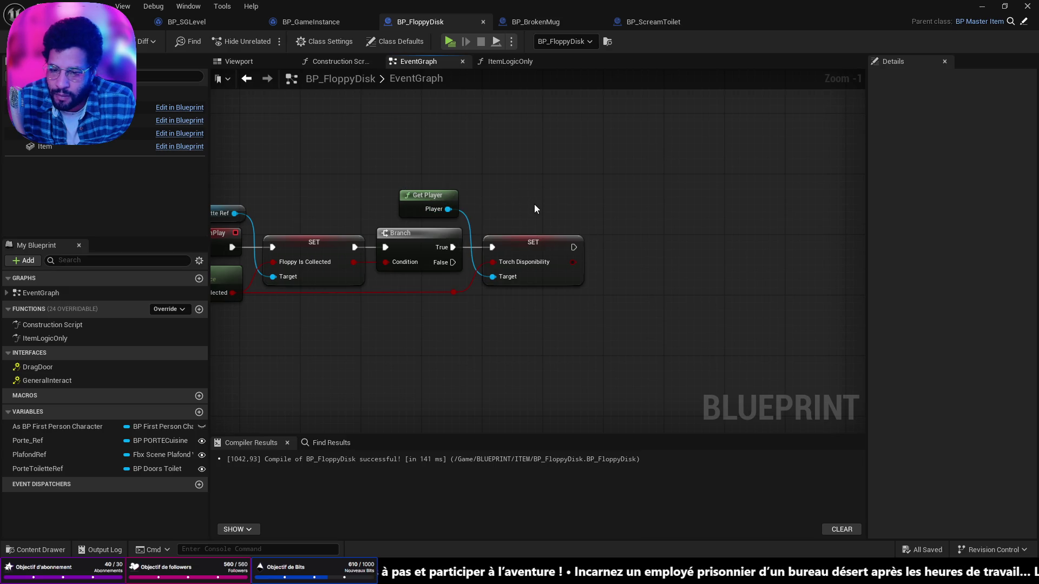
mouse_move(514, 204)
left_mouse_down()
mouse_move(614, 211)
mouse_move(624, 188)
mouse_move(774, 169)
mouse_move(640, 164)
left_mouse_up()
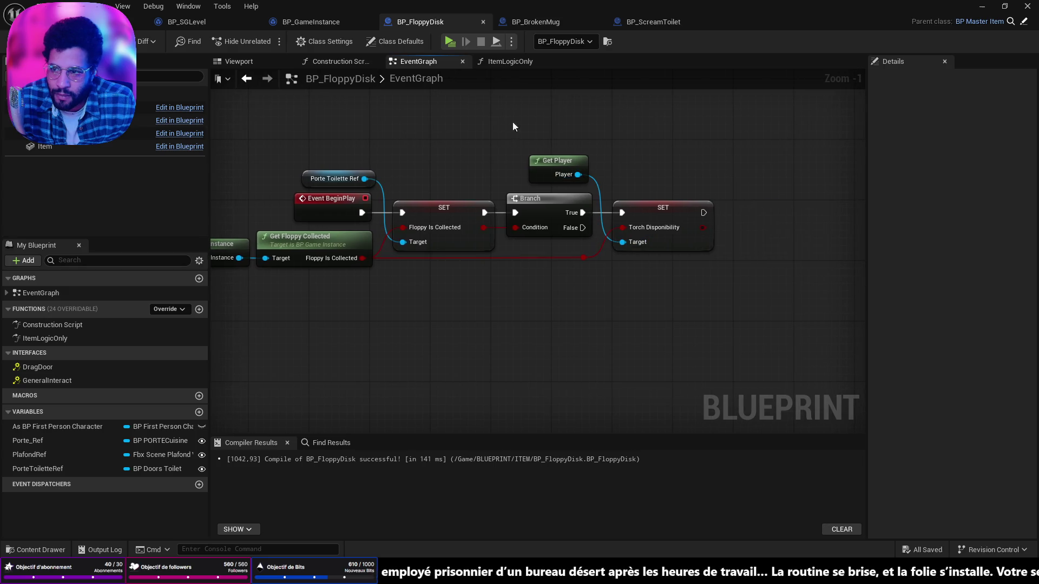
Select the toilet door in the level and review BP_ScreamToilet's EventGraph before returning to BP_FloppyDisk
left_click(76, 22)
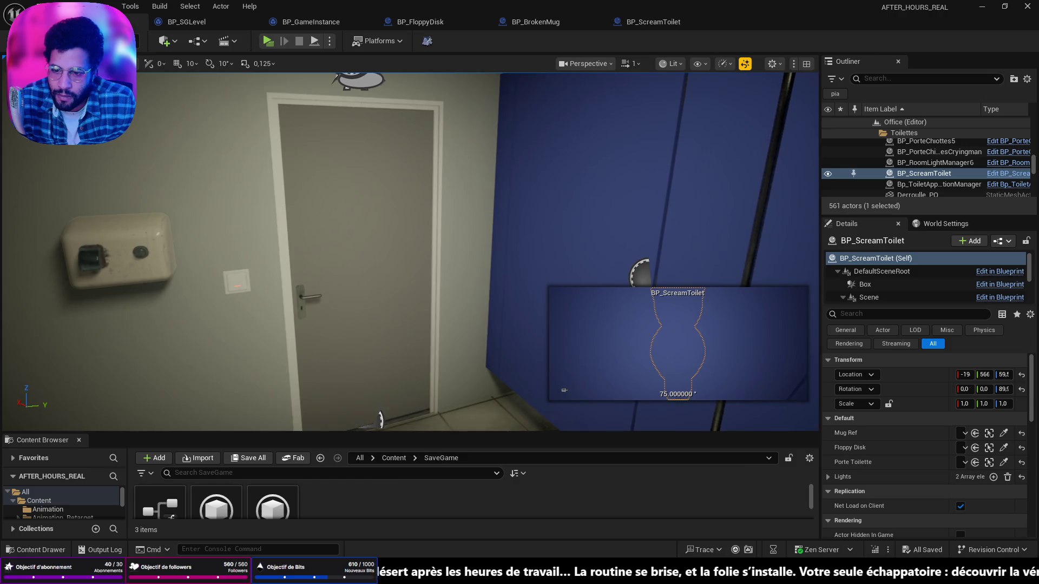
left_click(358, 253)
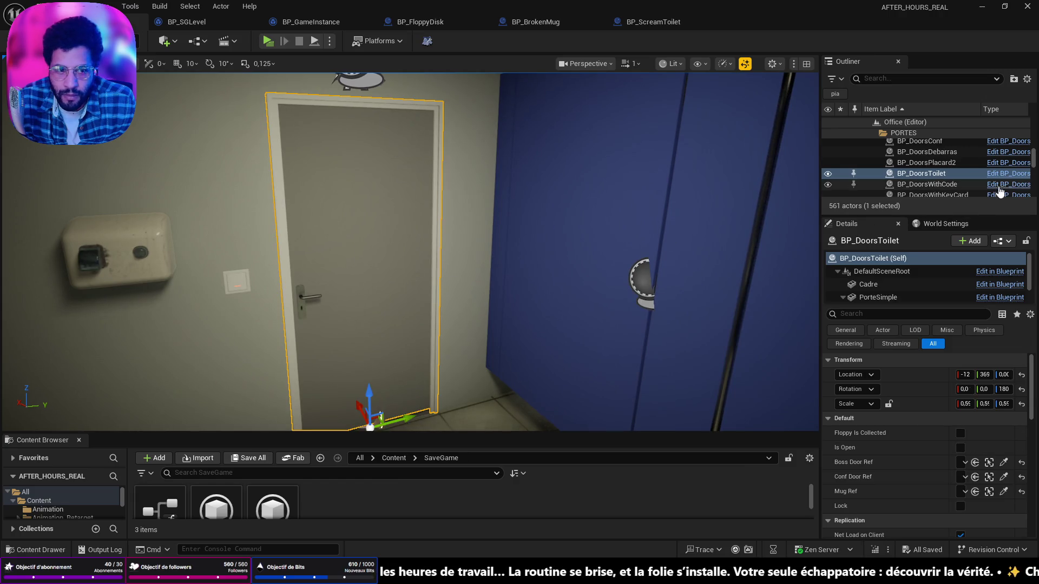
left_click(650, 21)
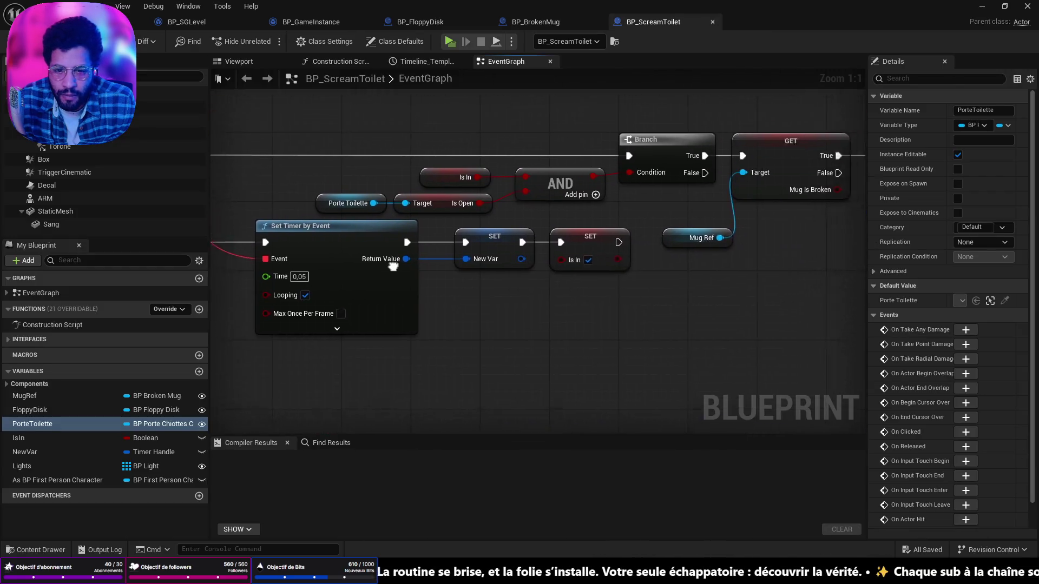
scroll(721, 270, "down", 3)
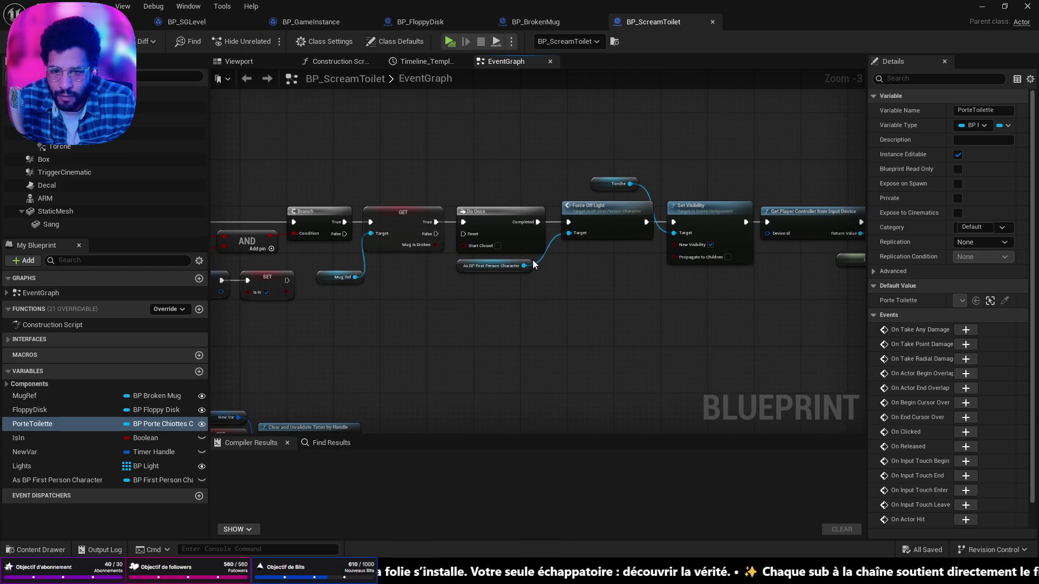
left_click(433, 23)
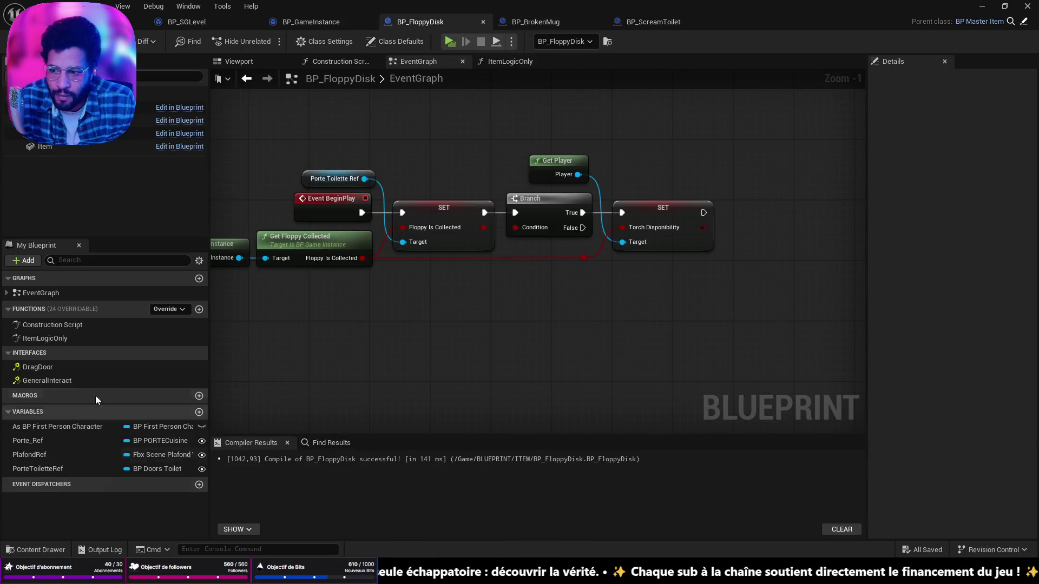
Add an instance-editable DoorToilette variable of type BP Doors Toilet Object Reference
left_click(199, 412)
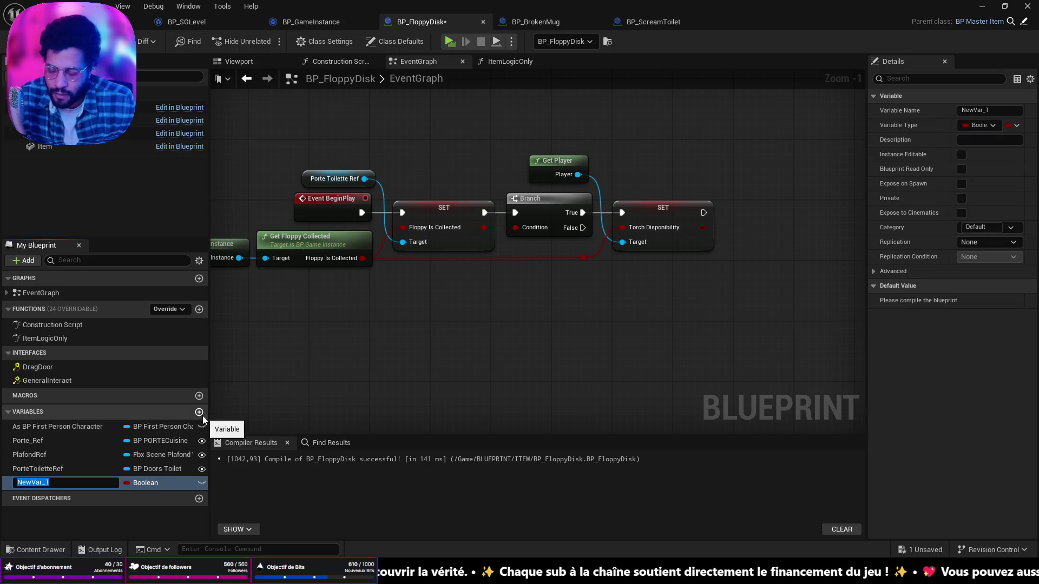
type("Door")
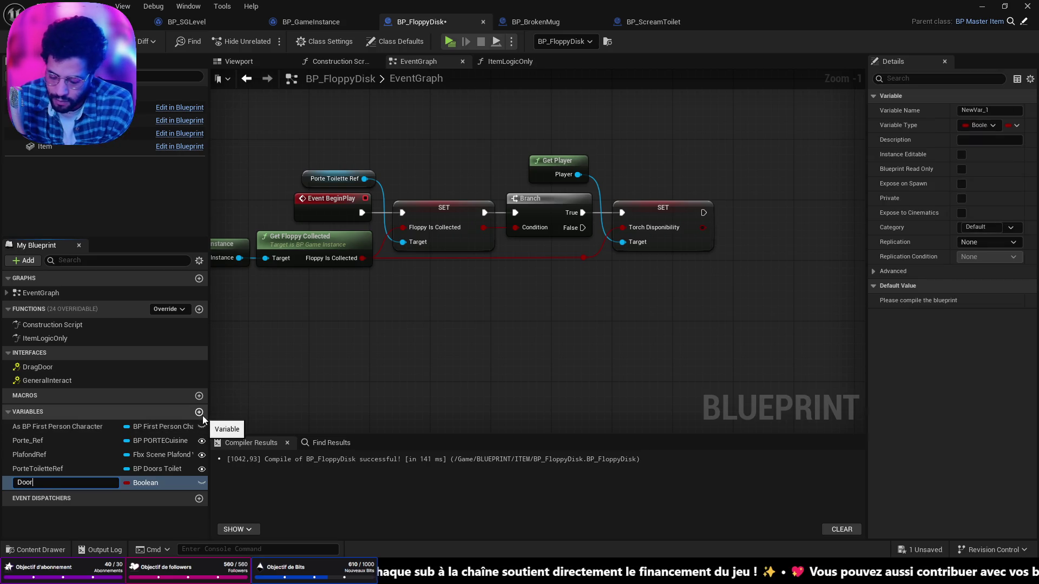
type("Toilette")
key("Return")
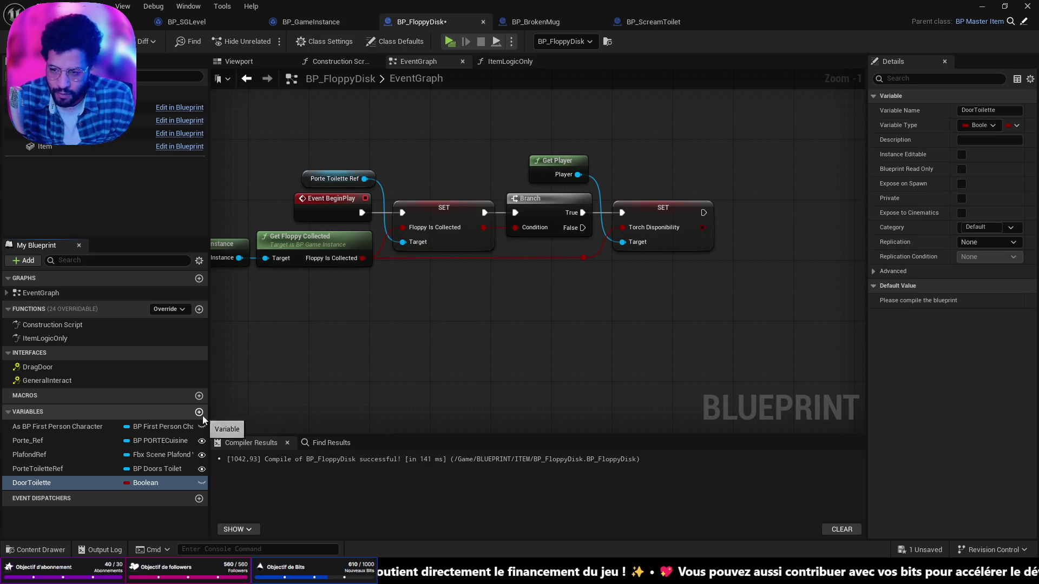
left_click(161, 483)
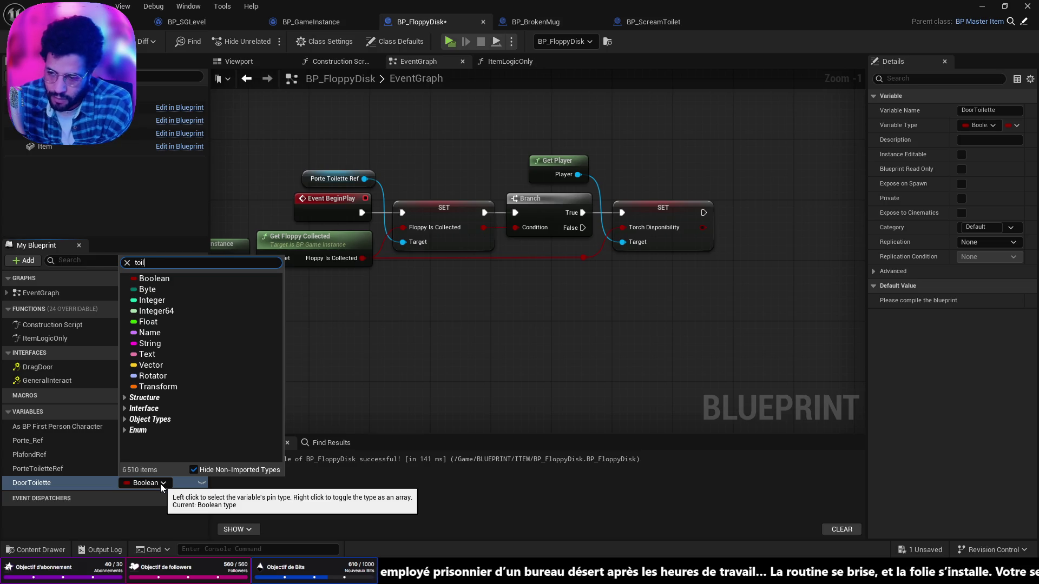
type("et")
mouse_move(245, 290)
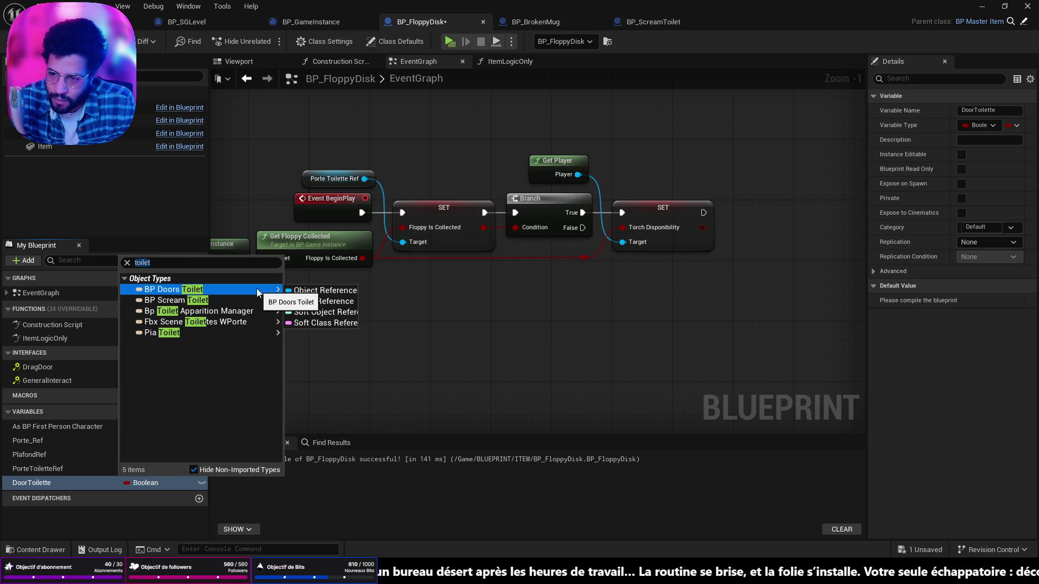
left_click(319, 290)
left_click_drag(575, 313, 456, 324)
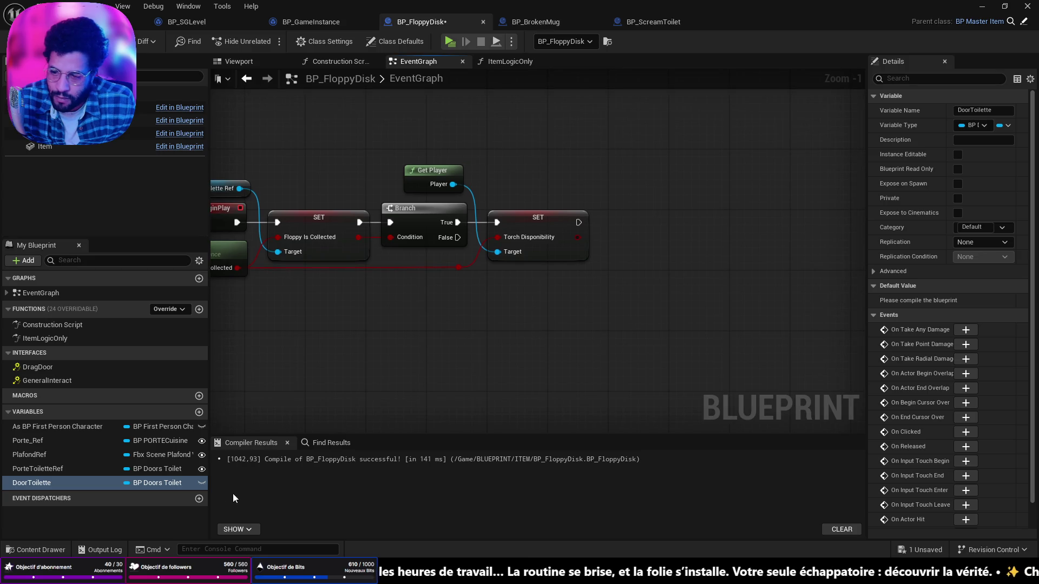
left_click(201, 483)
Drop a DoorToilette getter node into the EventGraph and compile BP_FloppyDisk
mouse_move(401, 409)
left_mouse_down()
mouse_move(518, 464)
mouse_move(501, 405)
left_mouse_up()
mouse_move(43, 487)
left_mouse_down()
mouse_move(88, 475)
mouse_move(644, 206)
mouse_move(609, 162)
mouse_move(615, 237)
mouse_move(567, 351)
mouse_move(507, 341)
left_mouse_up()
left_click(597, 359)
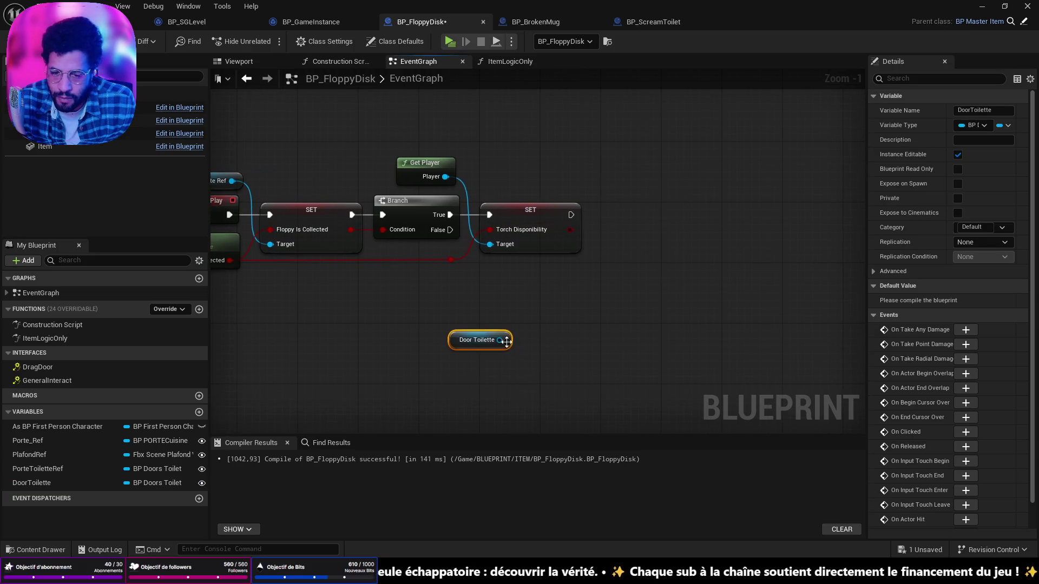
left_click(28, 42)
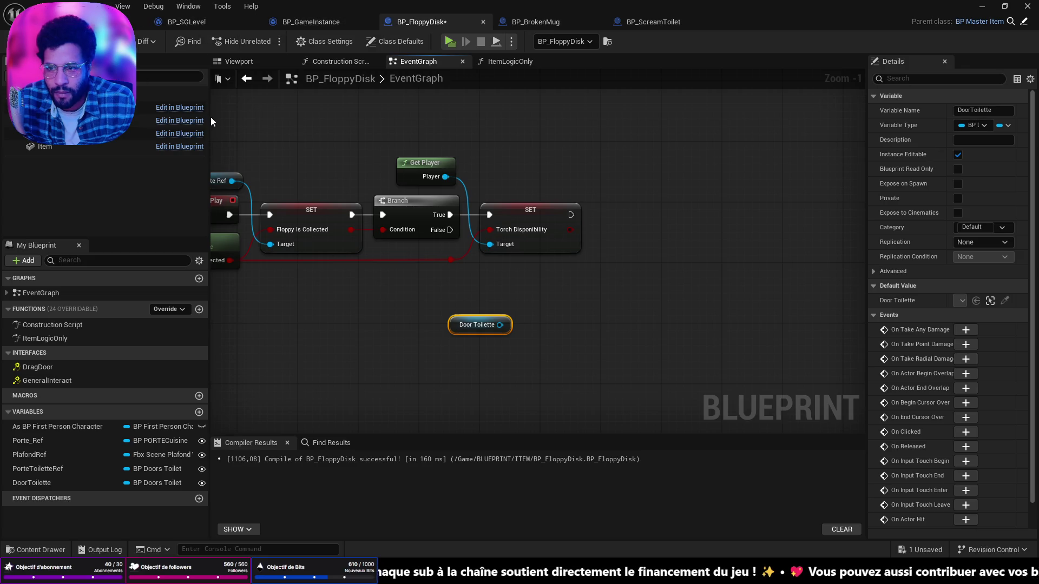
left_click(658, 23)
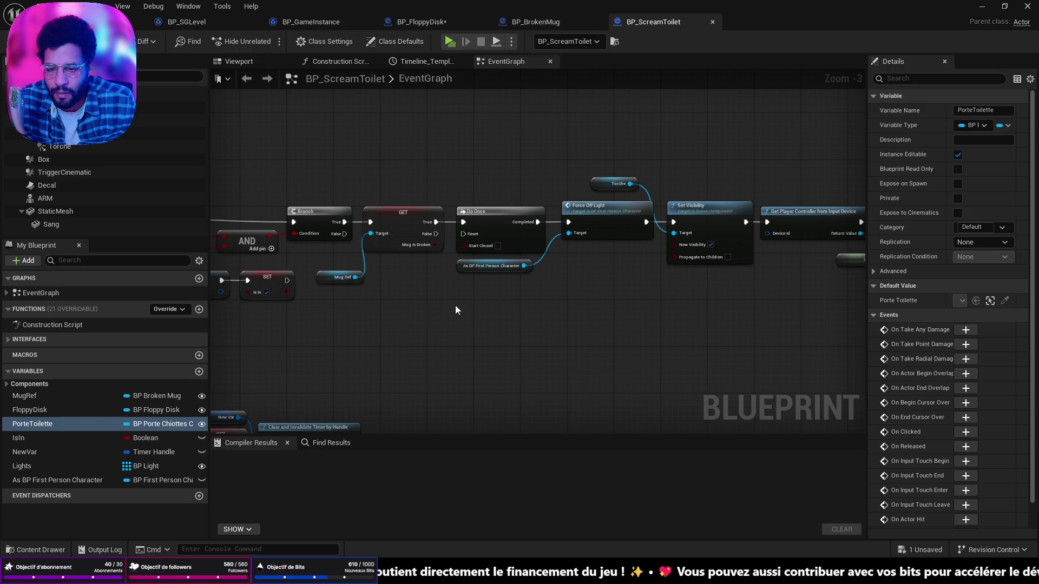
left_click(140, 21)
Frame the toilet door and review BP_DoorsToilet's Open event and Lock check, then revisit BP_ScreamToilet and BP_FloppyDisk
key("f")
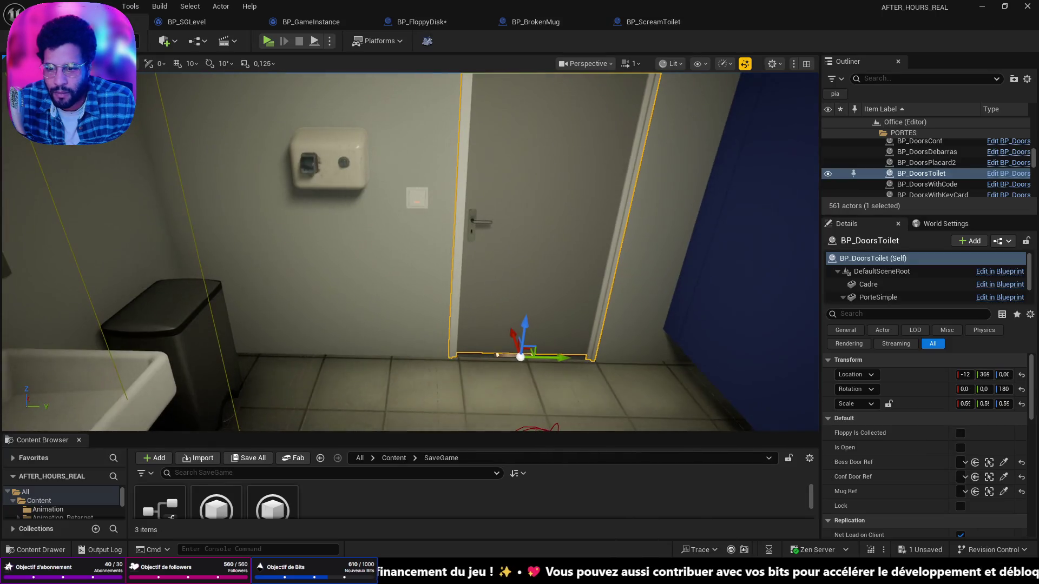
left_click(1018, 174)
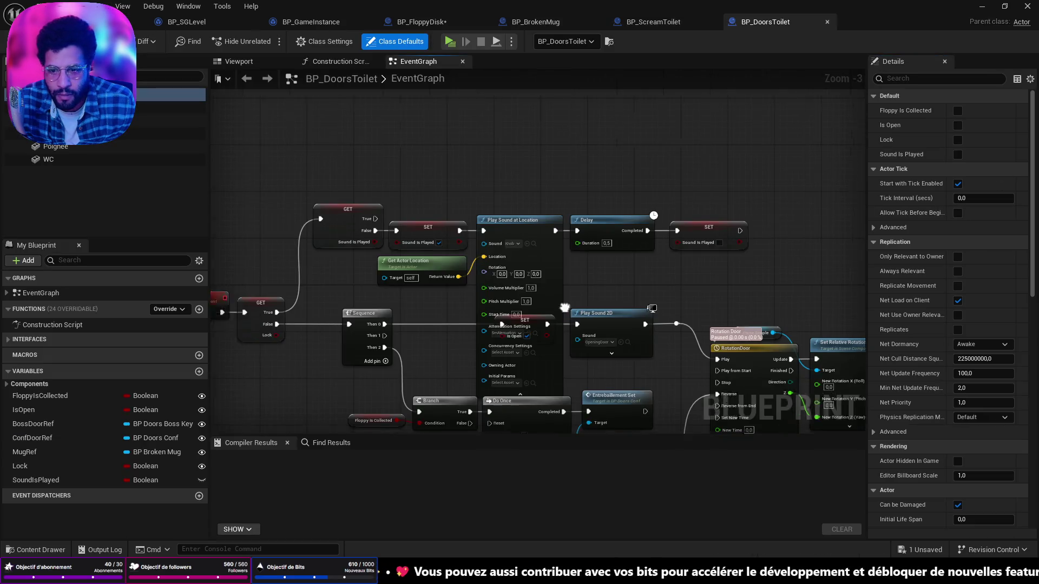
scroll(703, 303, "up", 3)
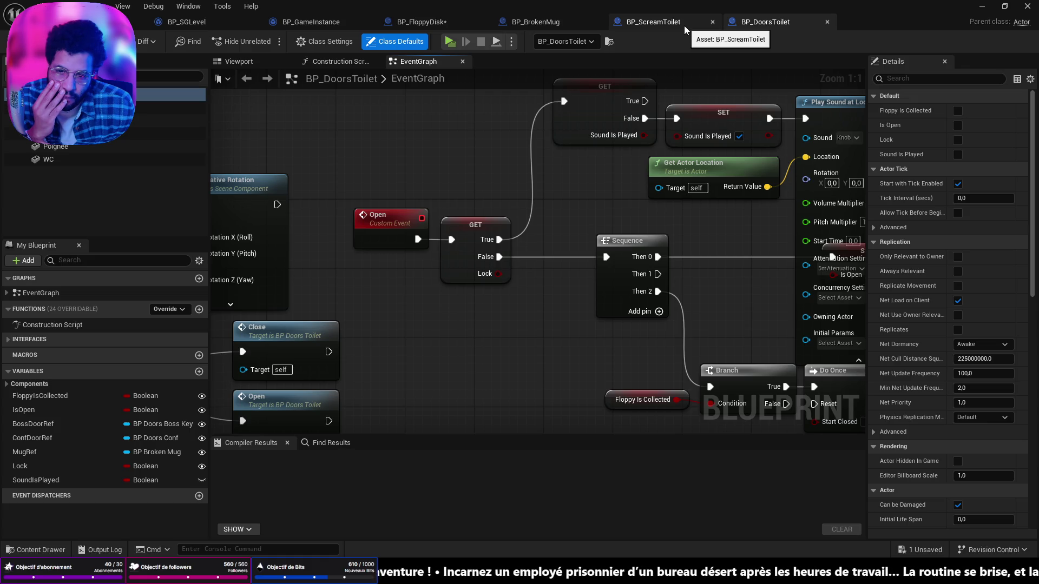
left_click(684, 25)
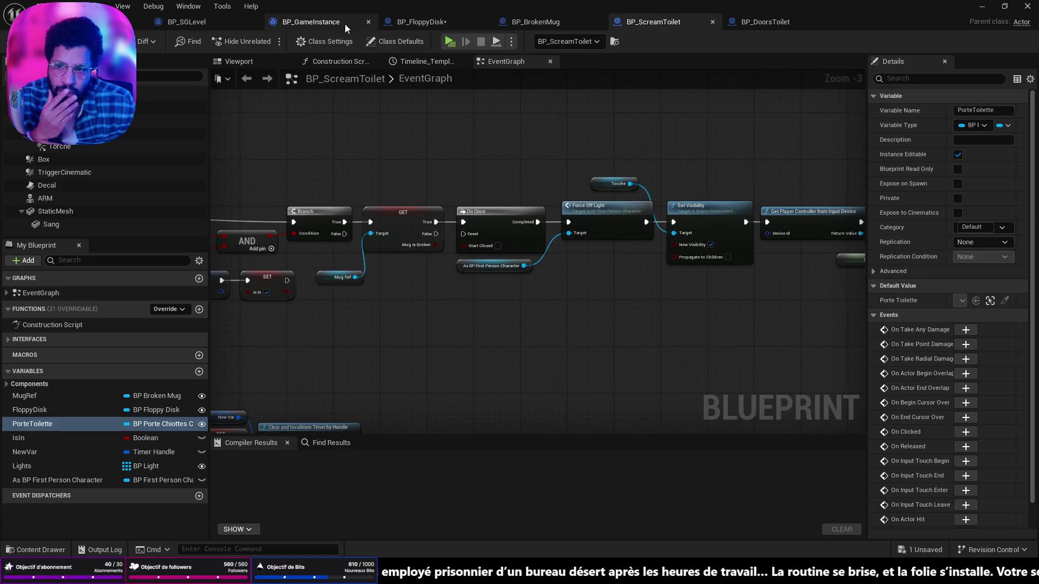
left_click(432, 21)
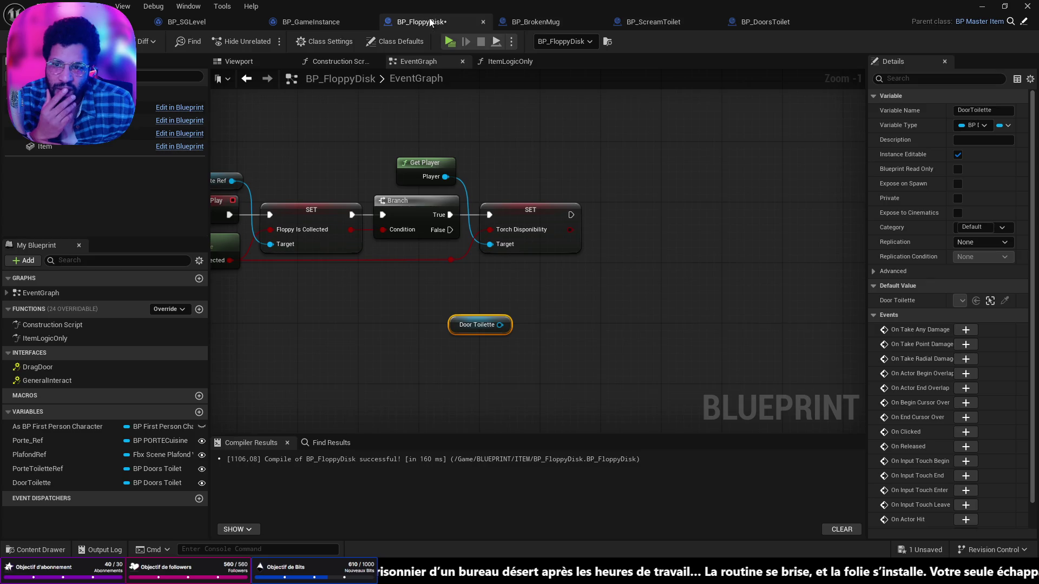
Move Door Toilette under the torch SET node and add a Set Lock node from it, discarding a mistaken Get Lock
left_click(437, 330)
left_click_drag(456, 333, 509, 282)
left_click_drag(570, 303, 477, 334)
mouse_move(428, 311)
left_mouse_down()
mouse_move(421, 335)
mouse_move(505, 328)
left_mouse_up()
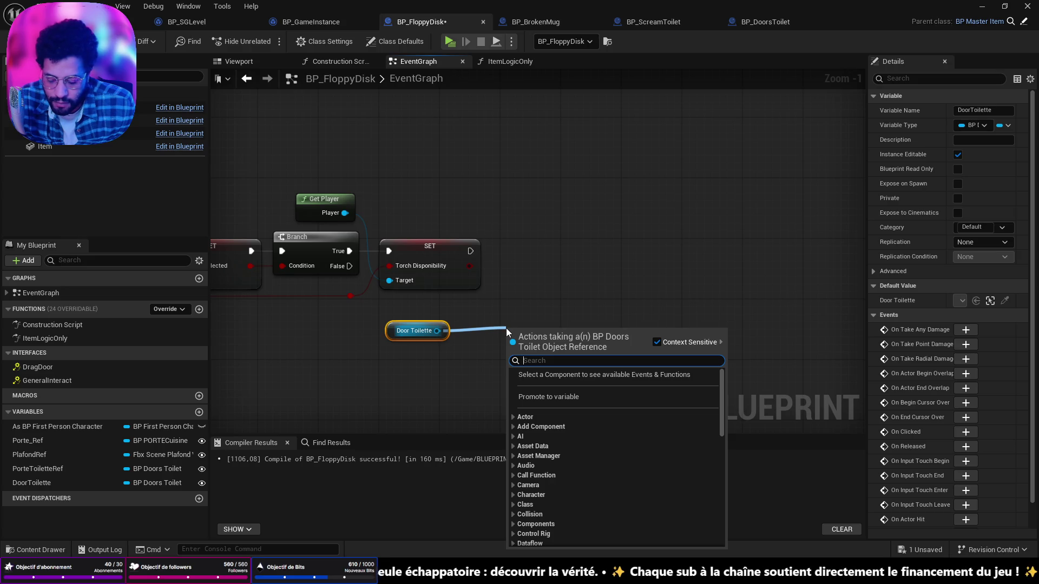
type("lock")
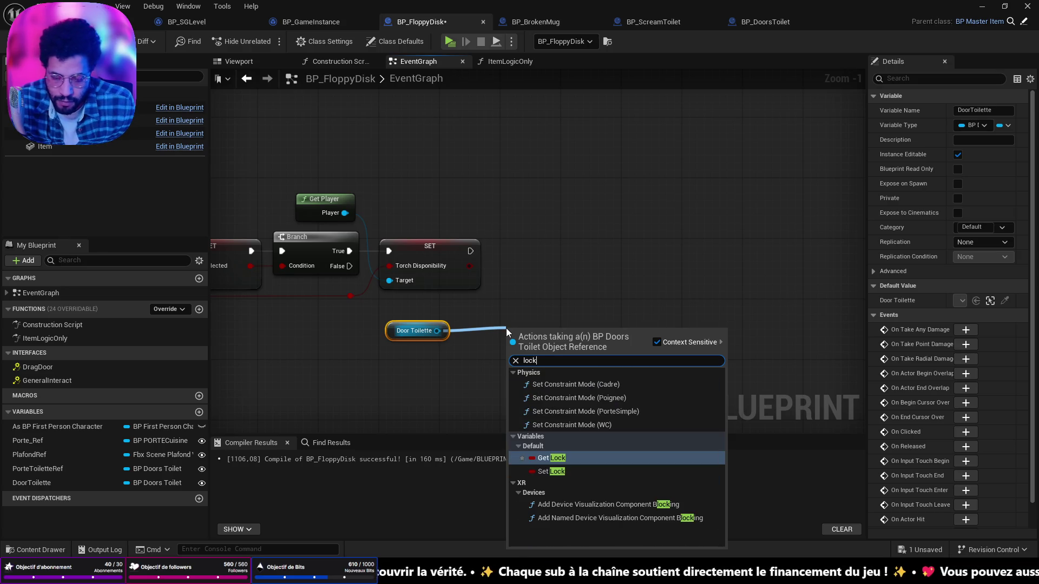
left_click(588, 457)
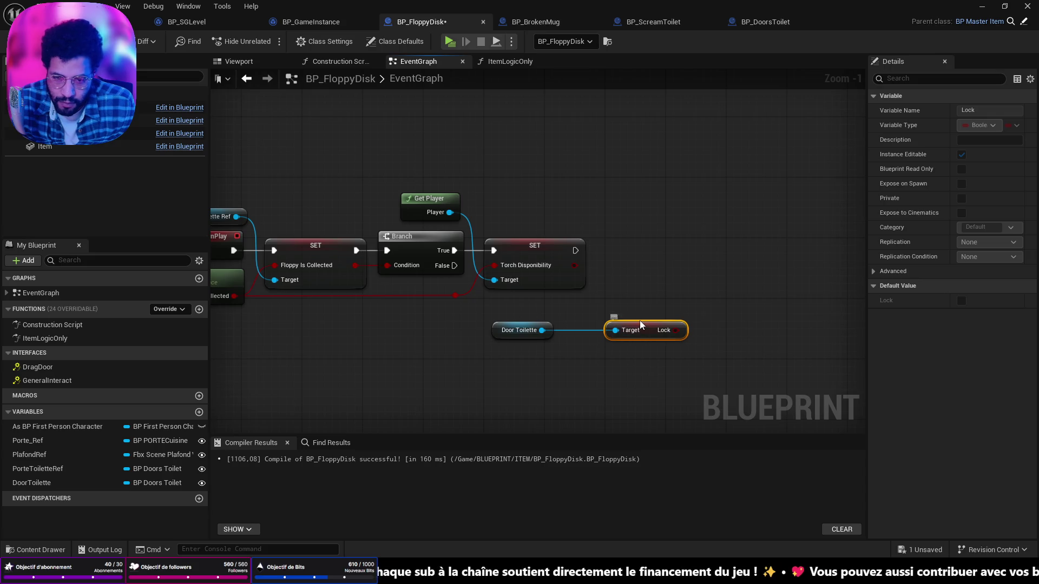
key("Delete")
left_click_drag(543, 330, 594, 330)
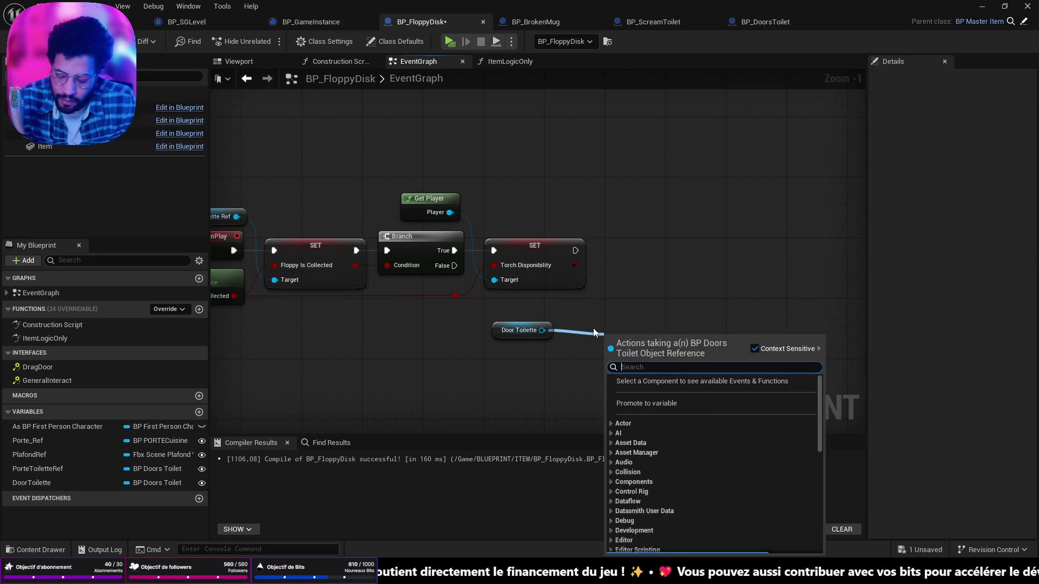
type("set loc")
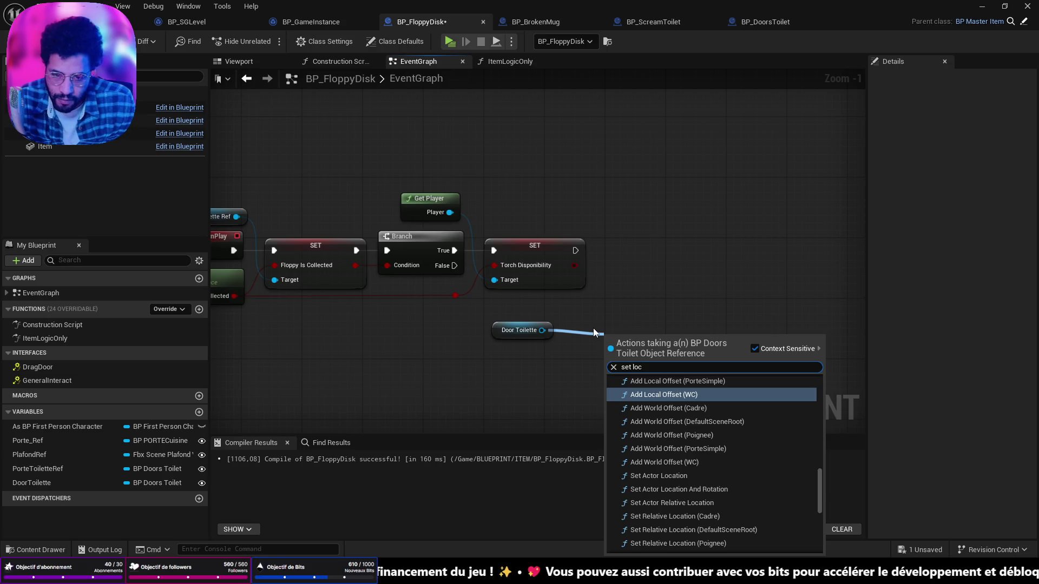
type("k")
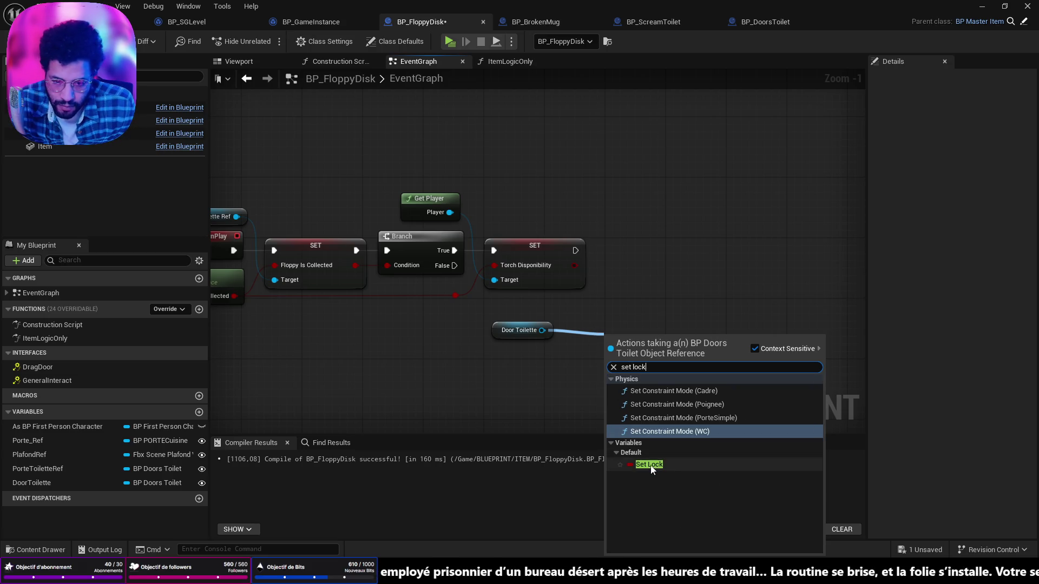
left_click(650, 464)
Chain SET Lock after the Torch Disponibility SET, tidy the nodes, and compile with F7
left_click_drag(495, 379, 478, 428)
left_click_drag(617, 336, 639, 232)
left_click_drag(565, 238, 619, 238)
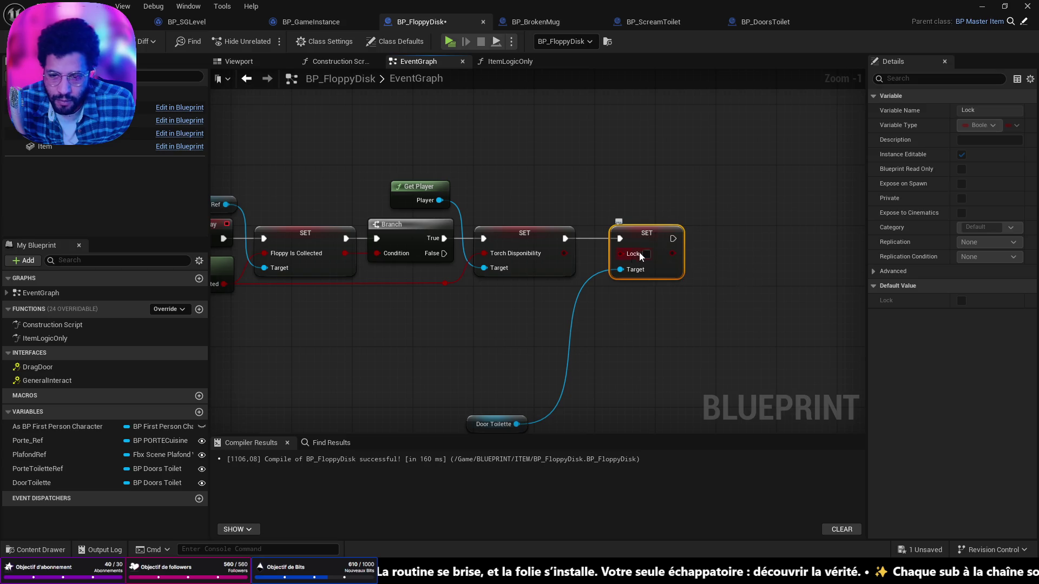
left_click_drag(501, 322, 539, 287)
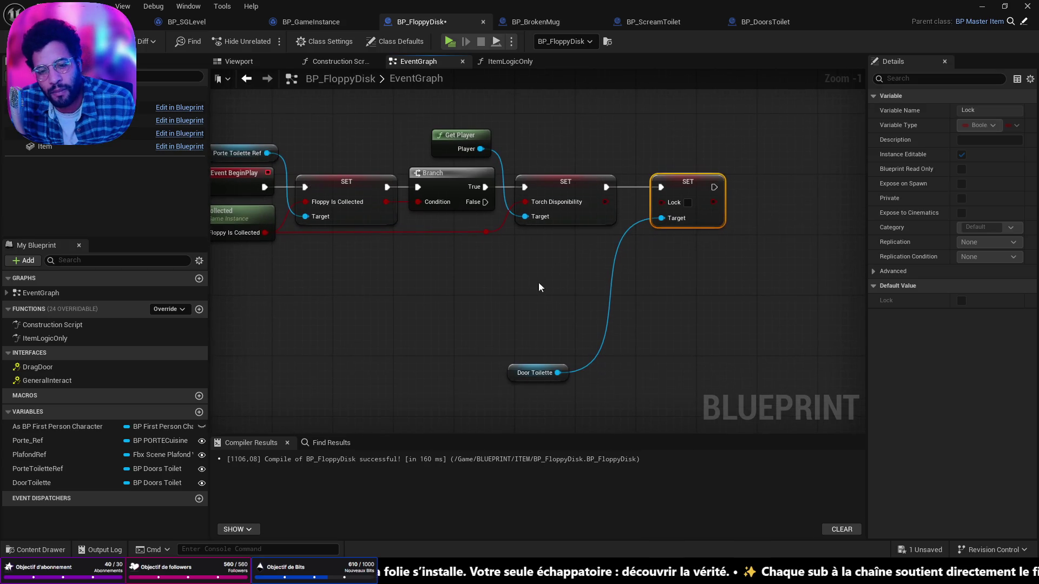
mouse_move(530, 372)
left_mouse_down()
mouse_move(542, 285)
mouse_move(571, 254)
left_mouse_up()
mouse_move(533, 307)
left_mouse_down()
mouse_move(643, 317)
mouse_move(487, 352)
left_mouse_up()
left_click(623, 229)
left_click_drag(623, 230, 607, 230)
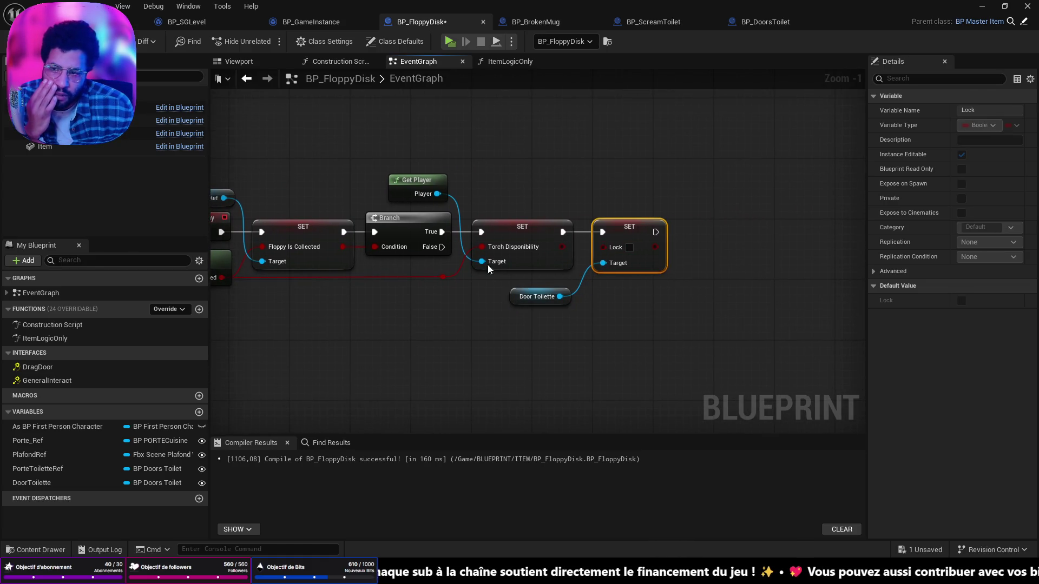
key("F7")
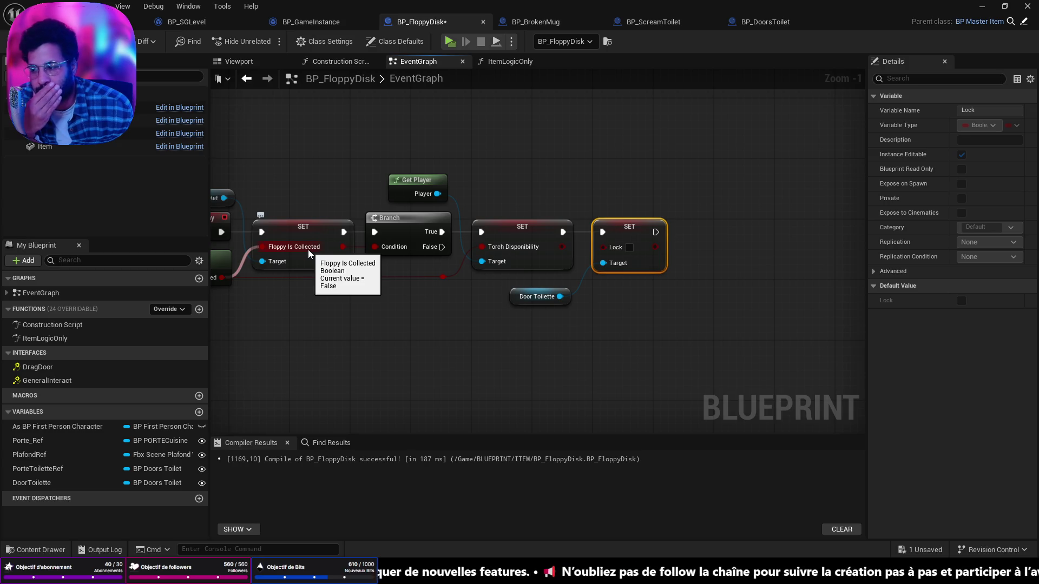
mouse_move(426, 281)
left_mouse_down()
mouse_move(855, 303)
mouse_move(492, 306)
mouse_move(542, 315)
mouse_move(527, 312)
left_mouse_up()
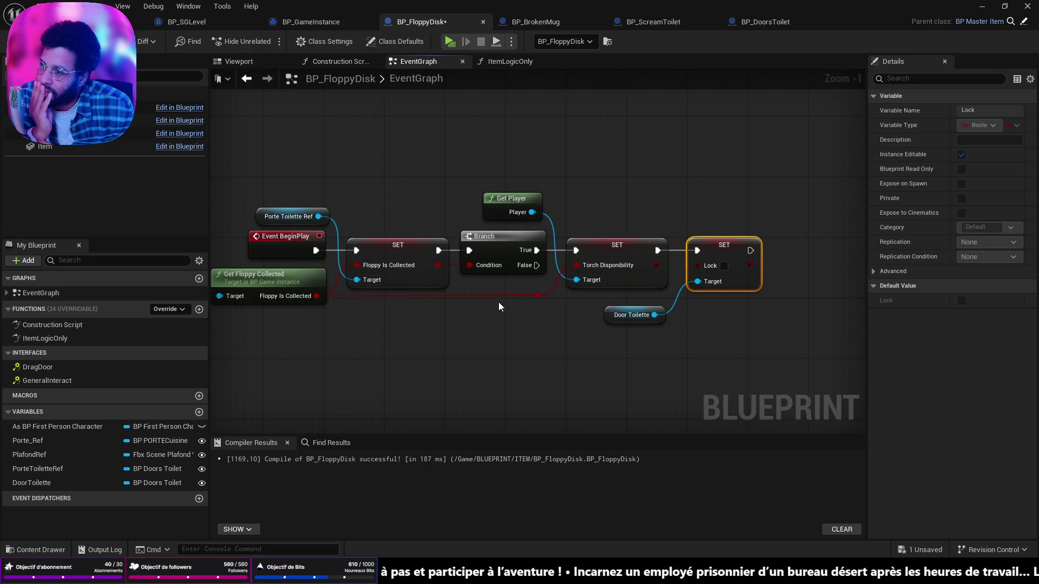
left_click(139, 22)
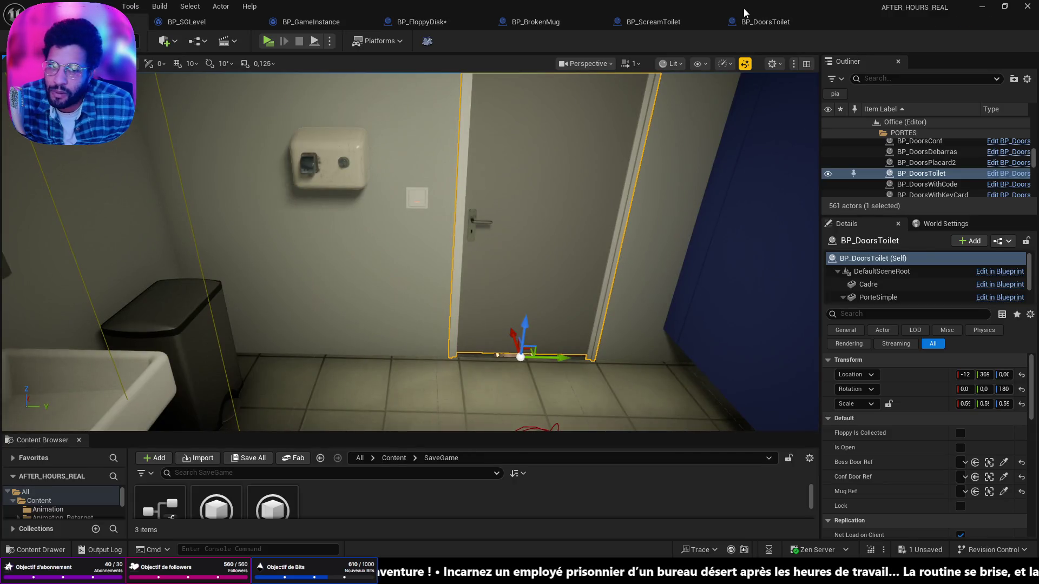
left_click(746, 21)
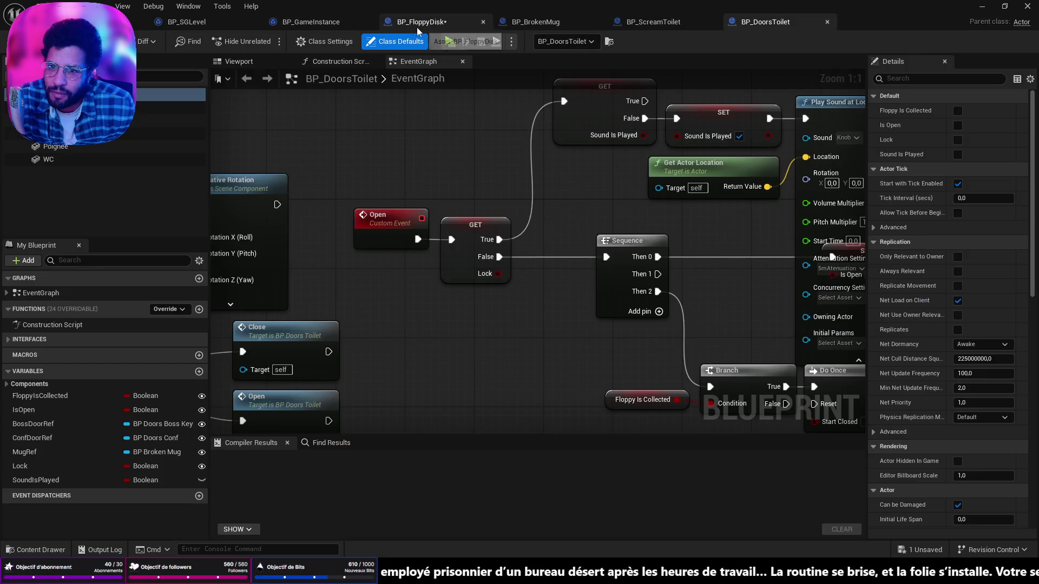
left_click(418, 24)
mouse_move(662, 276)
left_mouse_down()
mouse_move(825, 276)
mouse_move(536, 292)
left_mouse_up()
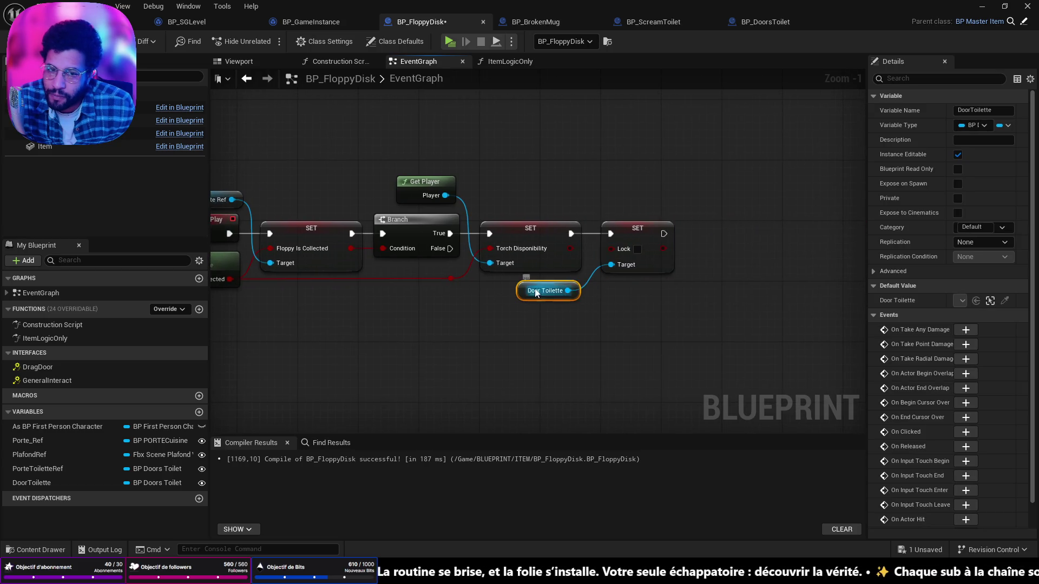
left_click(676, 23)
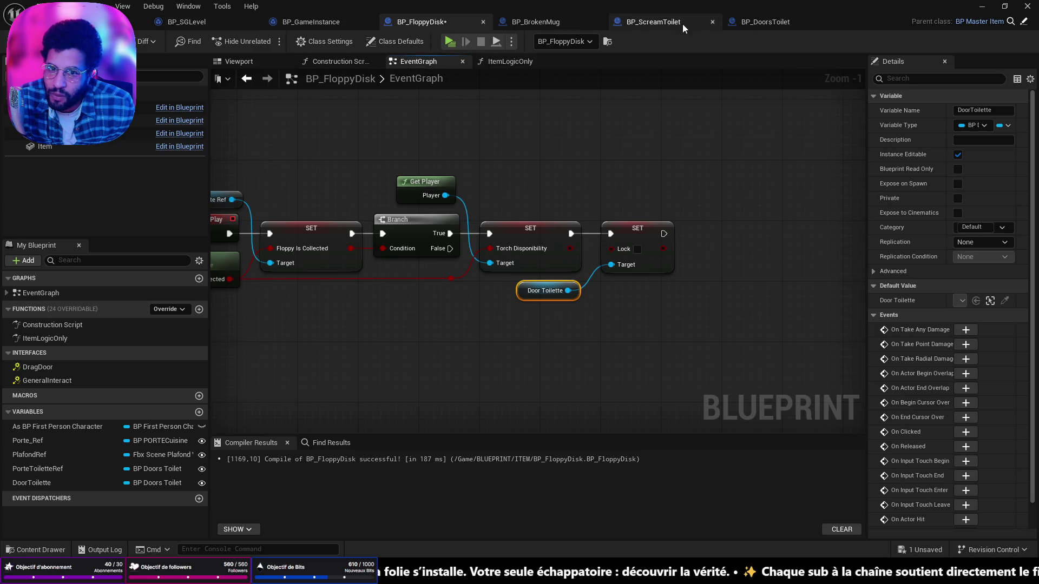
Add a new Boolean variable named Done to BP_ScreamToilet
scroll(568, 303, "down", 2)
scroll(723, 216, "up", 2)
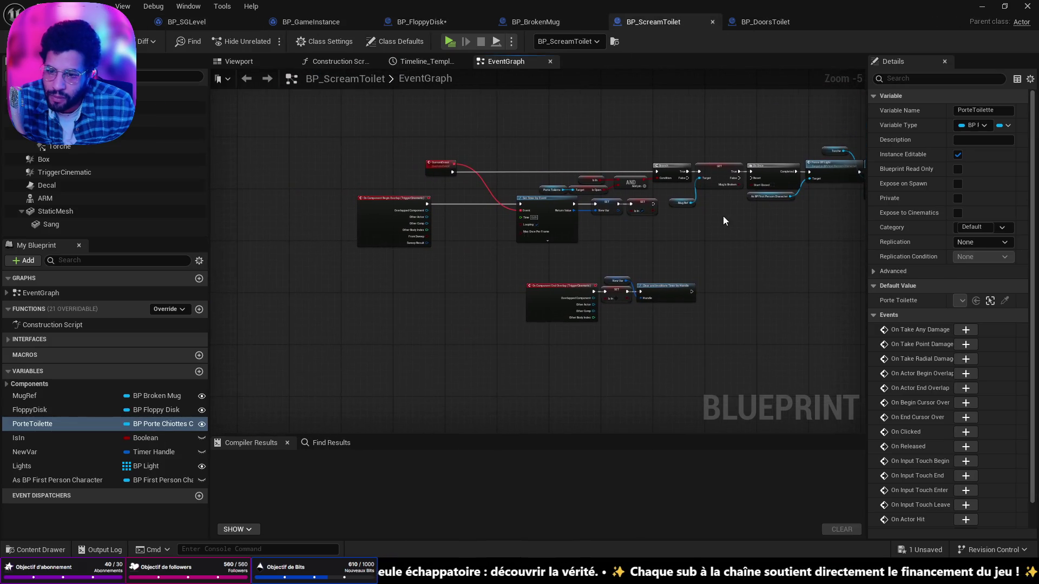
scroll(397, 223, "up", 1)
left_click_drag(487, 267, 485, 266)
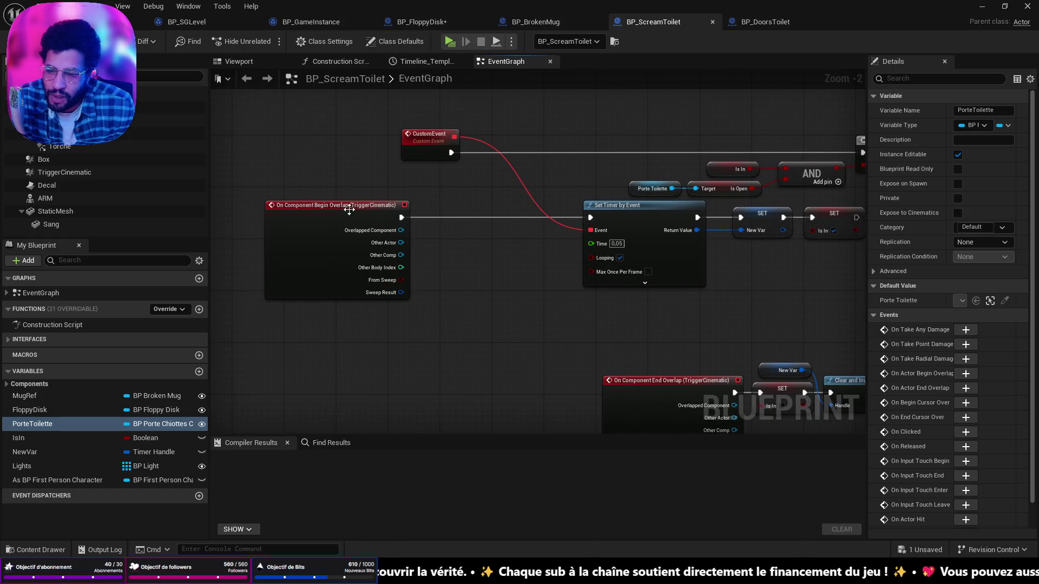
mouse_move(405, 224)
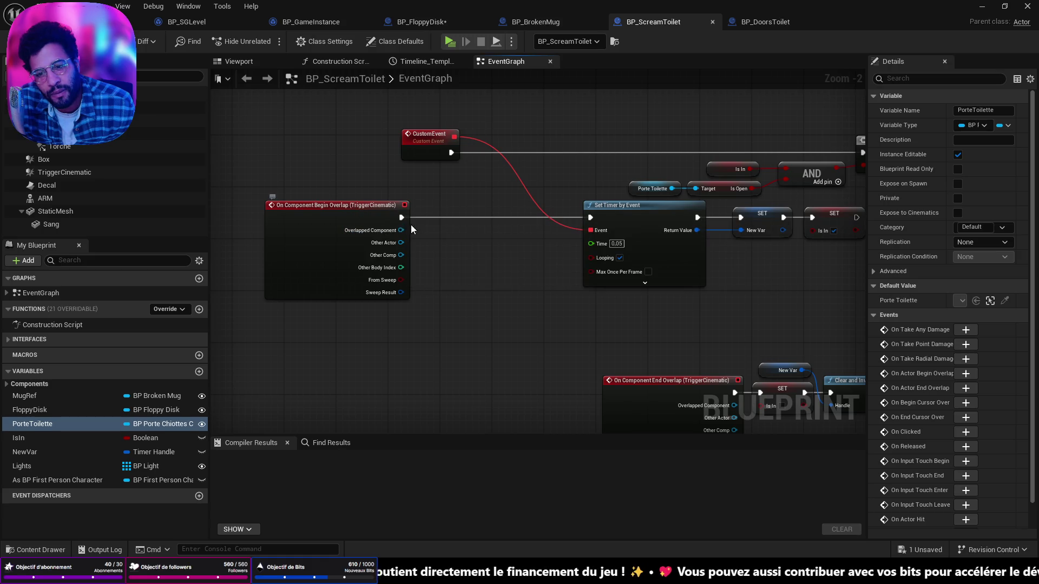
left_click(199, 371)
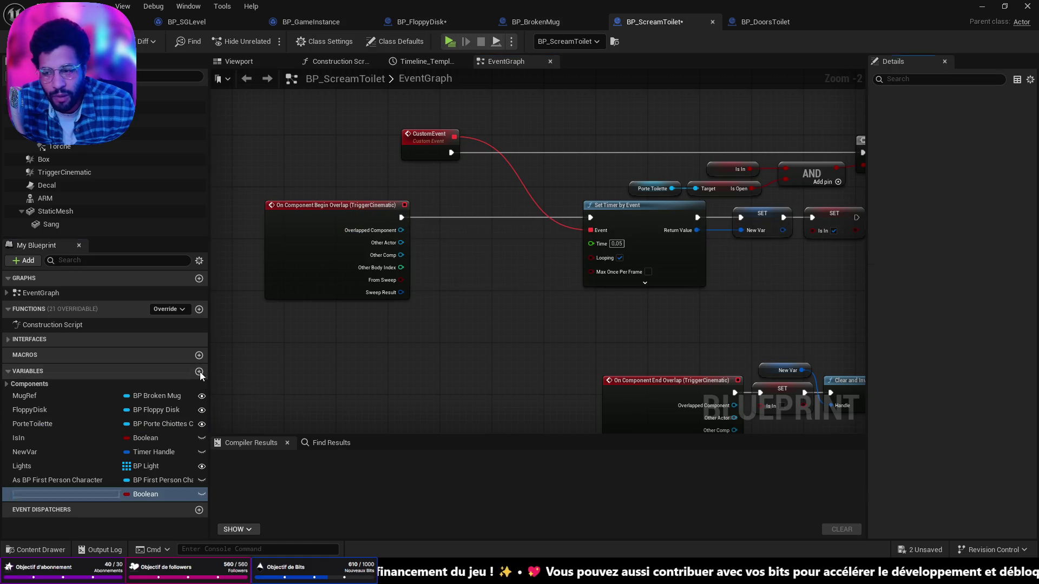
type("Done")
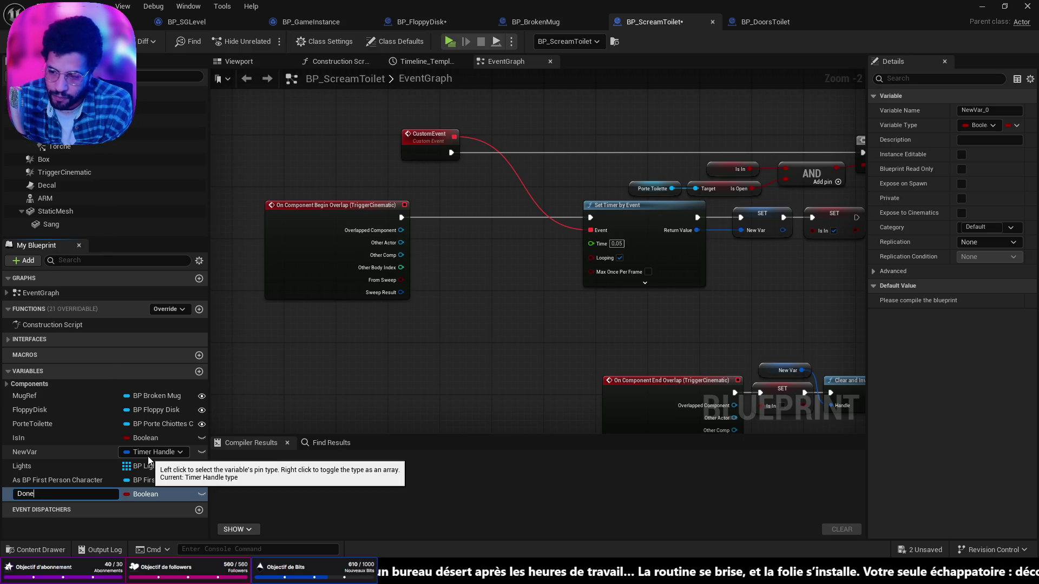
key("Return")
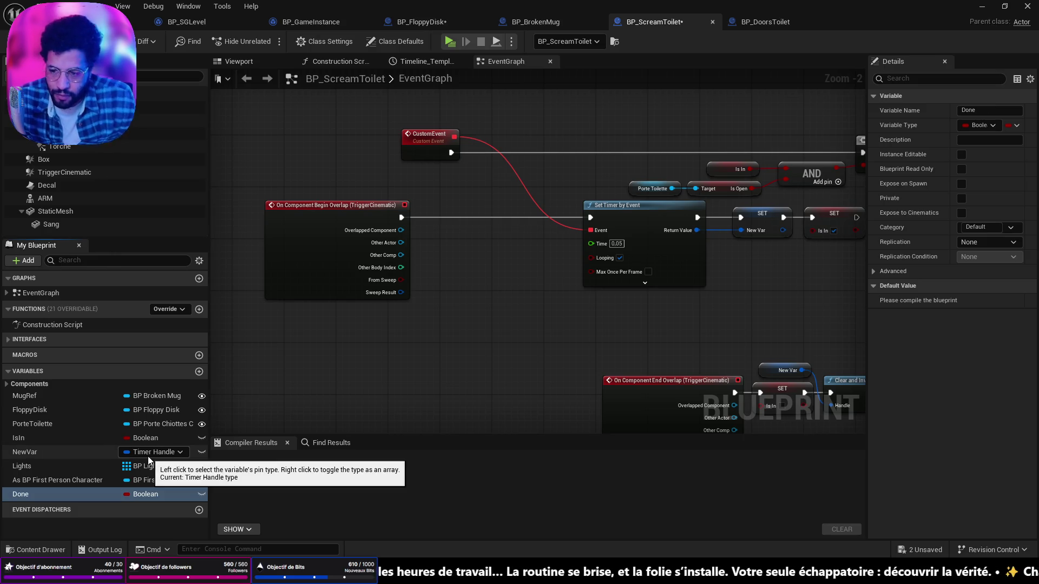
Place a Done getter, convert it to a Branch fed by Begin Overlap, and save with Ctrl+S
left_click_drag(56, 494, 430, 248)
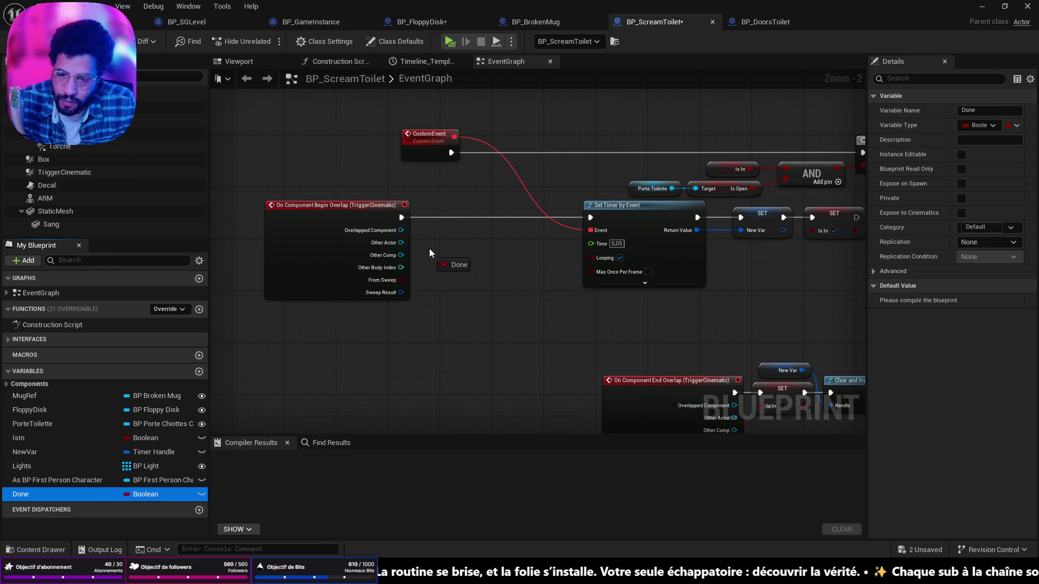
left_click(451, 262)
right_click(469, 260)
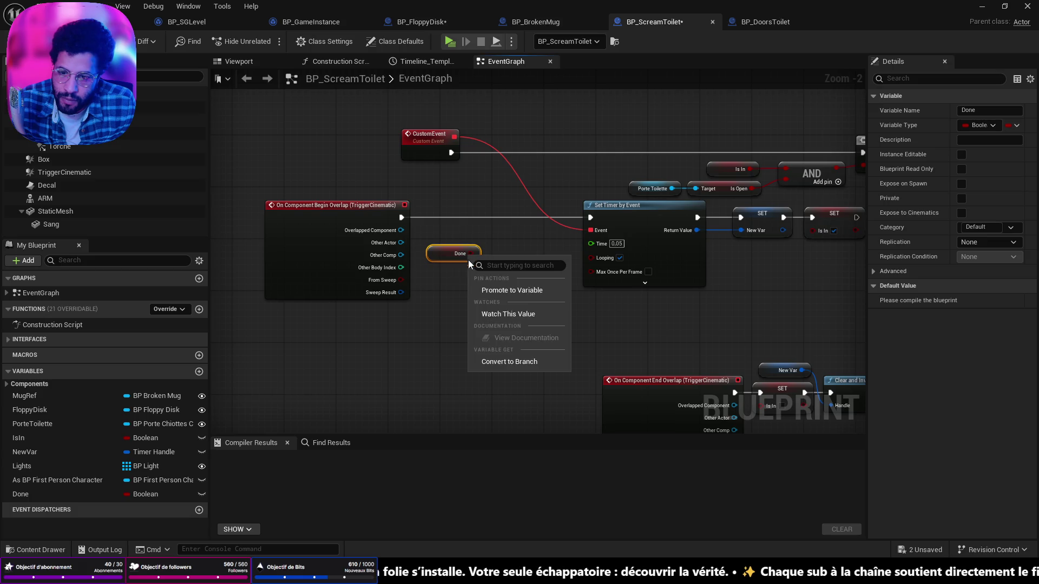
left_click(486, 362)
mouse_move(459, 255)
left_mouse_down()
mouse_move(486, 216)
mouse_move(475, 211)
left_mouse_up()
left_click_drag(402, 217, 591, 219)
key("ctrl+s")
mouse_move(690, 279)
left_mouse_down()
mouse_move(601, 271)
mouse_move(379, 162)
mouse_move(656, 254)
mouse_move(616, 220)
mouse_move(581, 218)
left_mouse_up()
scroll(580, 217, "down", 10)
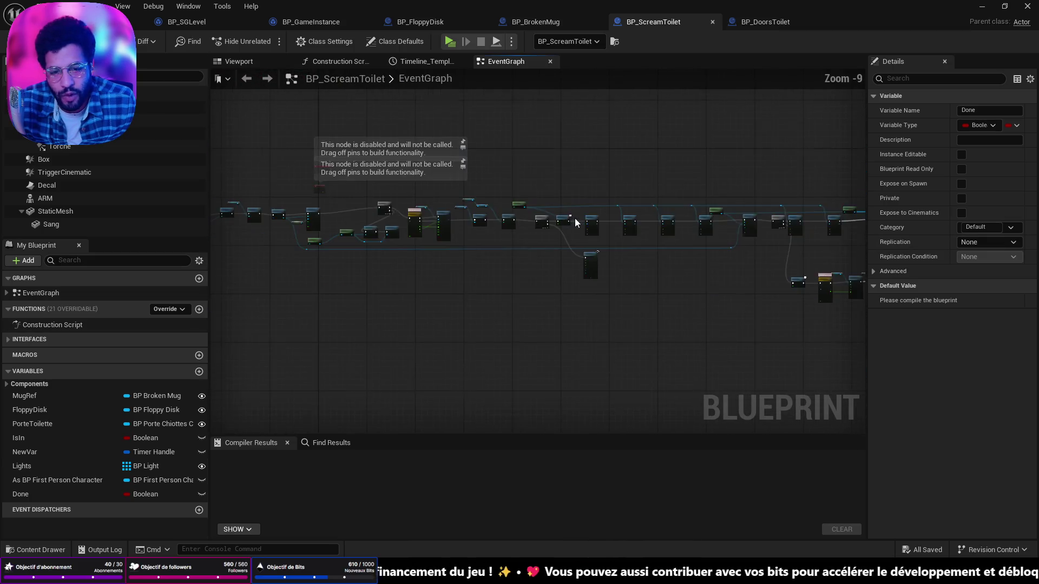
scroll(494, 200, "up", 12)
scroll(551, 245, "down", 8)
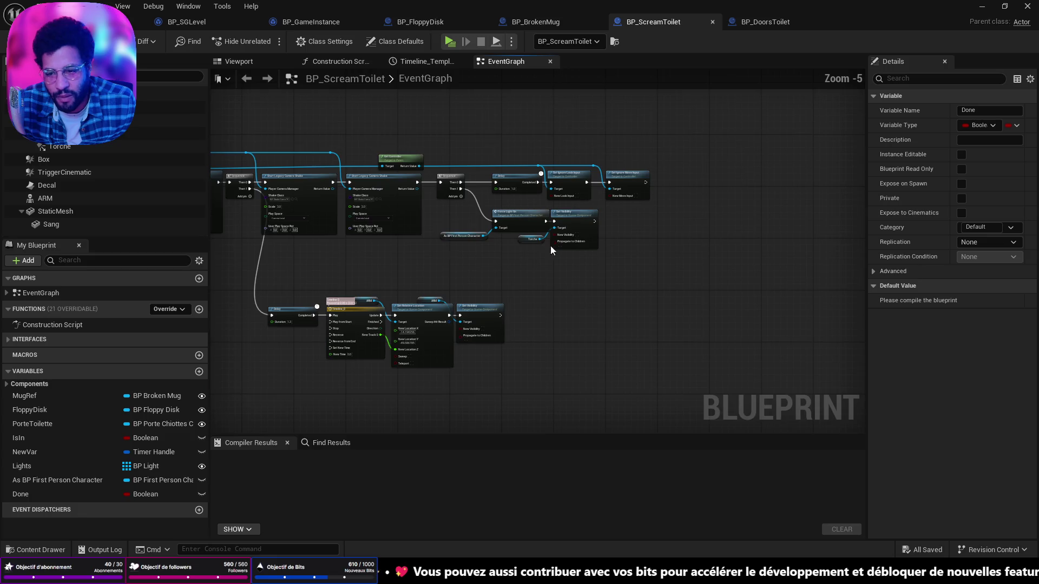
scroll(555, 238, "up", 3)
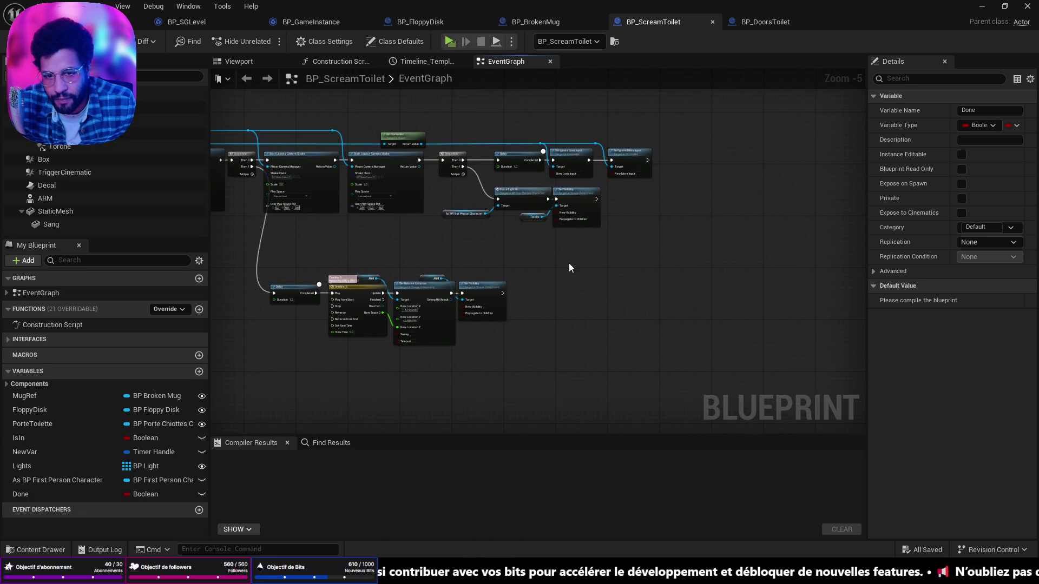
scroll(557, 295, "up", 5)
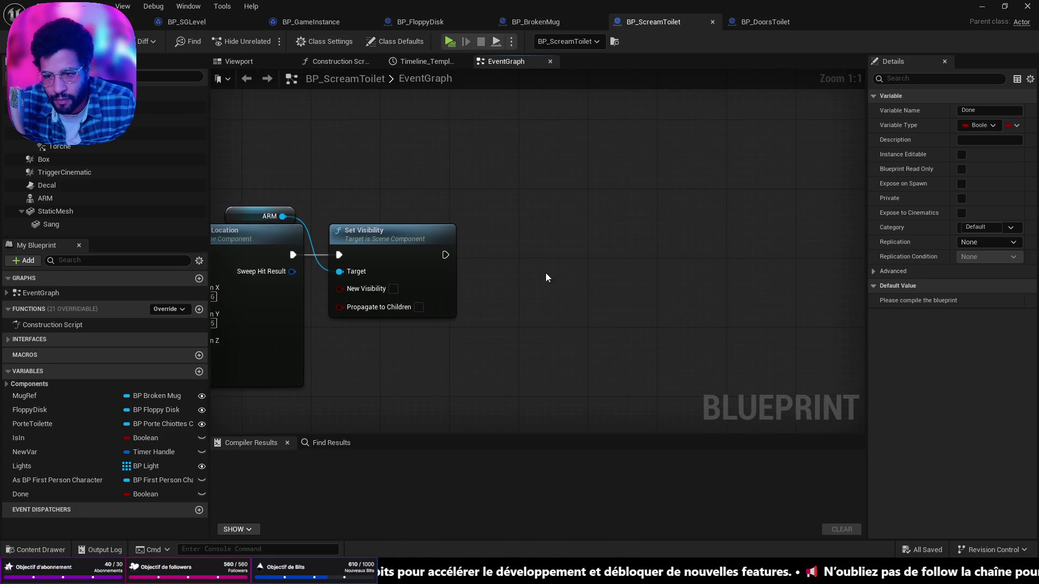
left_click_drag(41, 495, 440, 326)
left_click_drag(453, 260, 446, 254)
left_click_drag(499, 275, 531, 275)
left_click(527, 274)
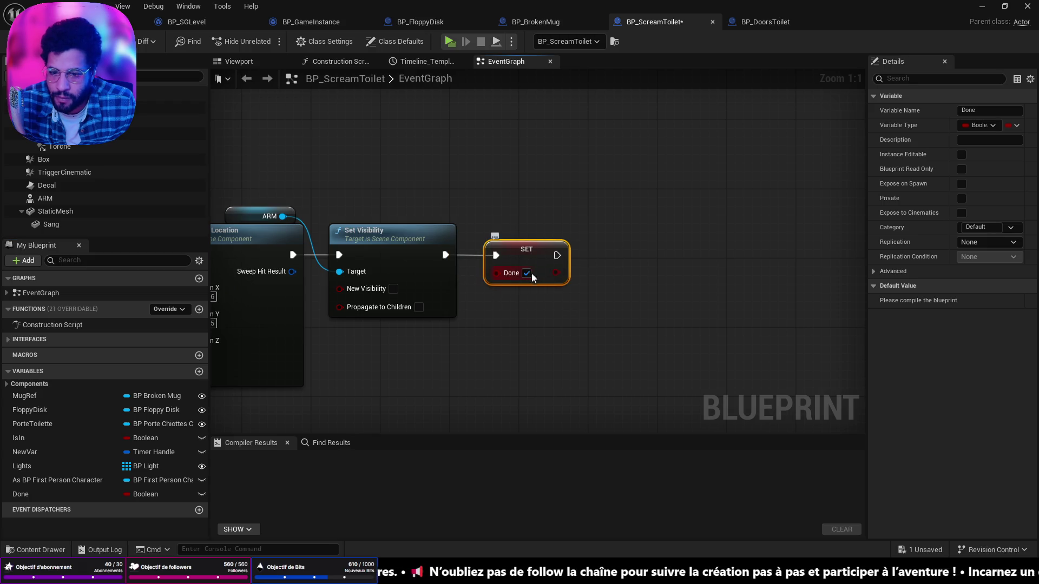
key("ctrl+s")
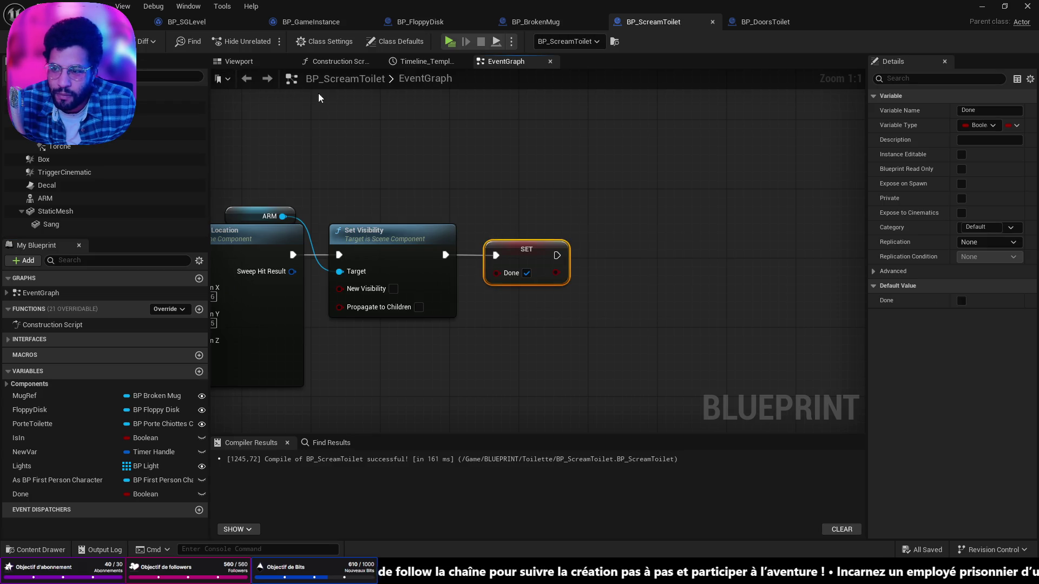
scroll(343, 144, "down", 6)
left_click_drag(538, 228, 385, 352)
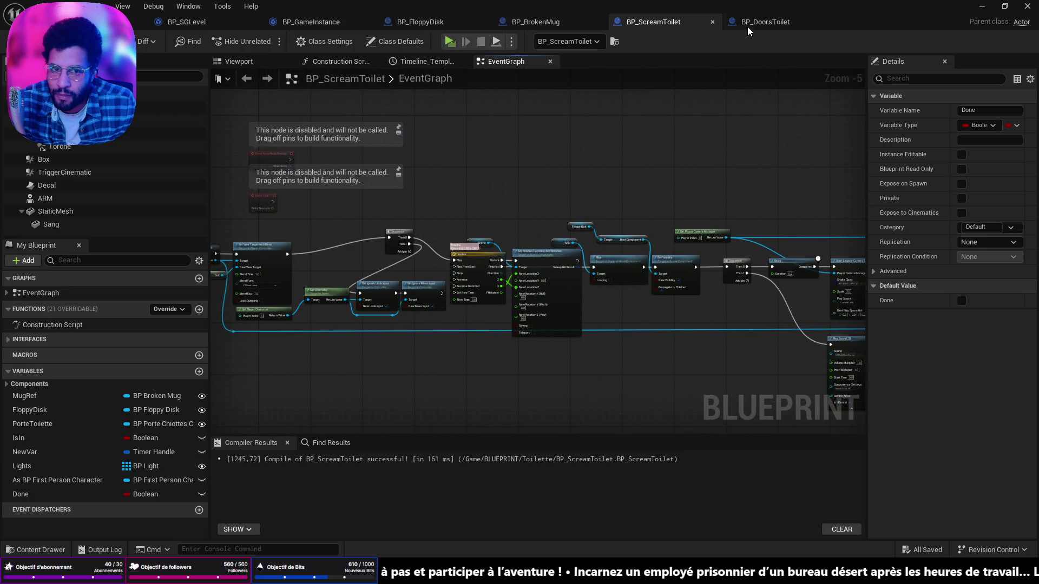
left_click(420, 22)
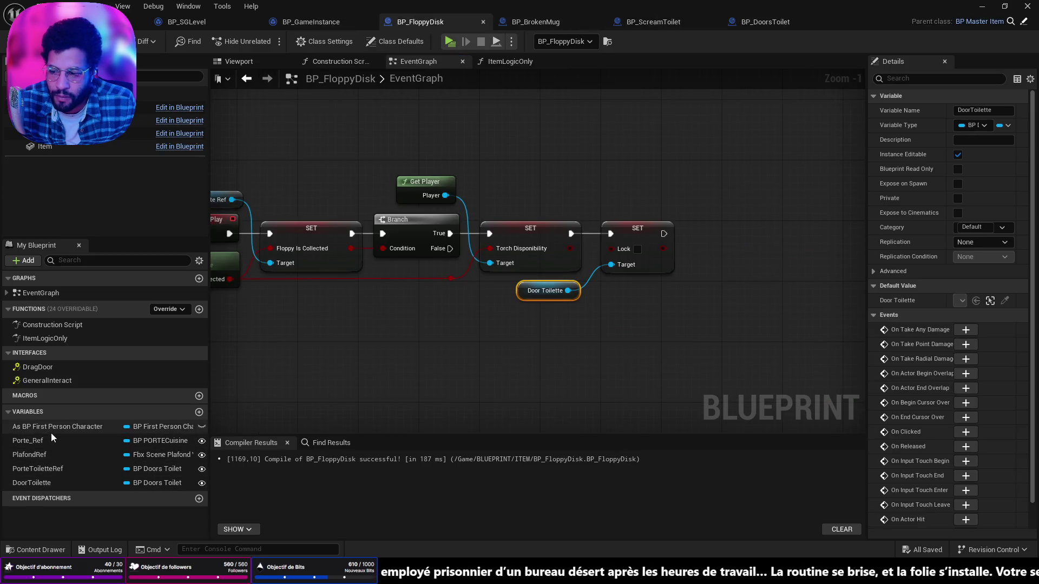
Add a new variable named Screamertoilet to BP_FloppyDisk
left_click(199, 413)
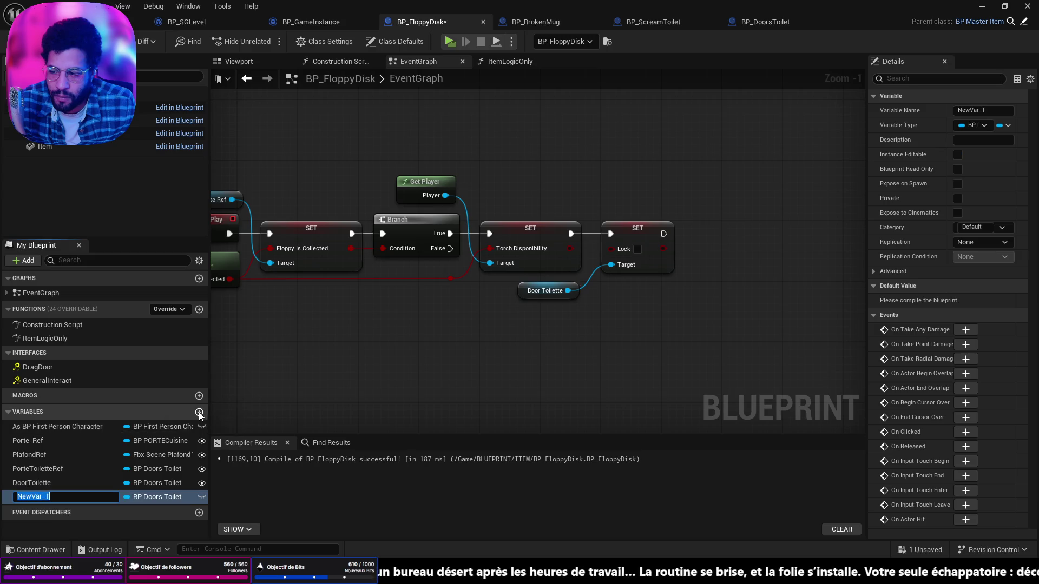
type("Screamer")
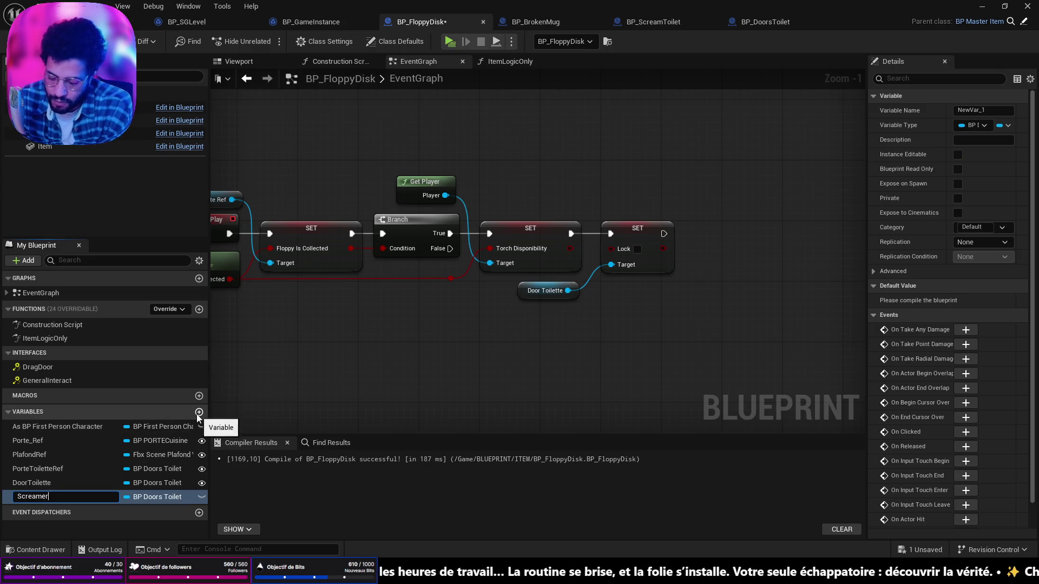
type("toilet")
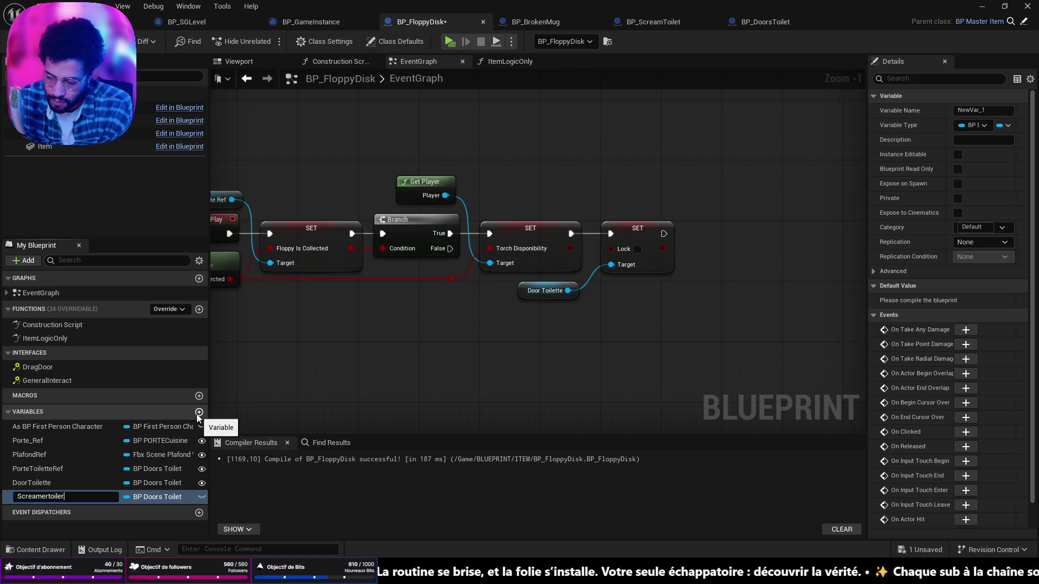
key("Return")
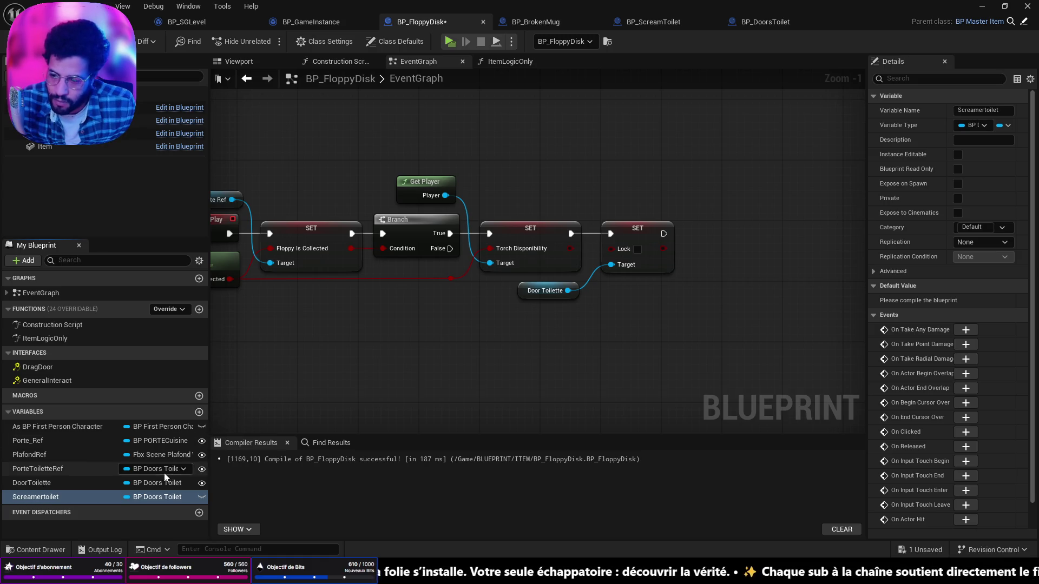
mouse_move(31, 497)
left_mouse_down()
mouse_move(570, 340)
mouse_move(542, 329)
mouse_move(233, 417)
mouse_move(31, 500)
left_mouse_up()
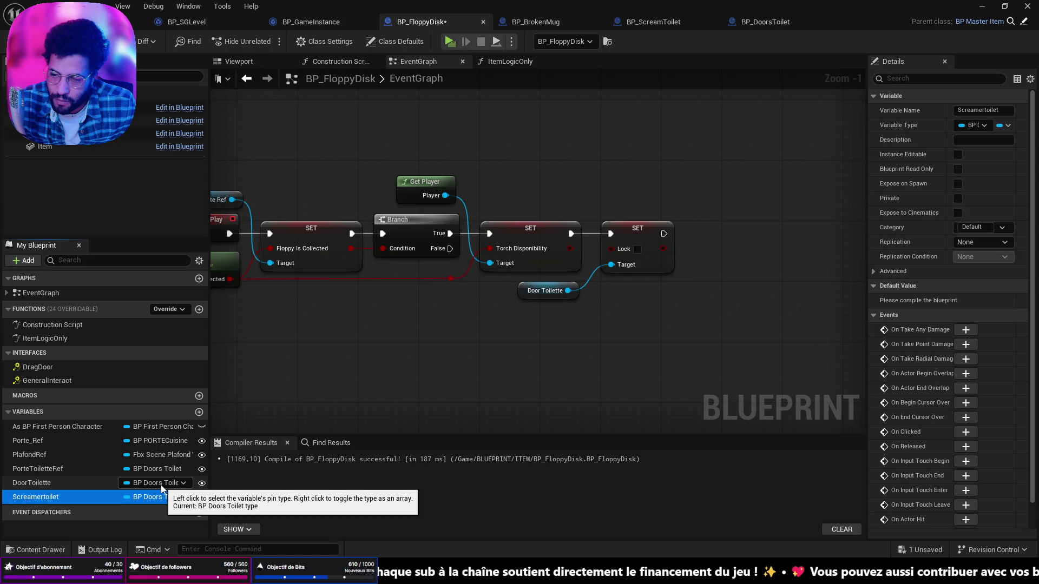
Find references to the PorteToiletteRef and DoorToilette variables
left_click(35, 470)
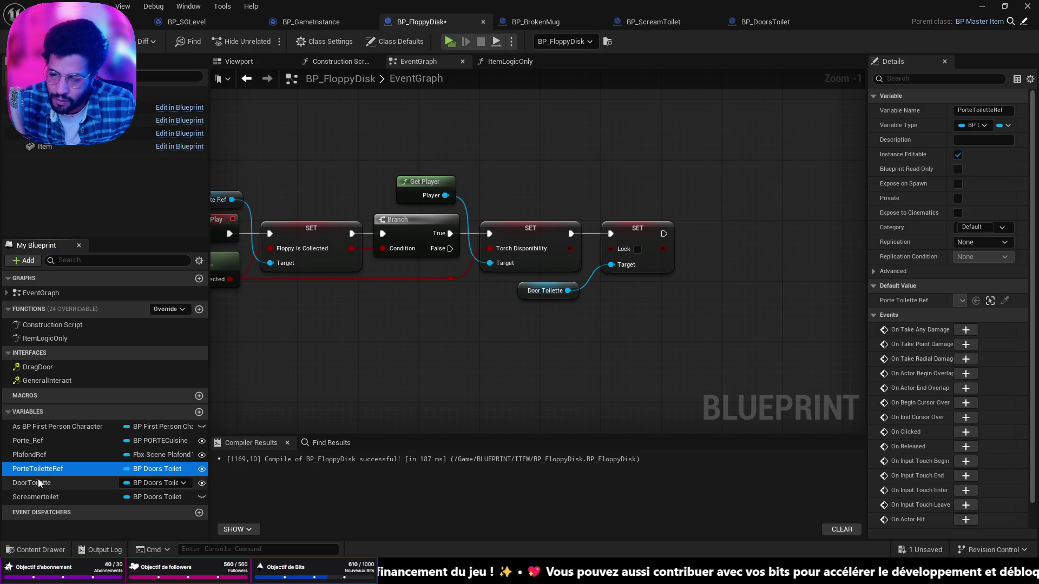
right_click(36, 470)
mouse_move(71, 388)
left_click(163, 391)
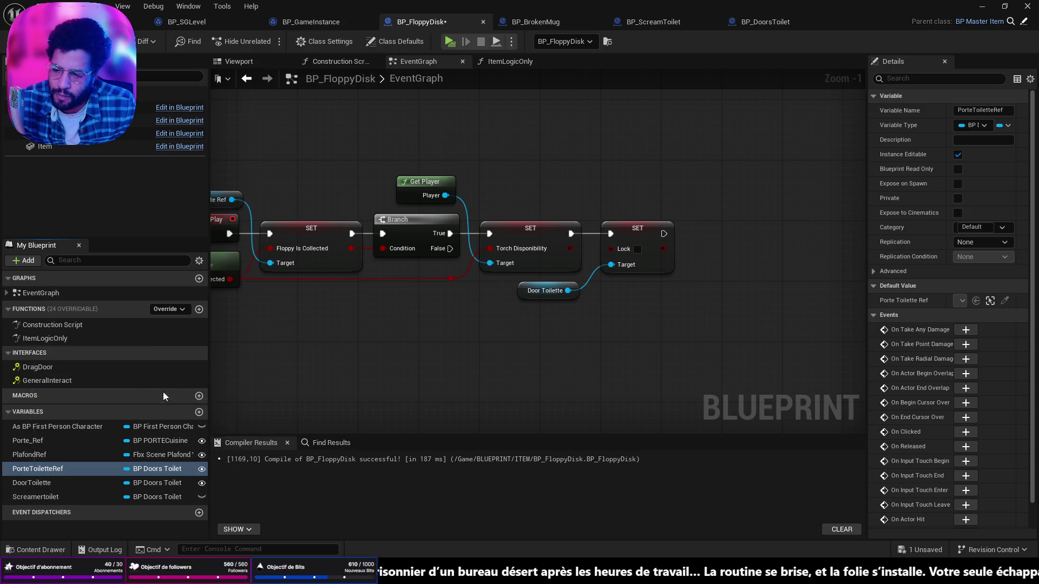
right_click(34, 483)
mouse_move(72, 403)
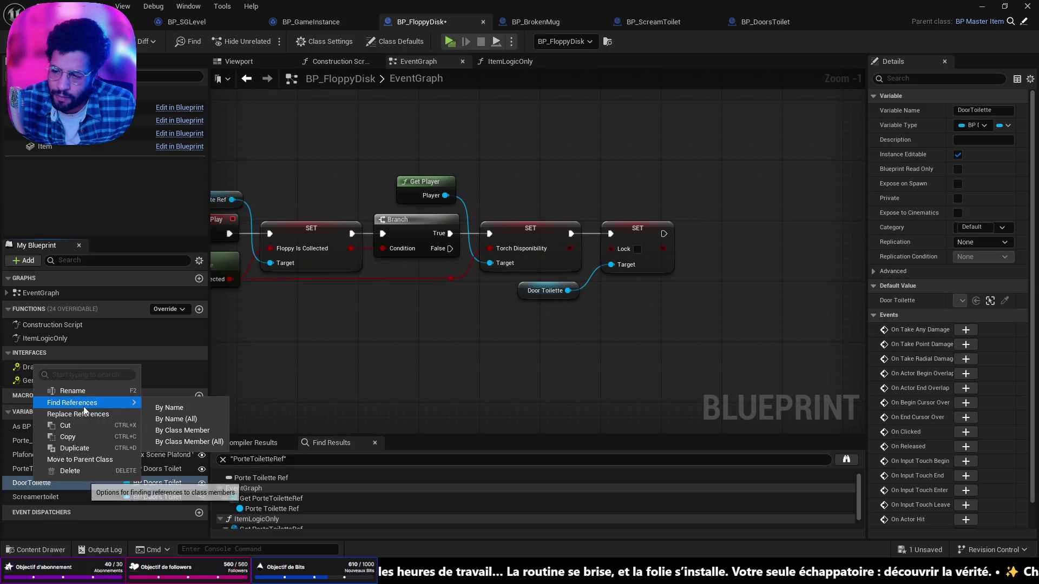
left_click(170, 406)
scroll(557, 353, "down", 4)
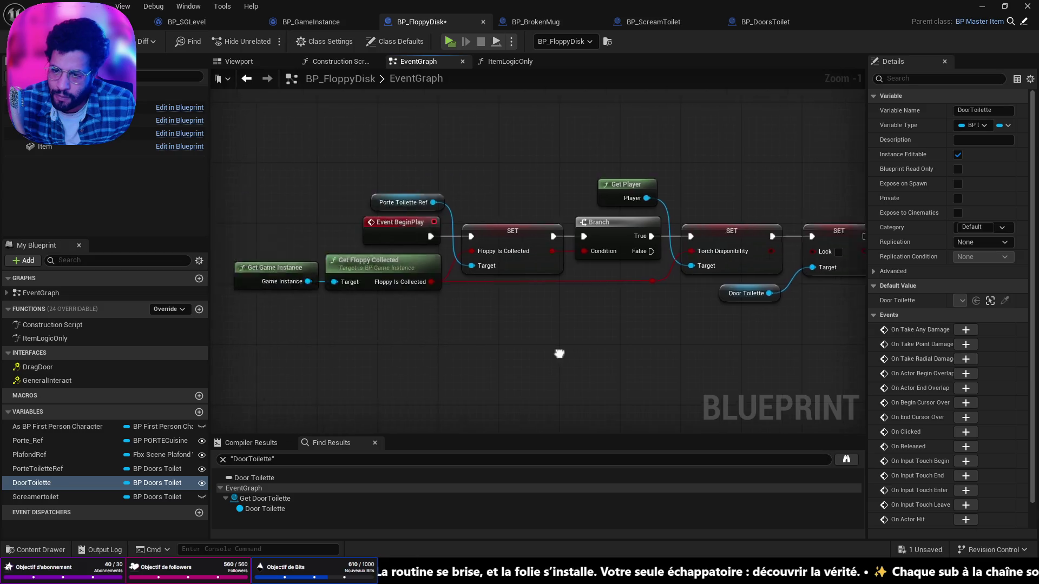
Delete the in-use DoorToilette variable and wire PorteToiletteRef into the SET Lock target pin
left_click(508, 62)
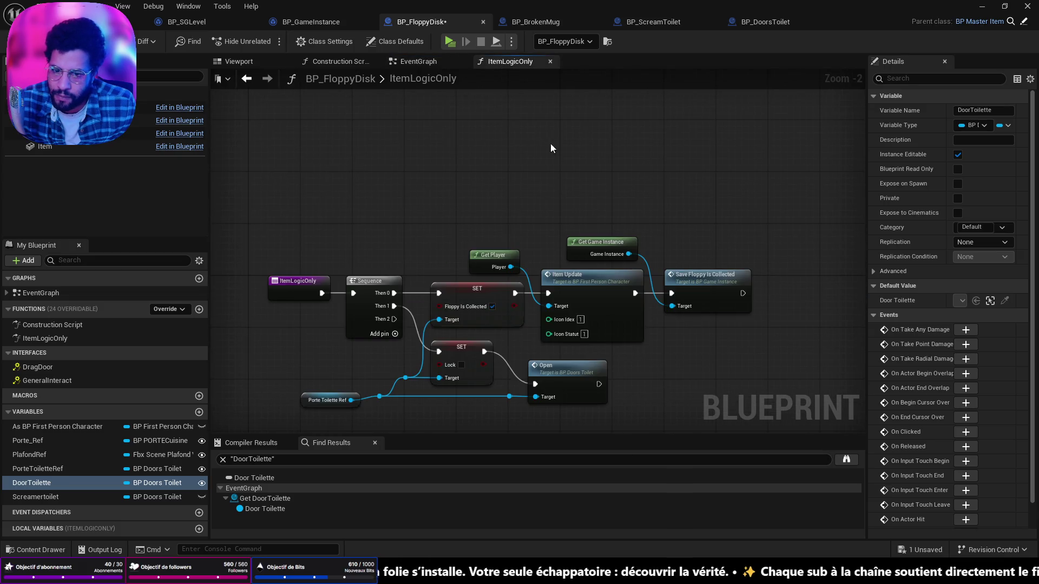
left_click_drag(549, 307, 583, 320)
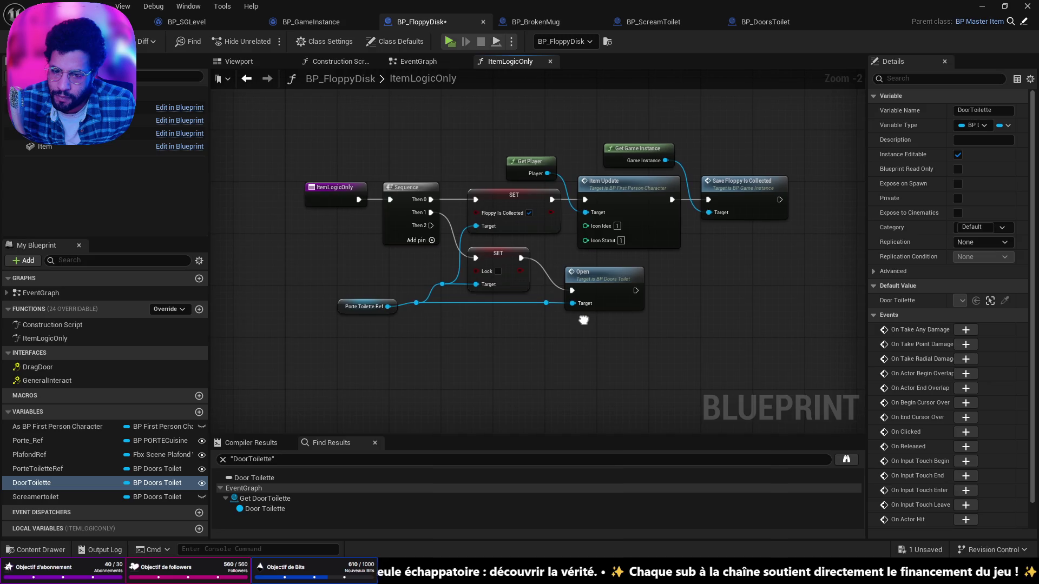
left_click(34, 482)
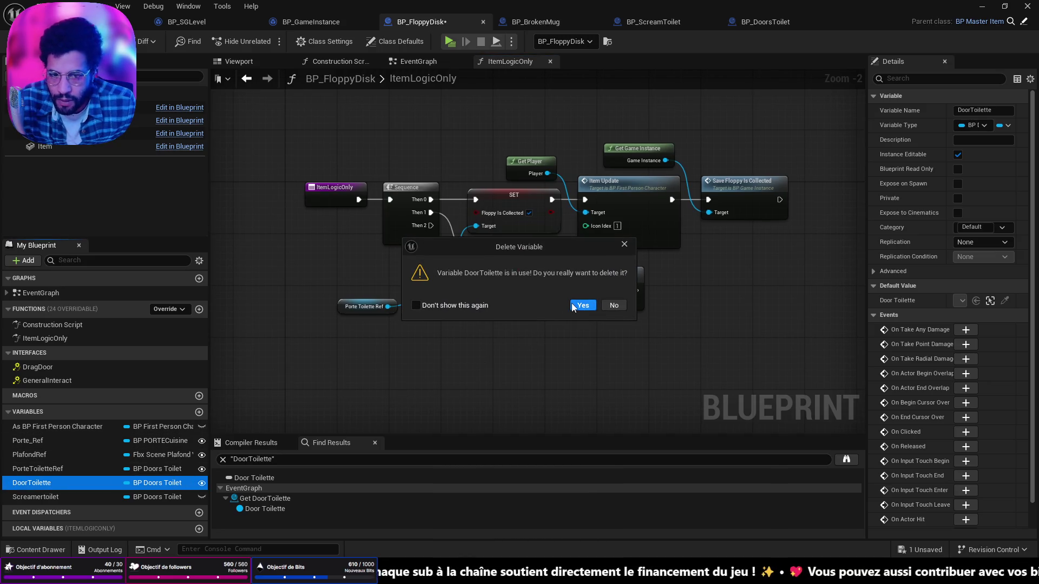
left_click(582, 306)
left_click(422, 62)
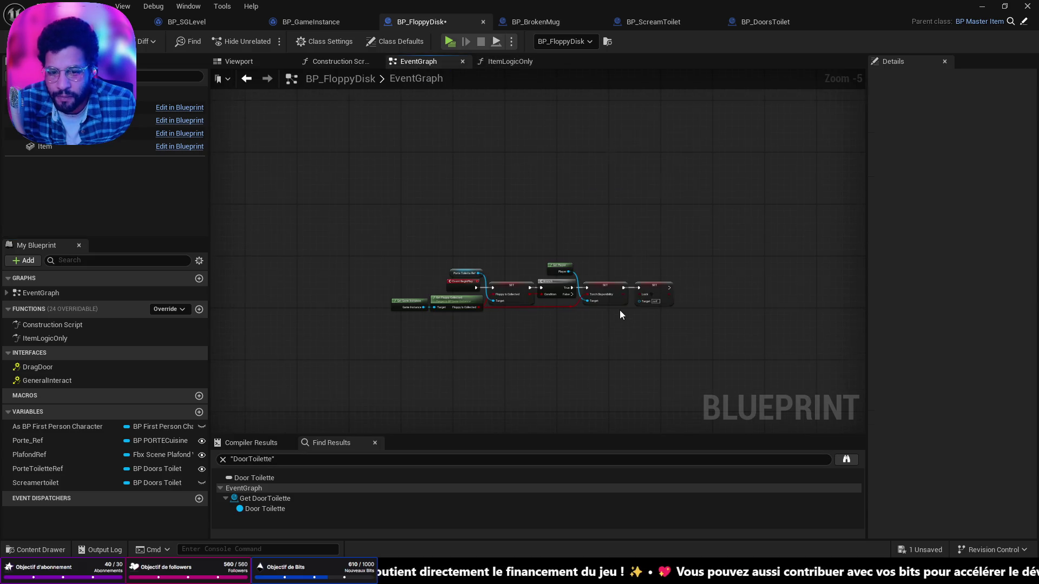
scroll(620, 314, "up", 4)
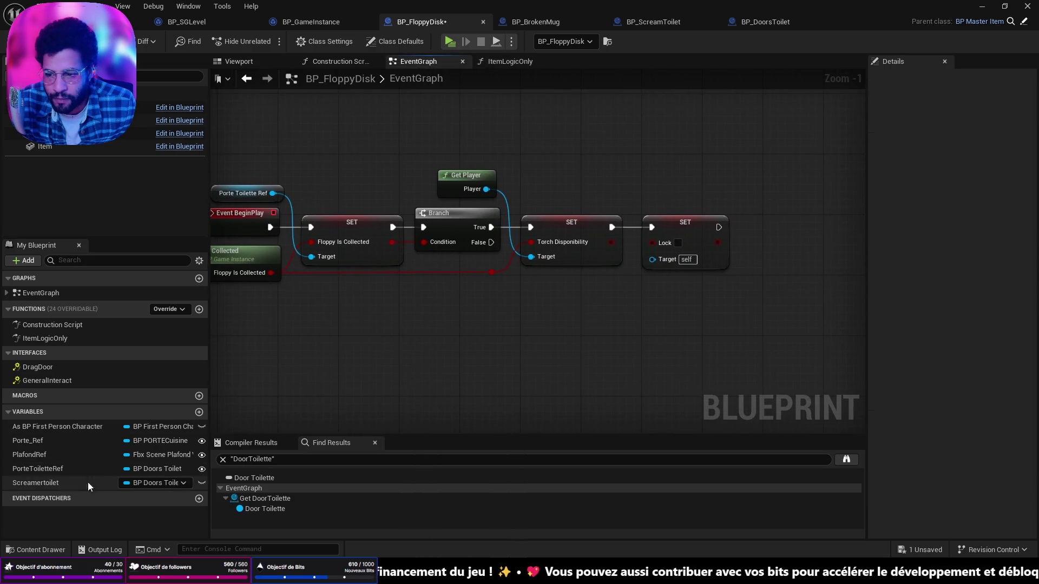
mouse_move(26, 470)
left_mouse_down()
mouse_move(582, 304)
mouse_move(651, 262)
left_mouse_up()
left_click(138, 482)
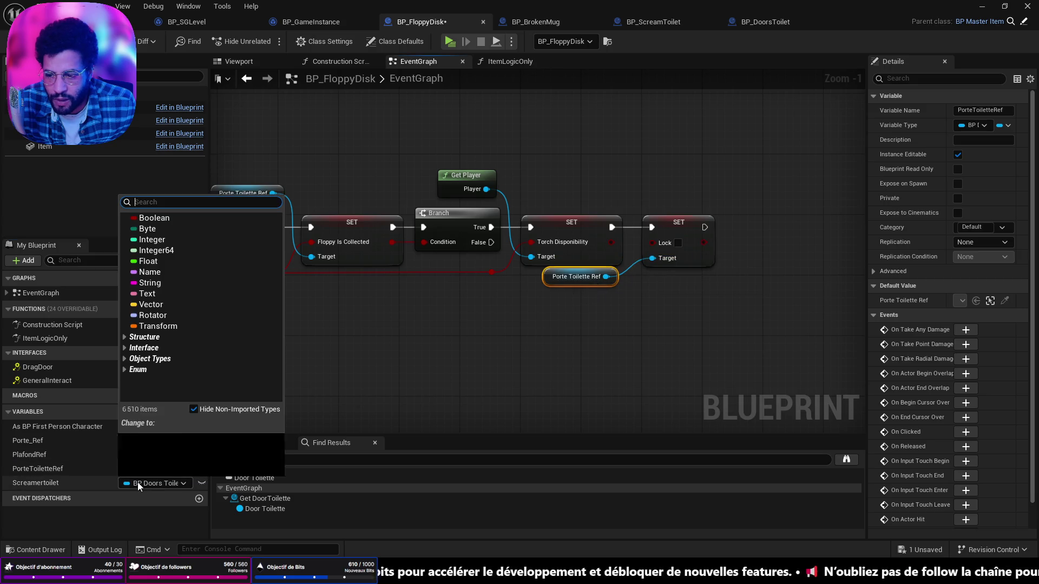
Set Screamertoilet's type to BP Scream Toilet Object Reference
type("screamer")
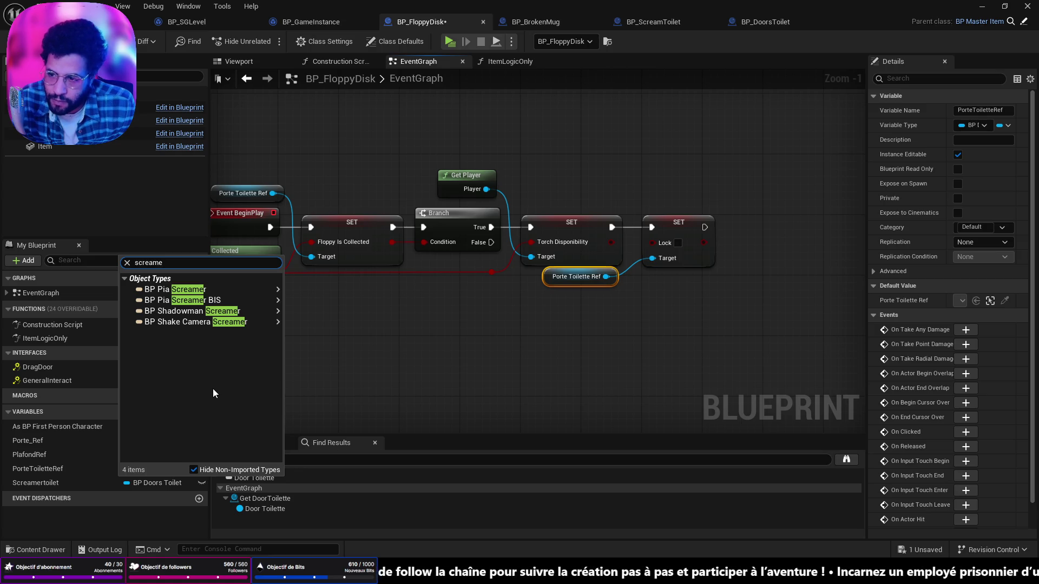
key("BackSpace")
key("BackSpace")
key("BackSpace")
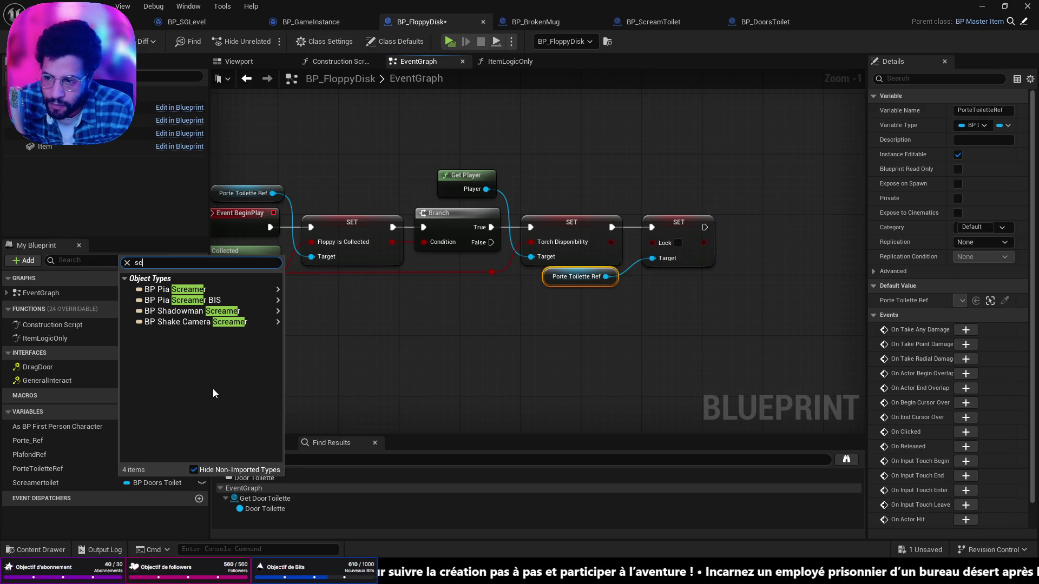
type("tpoi")
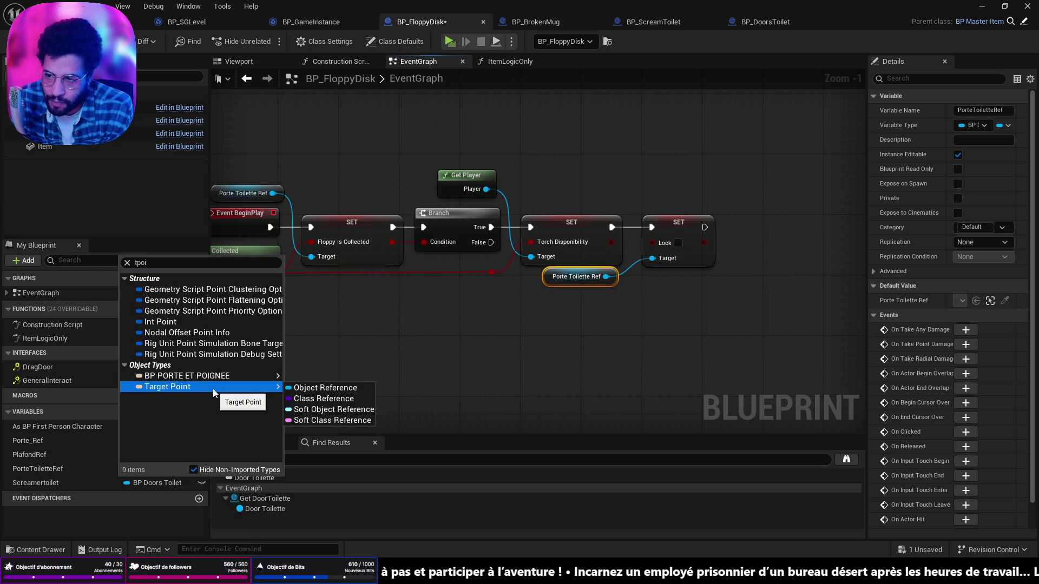
left_click(186, 263)
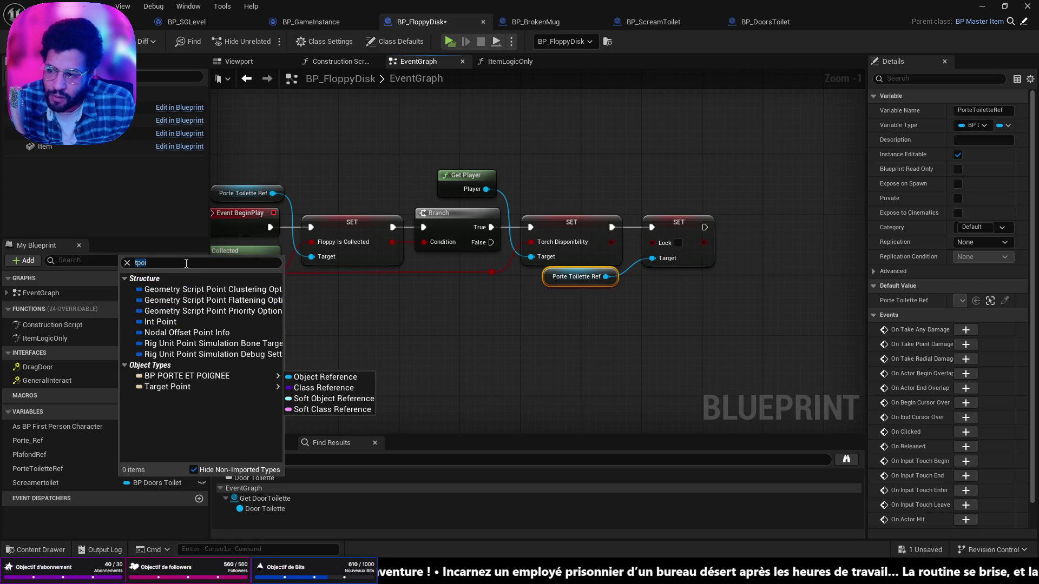
key("BackSpace")
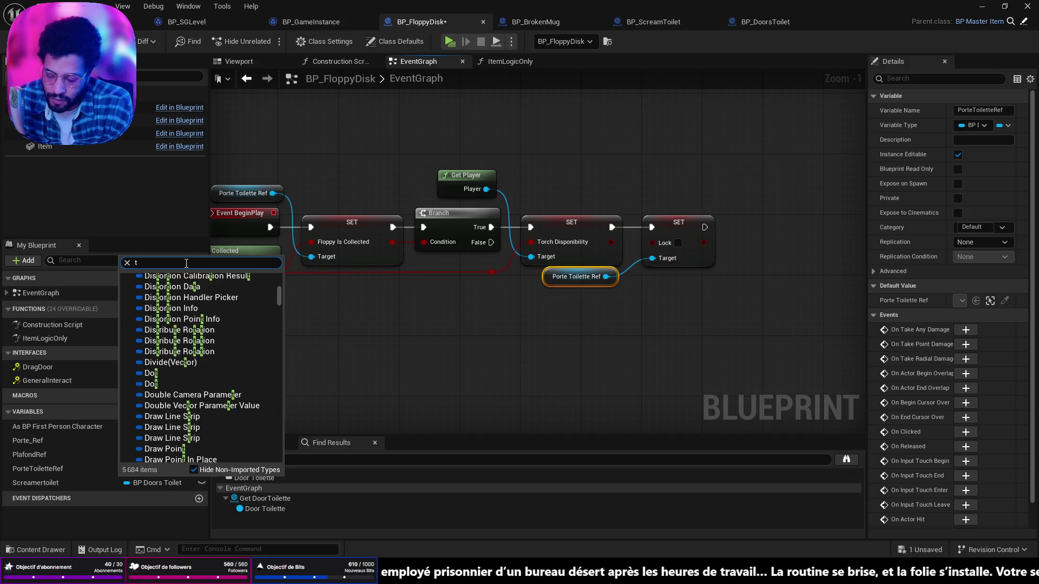
type("oilet")
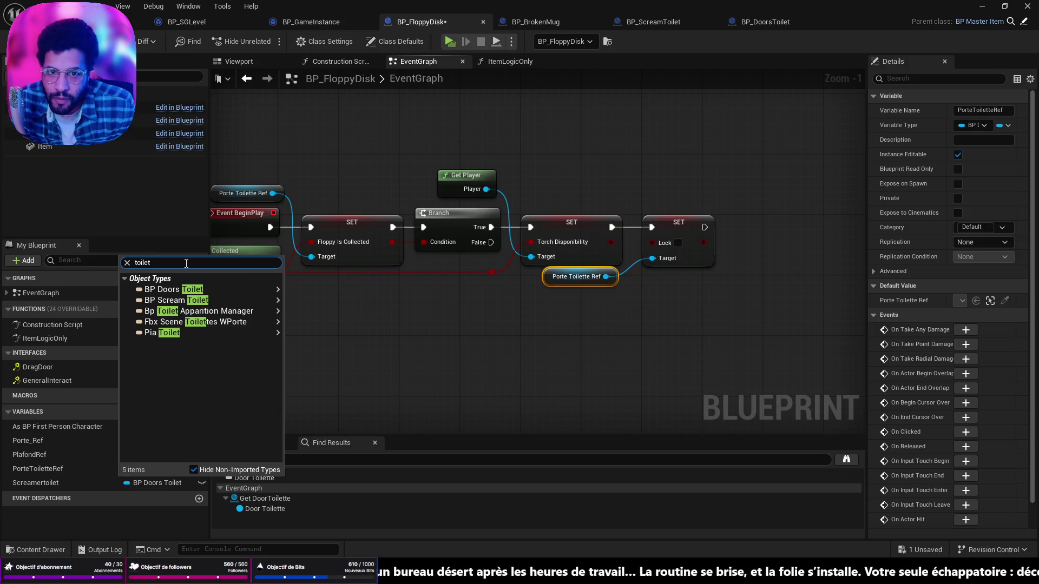
mouse_move(179, 300)
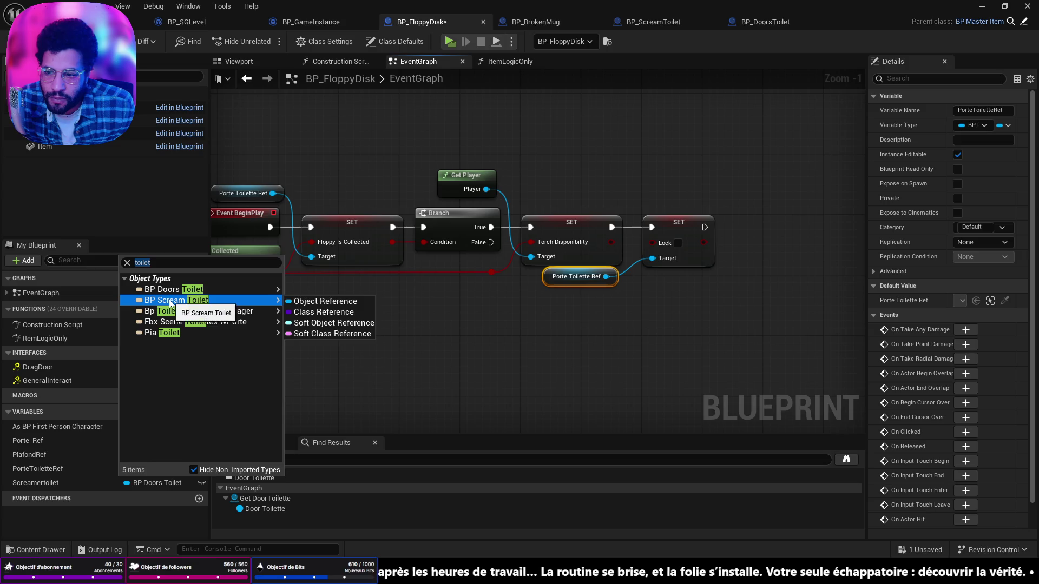
left_click(325, 303)
Add a Screamertoilet getter node below the Lock setter in the EventGraph
left_click_drag(521, 338, 426, 337)
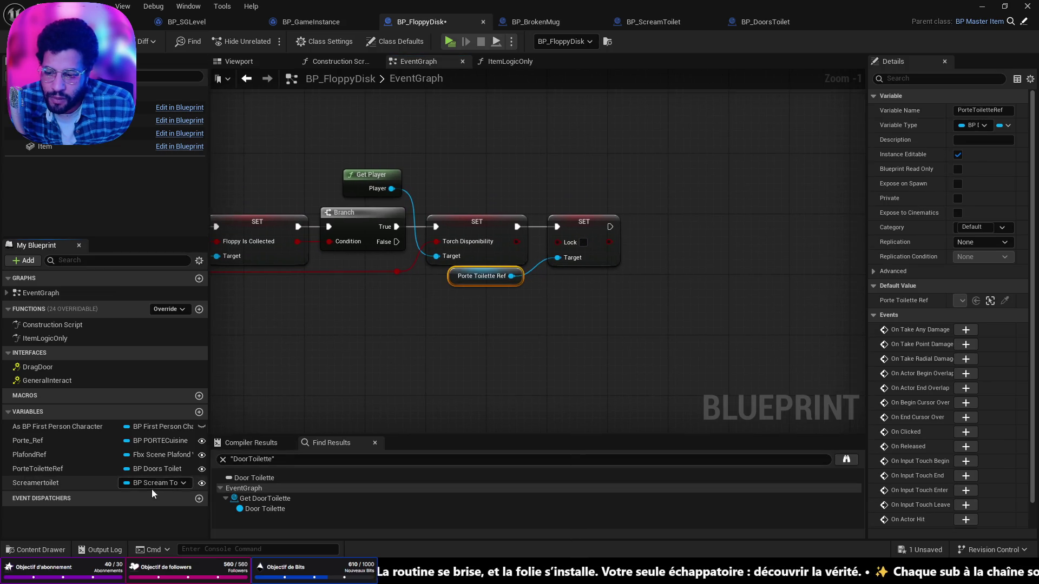
left_click_drag(43, 483, 568, 306)
left_click_drag(649, 334, 557, 352)
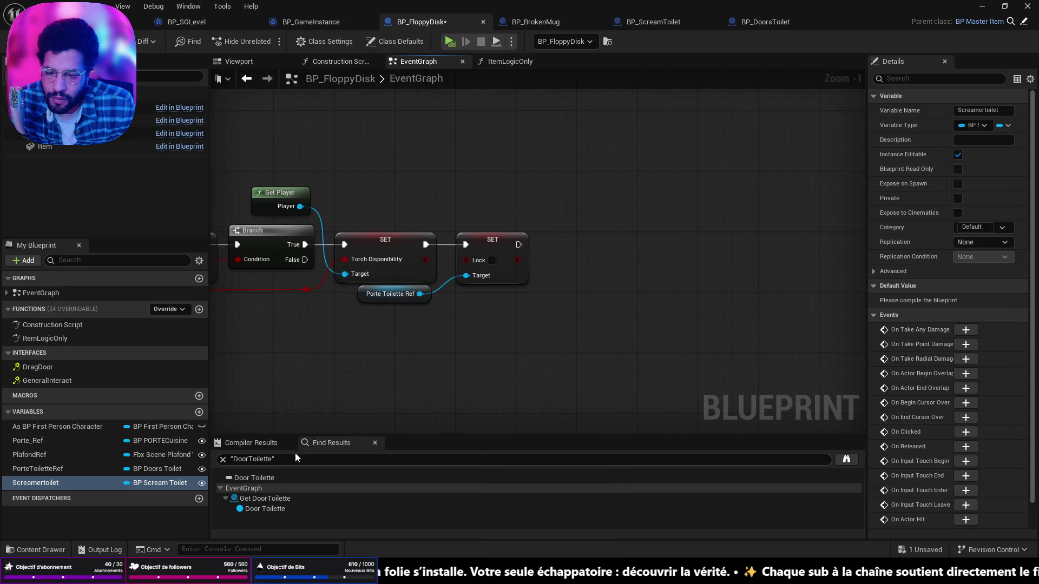
left_click_drag(32, 482, 454, 355)
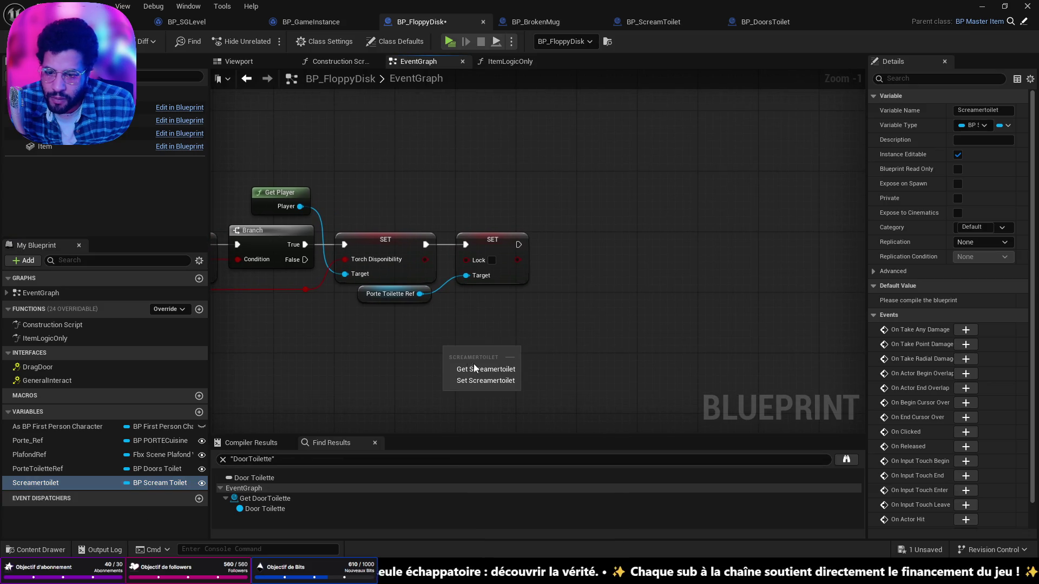
left_click(473, 364)
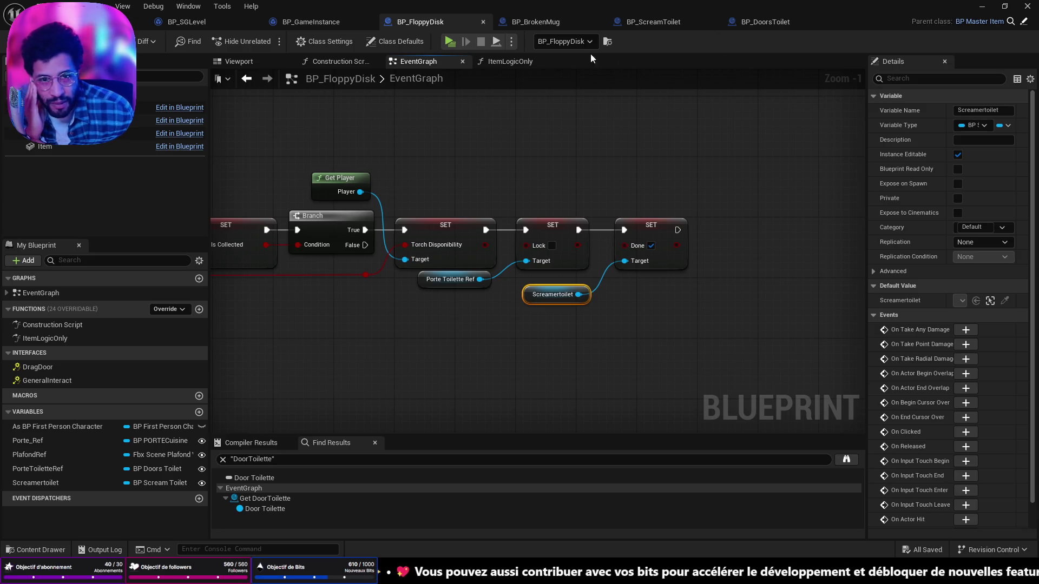
left_click(138, 22)
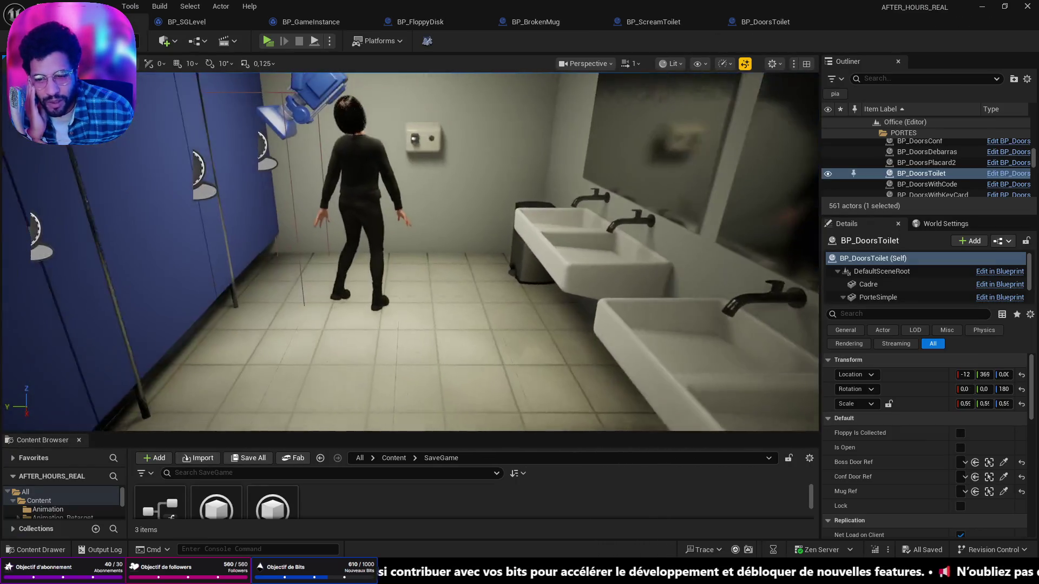
Move the level camera into the toilet room, then bring up BP_DoorsToilet's EventGraph
left_click_drag(331, 188, 319, 179)
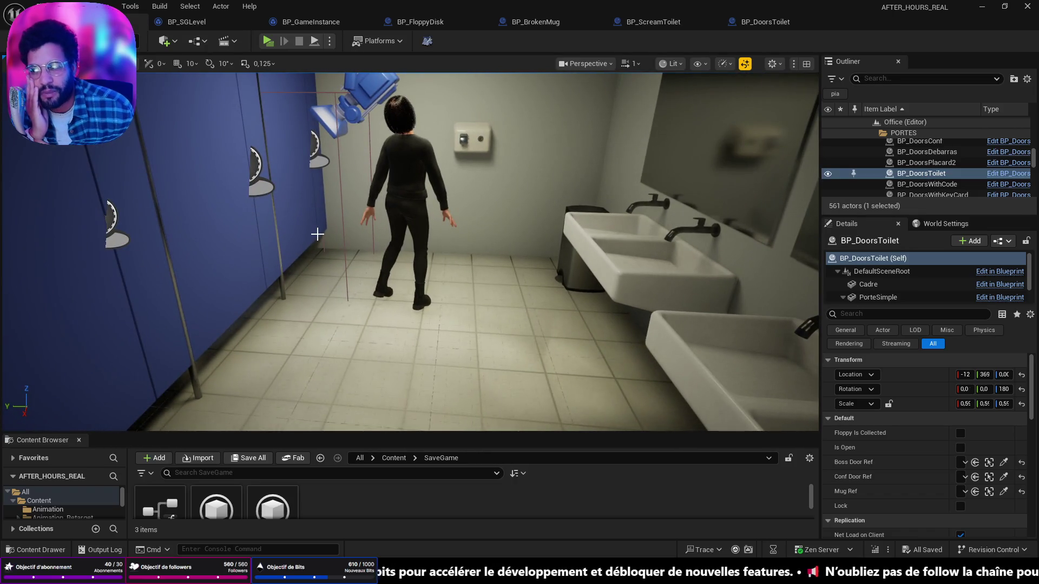
left_click(745, 24)
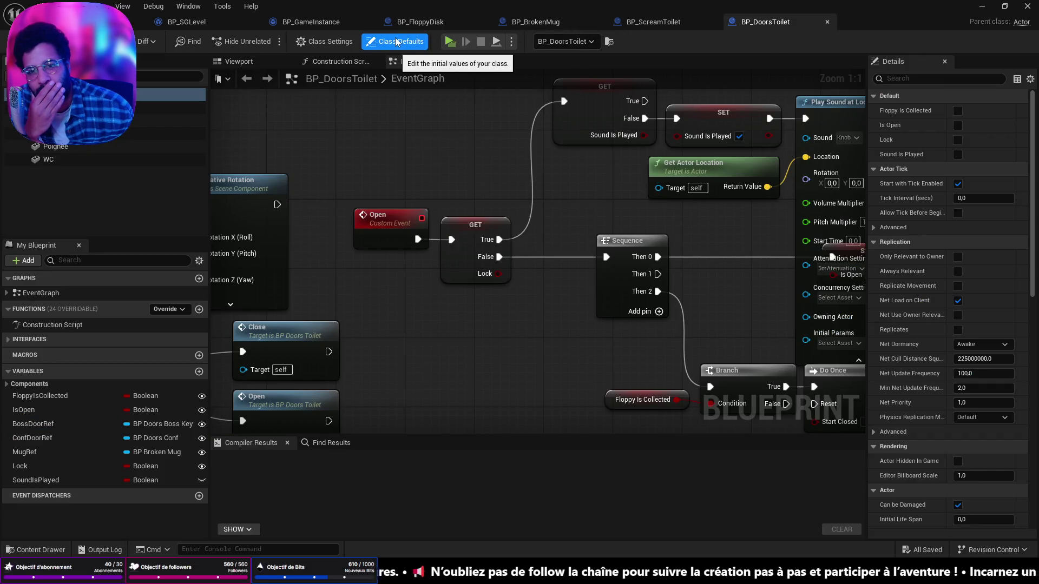
Nudge BrokenMugAppear in BP_BrokenMug, then open its Appear call in Bp_ToiletApparitionManager
left_click(653, 22)
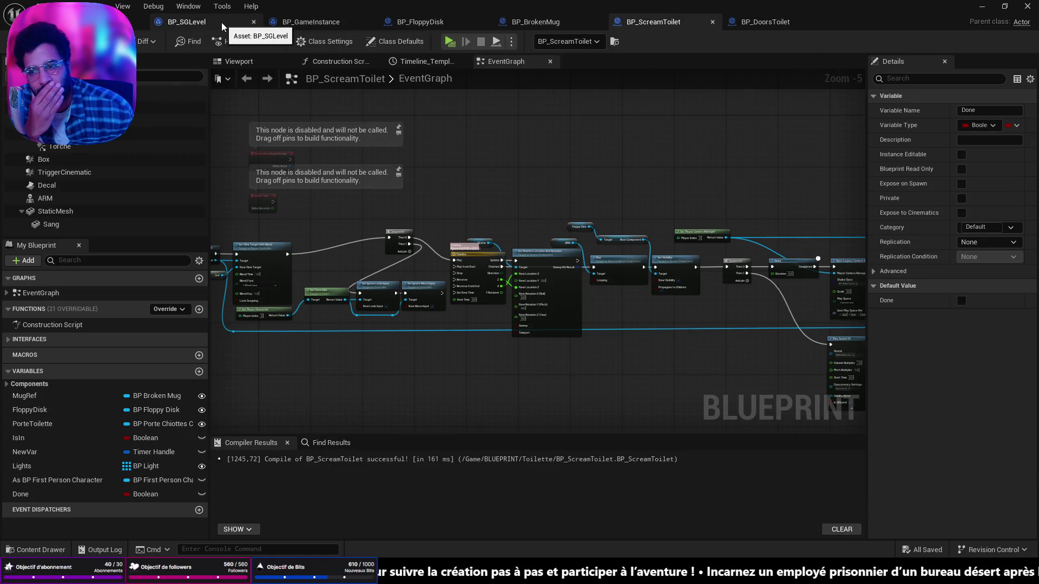
scroll(453, 196, "down", 3)
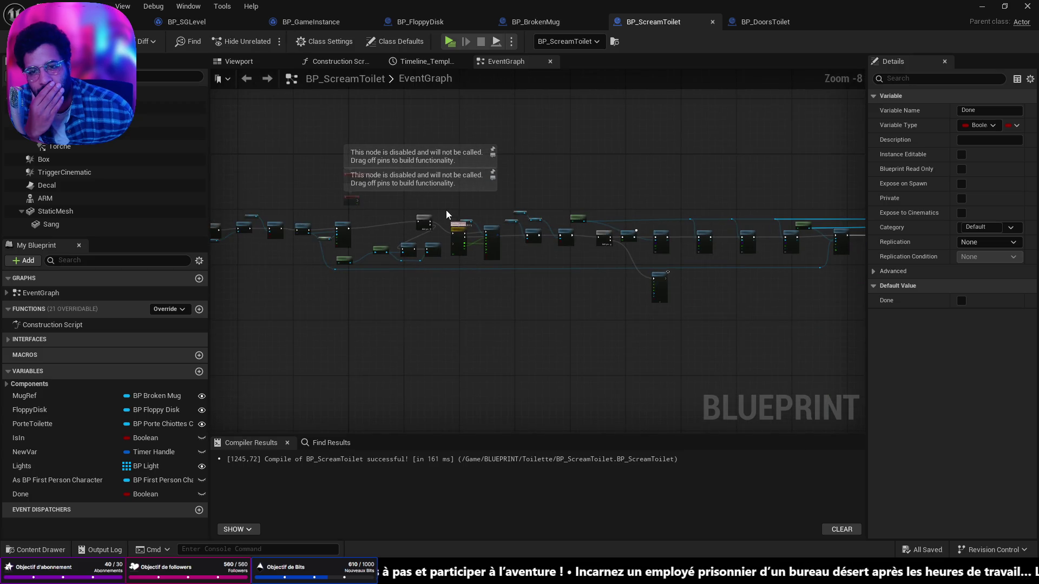
left_click(572, 23)
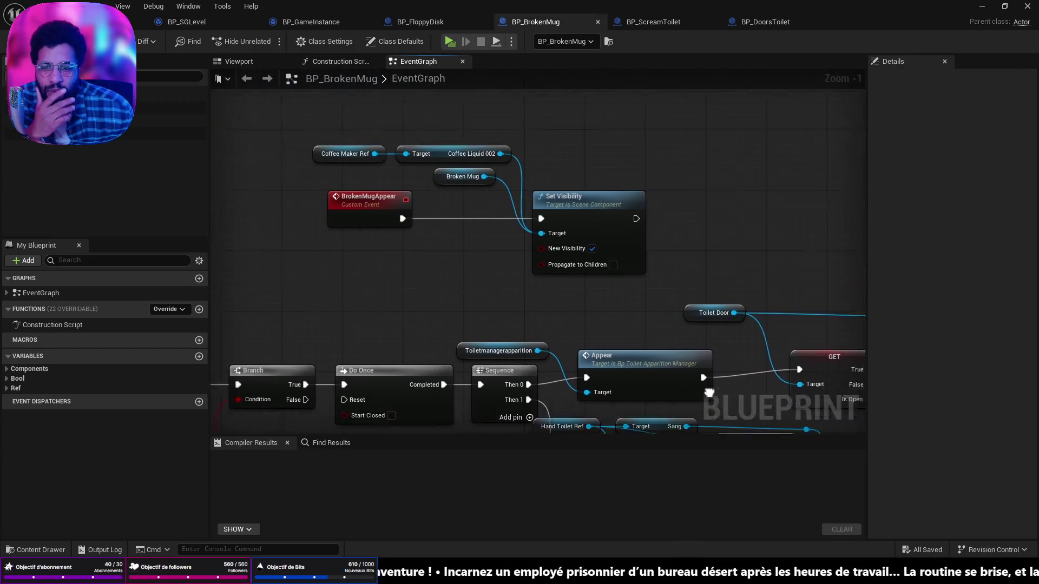
left_click_drag(709, 392, 747, 433)
mouse_move(396, 247)
left_mouse_down()
mouse_move(500, 248)
mouse_move(475, 249)
left_mouse_up()
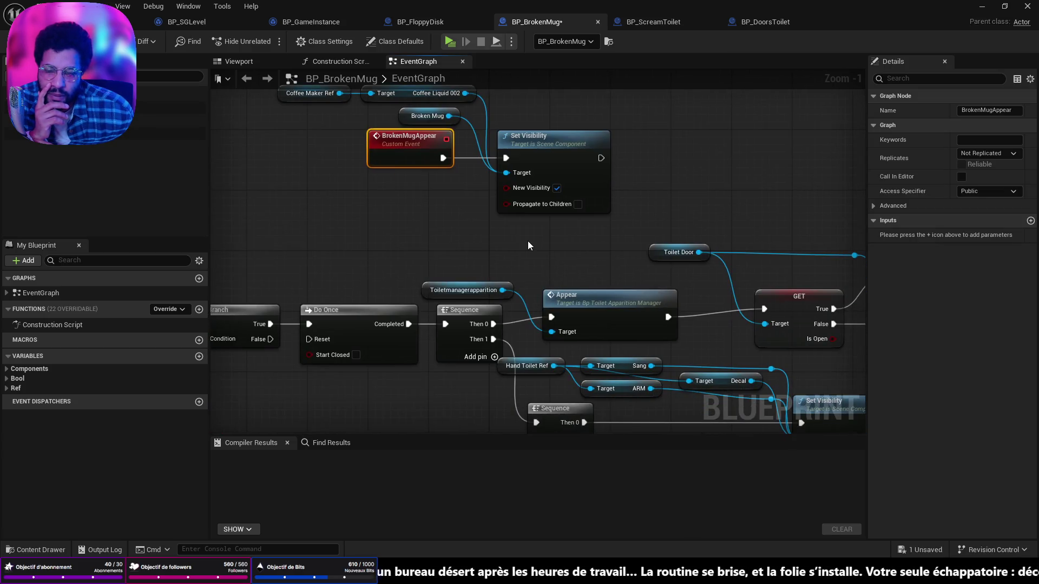
left_click_drag(525, 244, 525, 330)
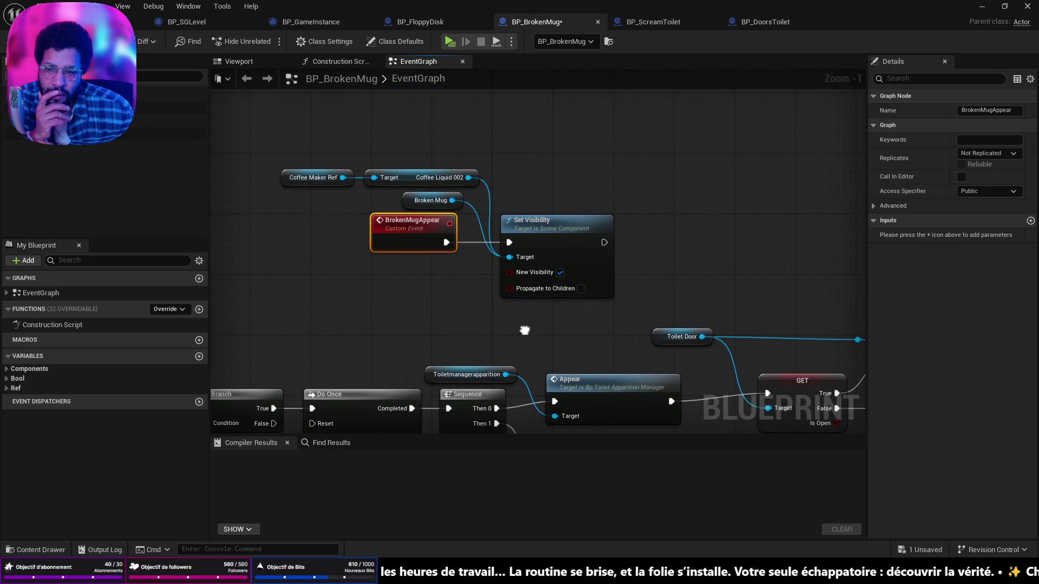
left_click(550, 230)
mouse_move(697, 291)
left_mouse_down()
mouse_move(694, 267)
mouse_move(579, 178)
left_mouse_up()
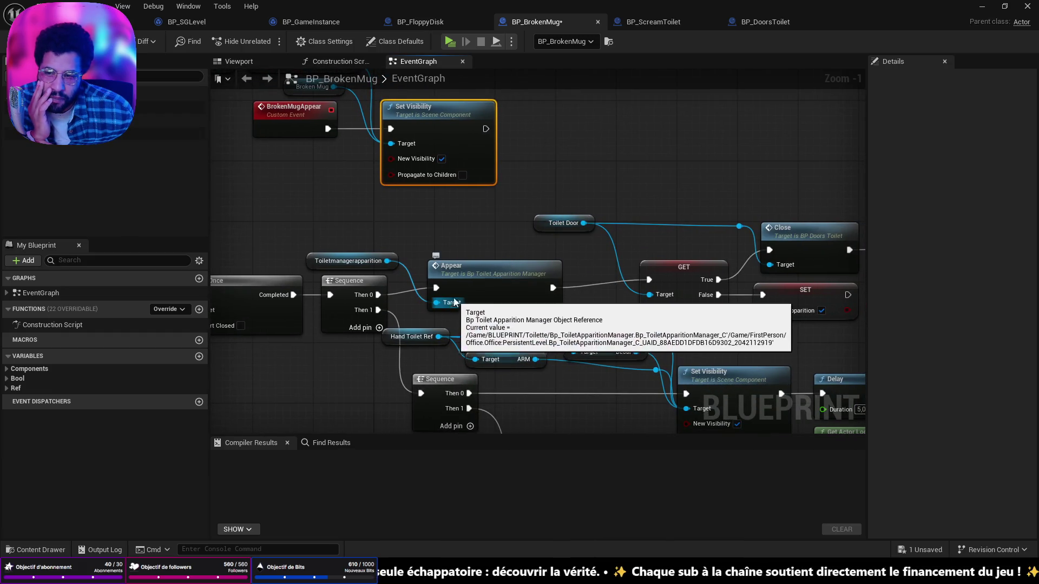
double_click(467, 274)
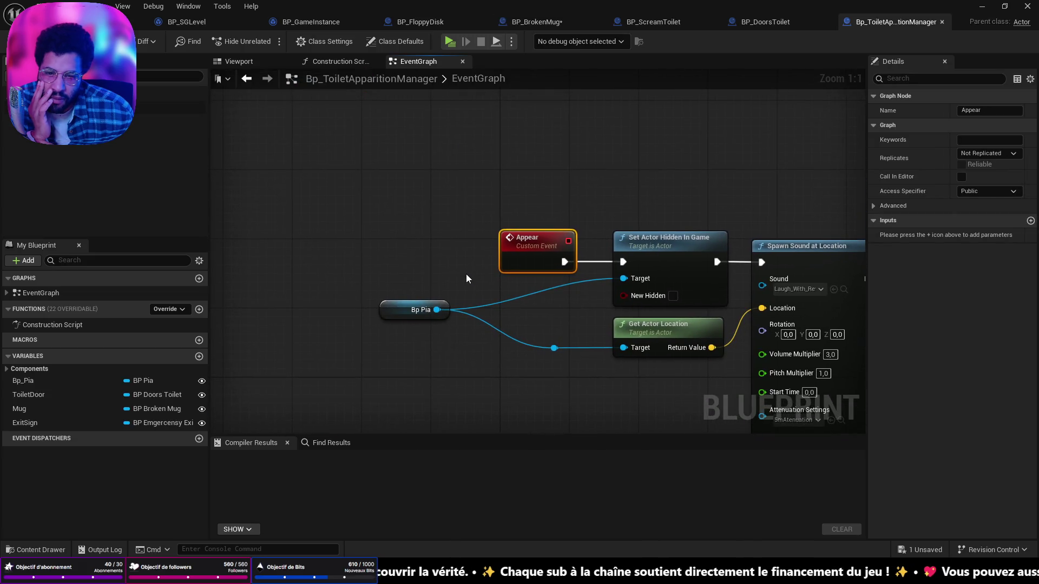
Pan and zoom Bp_ToiletApparitionManager's graph to the On Component Begin Overlap (Box) row
scroll(671, 252, "down", 2)
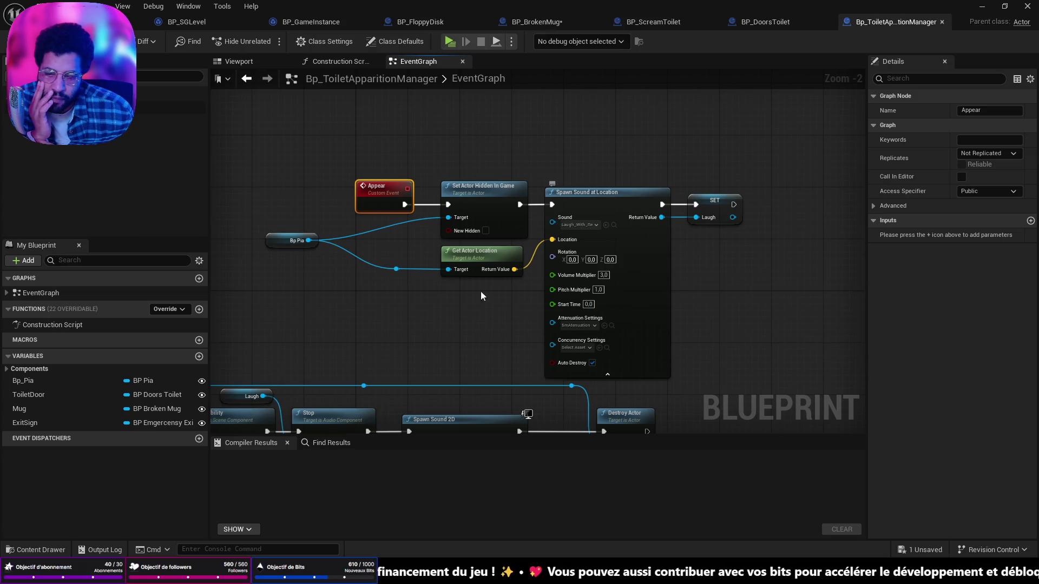
mouse_move(308, 240)
left_mouse_down()
mouse_move(277, 261)
mouse_move(298, 271)
left_mouse_up()
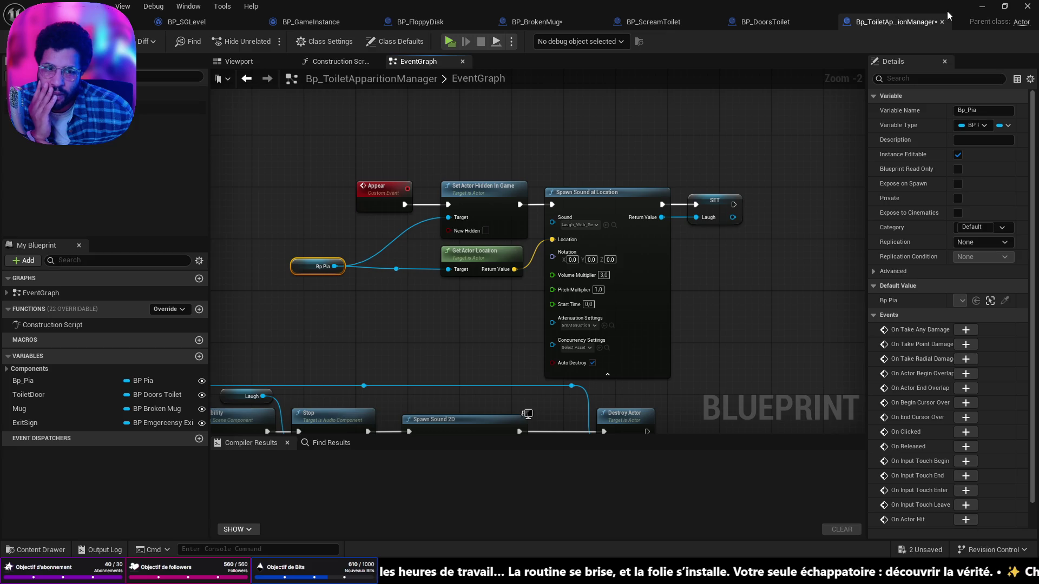
scroll(749, 168, "down", 1)
scroll(604, 196, "up", 1)
scroll(564, 131, "down", 2)
scroll(693, 197, "up", 2)
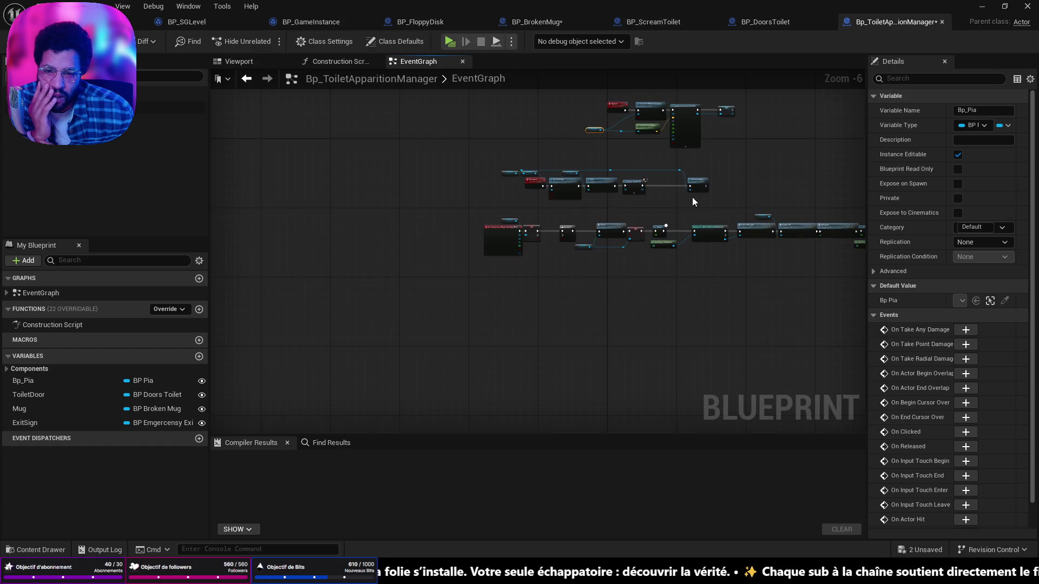
mouse_move(878, 150)
left_mouse_down()
mouse_move(839, 185)
mouse_move(749, 143)
mouse_move(812, 141)
mouse_move(826, 76)
left_mouse_up()
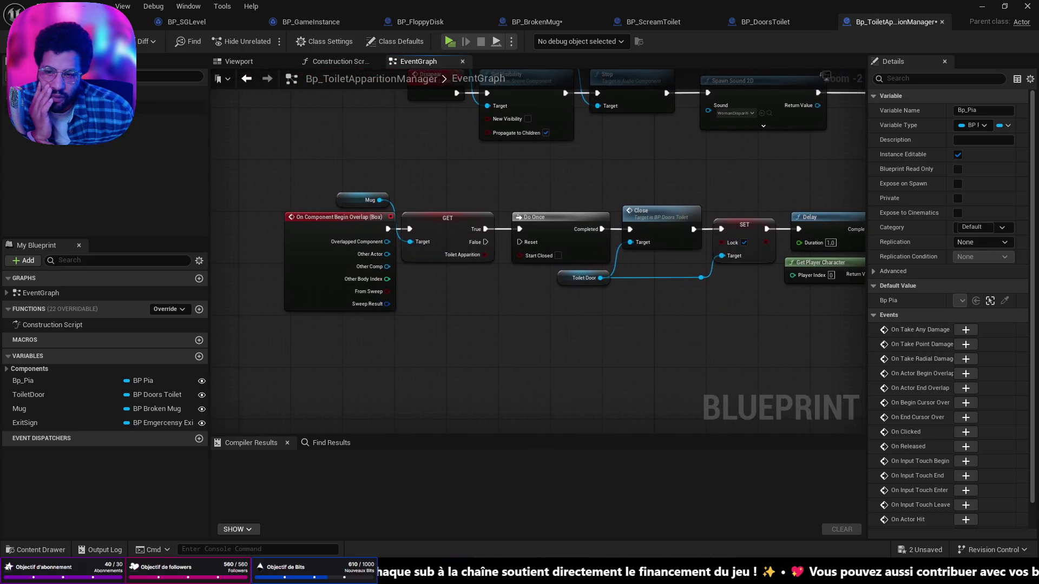
left_click_drag(748, 173, 793, 174)
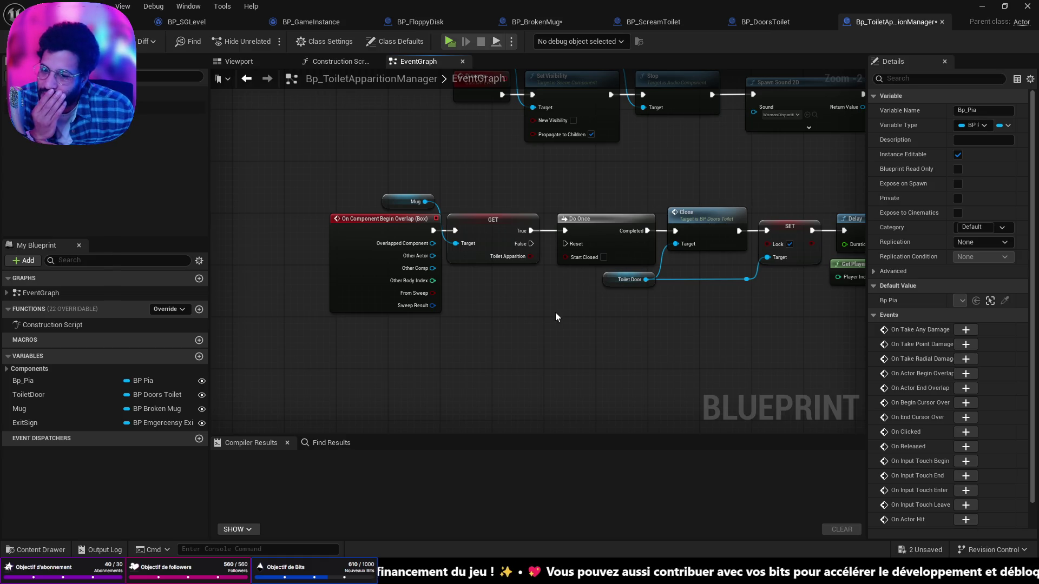
scroll(545, 313, "up", 2)
Select only the Begin Overlap (Box) event and drag it left, ahead of the Mug Toilet Apparition check
left_click_drag(529, 200, 488, 193)
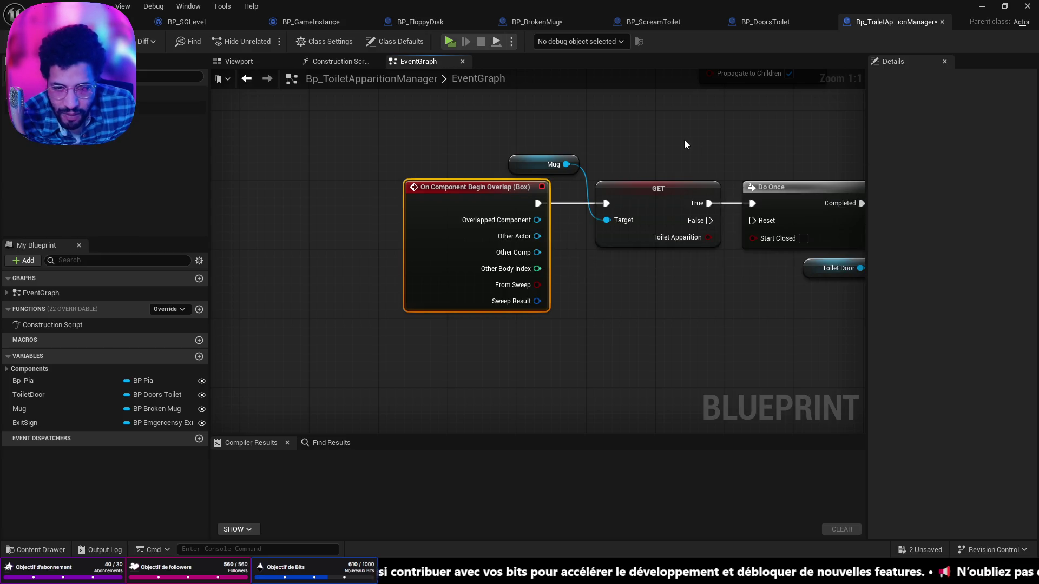
left_click_drag(463, 142, 642, 259)
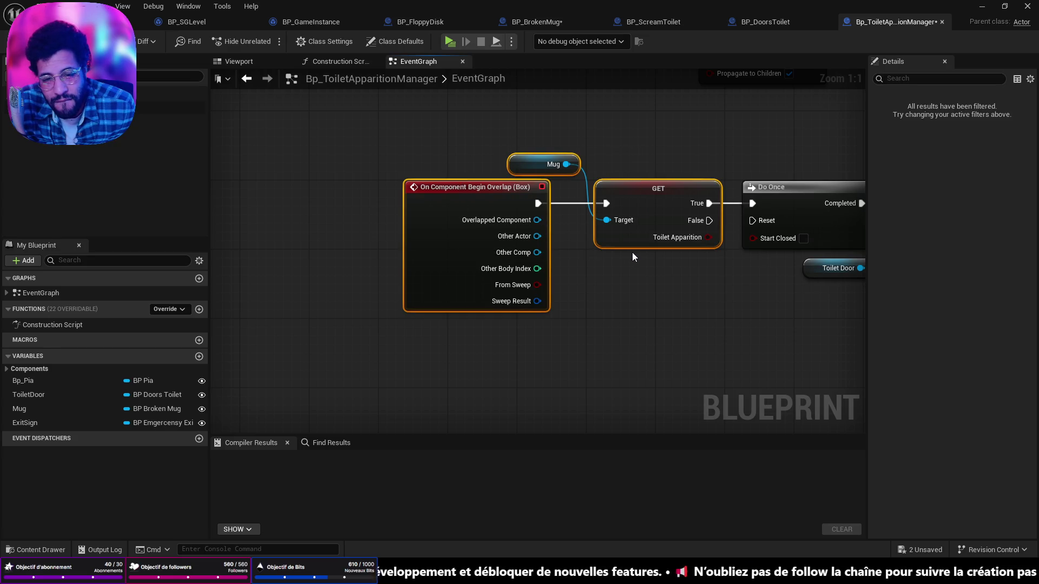
left_click(493, 191)
mouse_move(494, 190)
left_mouse_down()
mouse_move(349, 190)
mouse_move(432, 261)
left_mouse_up()
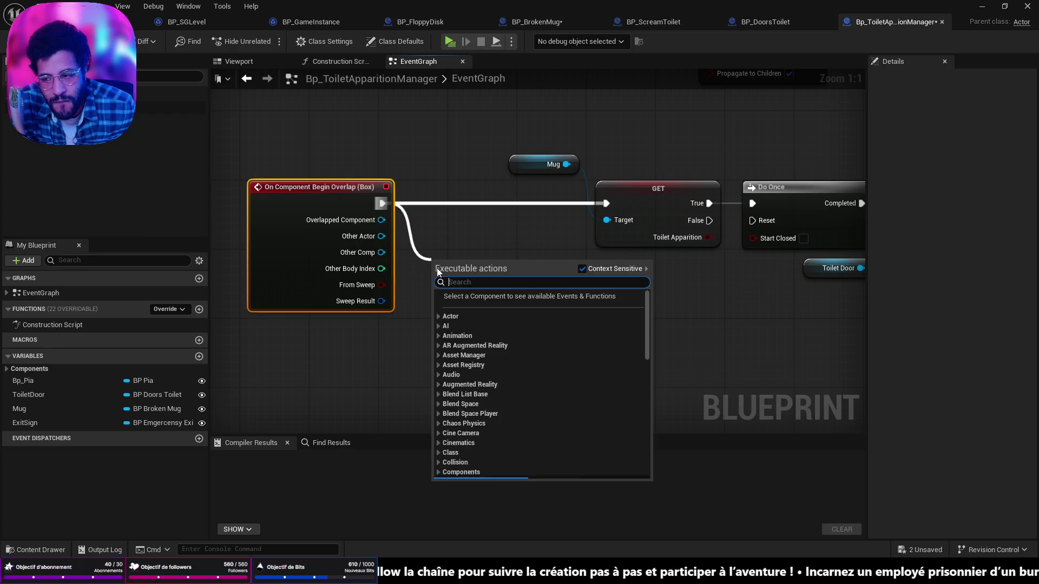
Gate the overlap with a validated Toilet Door Floppy Is Collected GET, continuing from False to Toilet Apparition
left_click(421, 387)
mouse_move(50, 394)
left_mouse_down()
mouse_move(317, 328)
mouse_move(313, 337)
mouse_move(417, 326)
left_mouse_up()
left_click(325, 350)
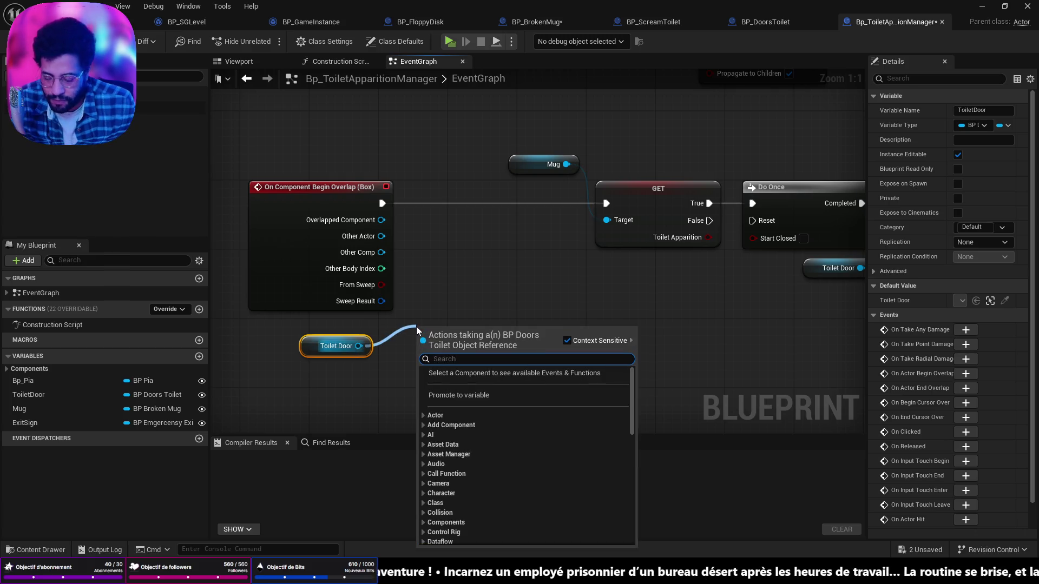
type("flopp")
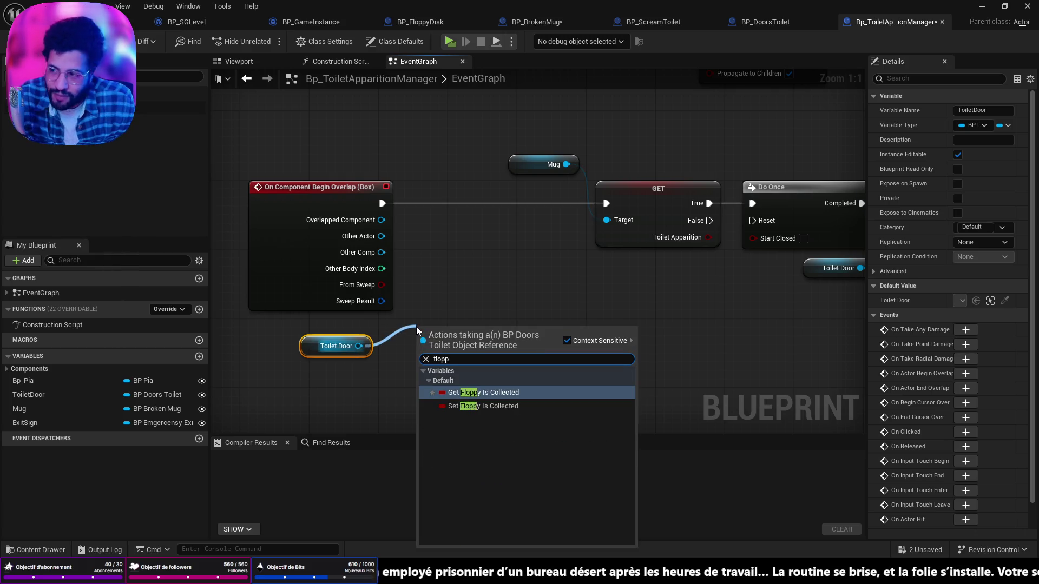
left_click(501, 395)
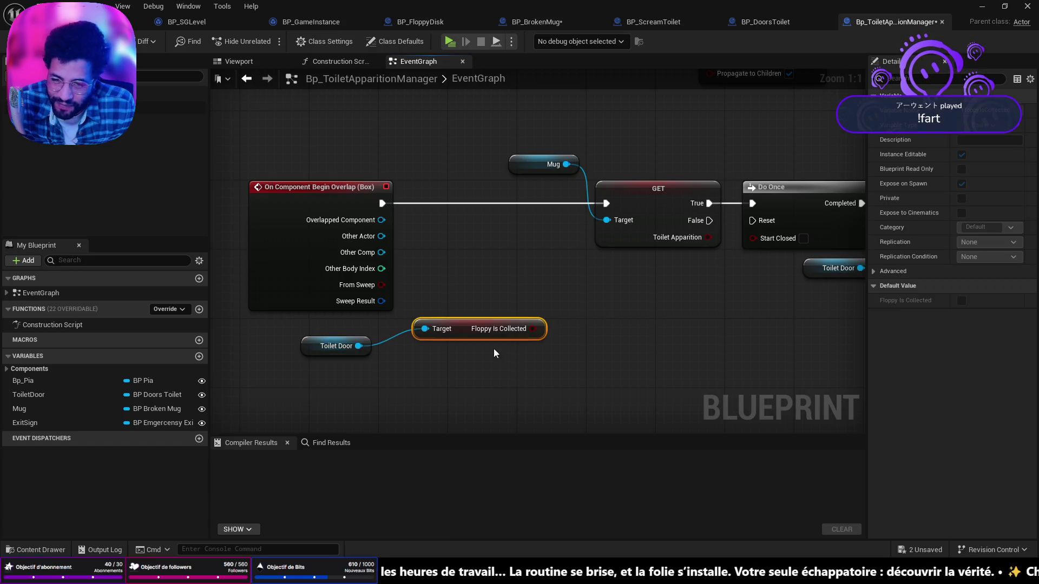
right_click(531, 332)
left_click(556, 434)
mouse_move(470, 330)
left_mouse_down()
mouse_move(495, 199)
mouse_move(479, 192)
left_mouse_up()
left_click_drag(382, 204, 433, 204)
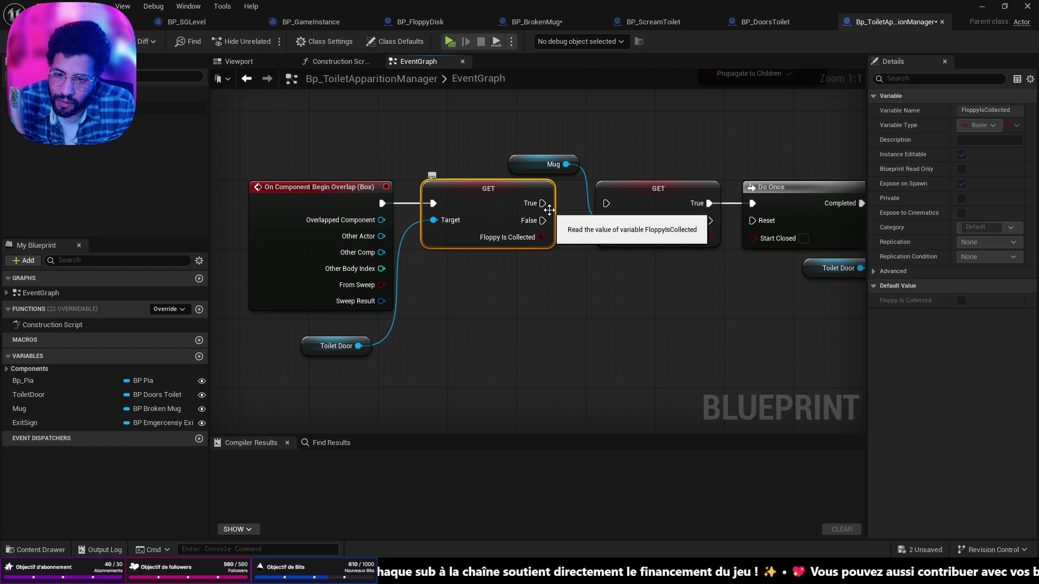
left_click_drag(546, 219, 608, 204)
Save all blueprints, tidy the Toilet Door node, and compile the apparition manager
key("ctrl+shift+s")
left_click_drag(323, 339, 341, 321)
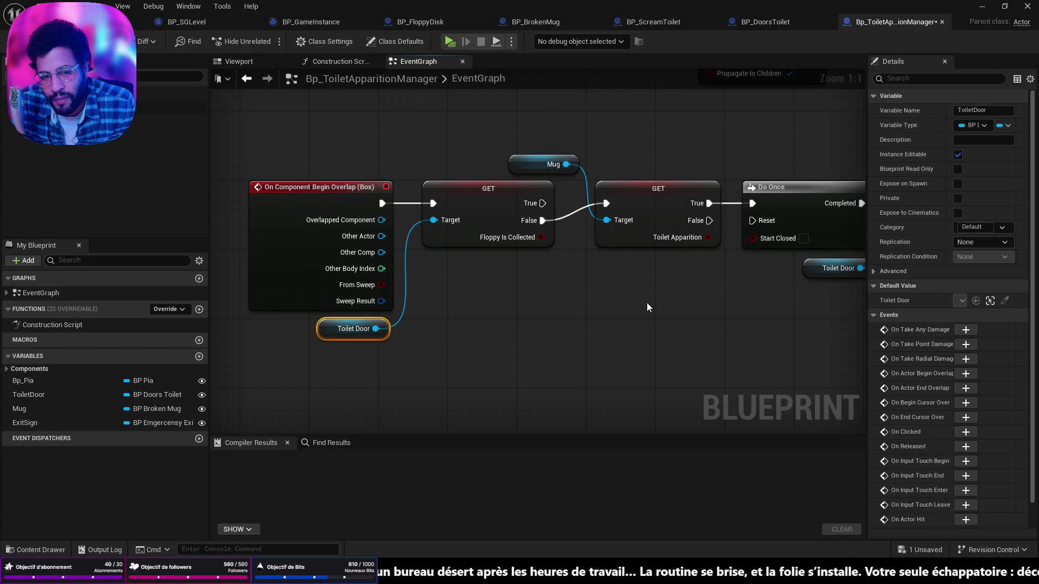
scroll(650, 244, "down", 3)
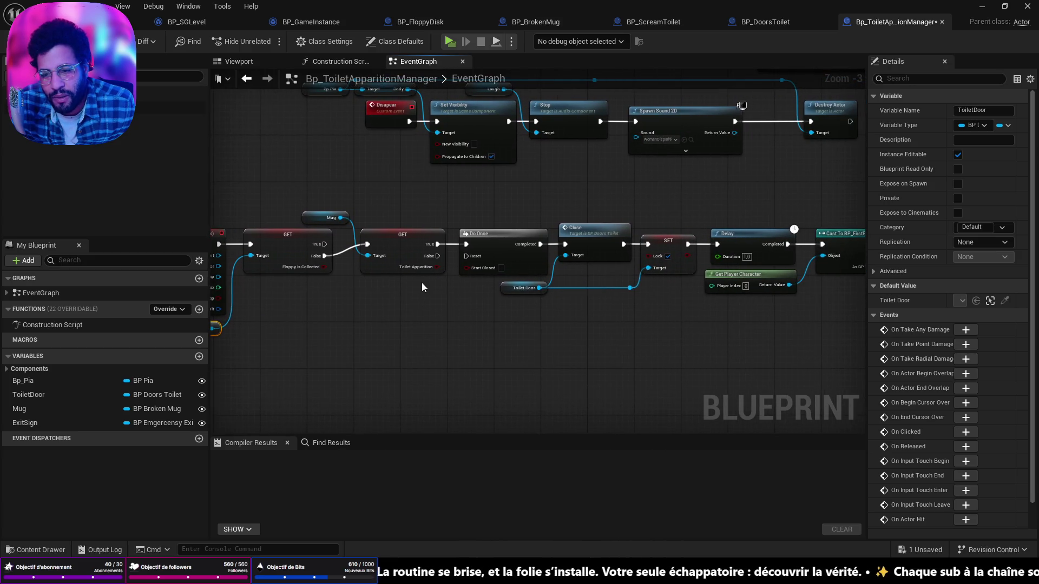
scroll(422, 279, "up", 3)
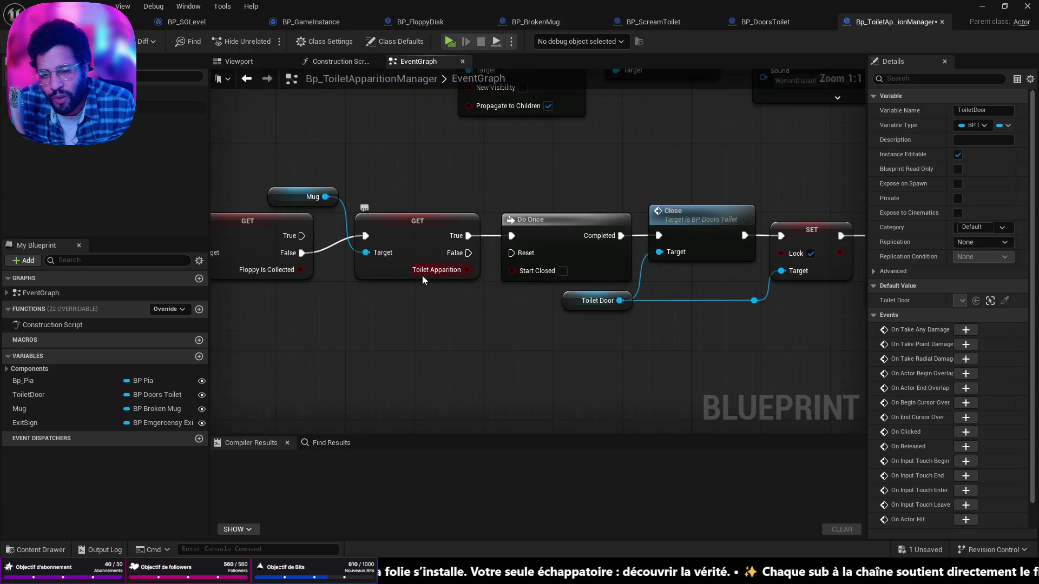
left_click_drag(391, 291, 523, 340)
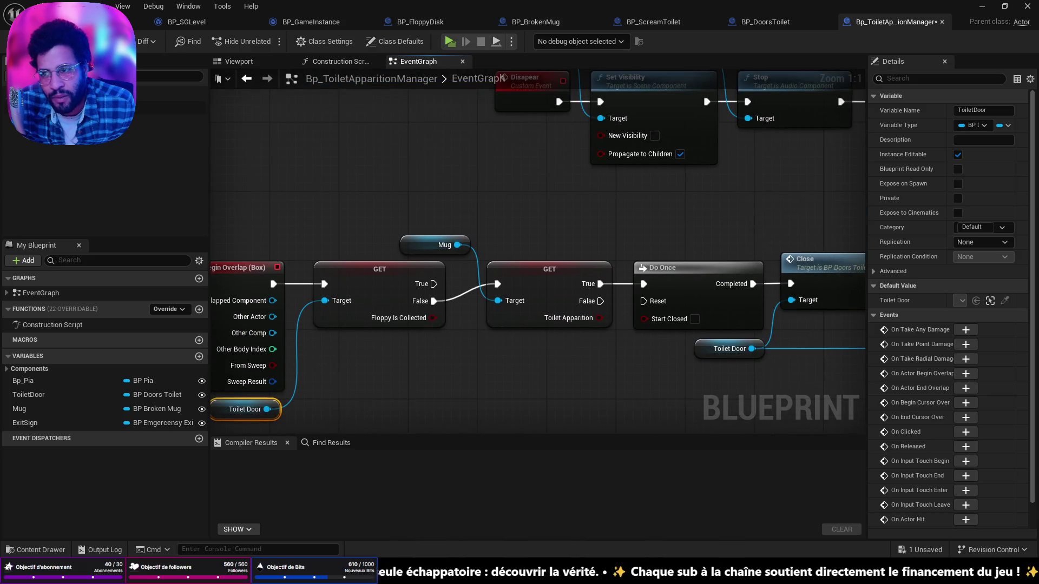
left_click(27, 41)
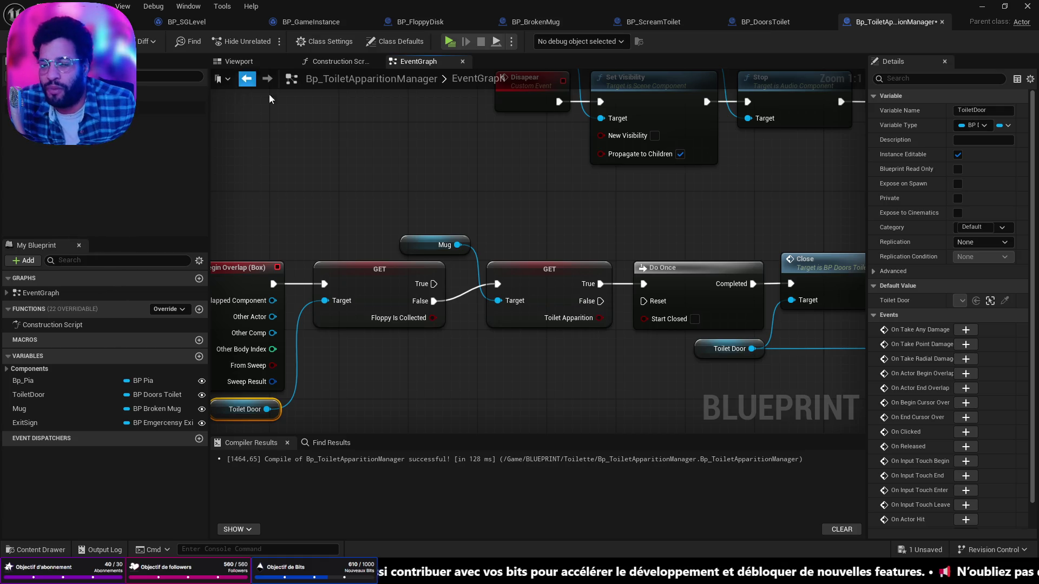
Move the Mug node, then shift the overlap event, Floppy Is Collected GET and Toilet Door up-right
left_click_drag(432, 236, 423, 219)
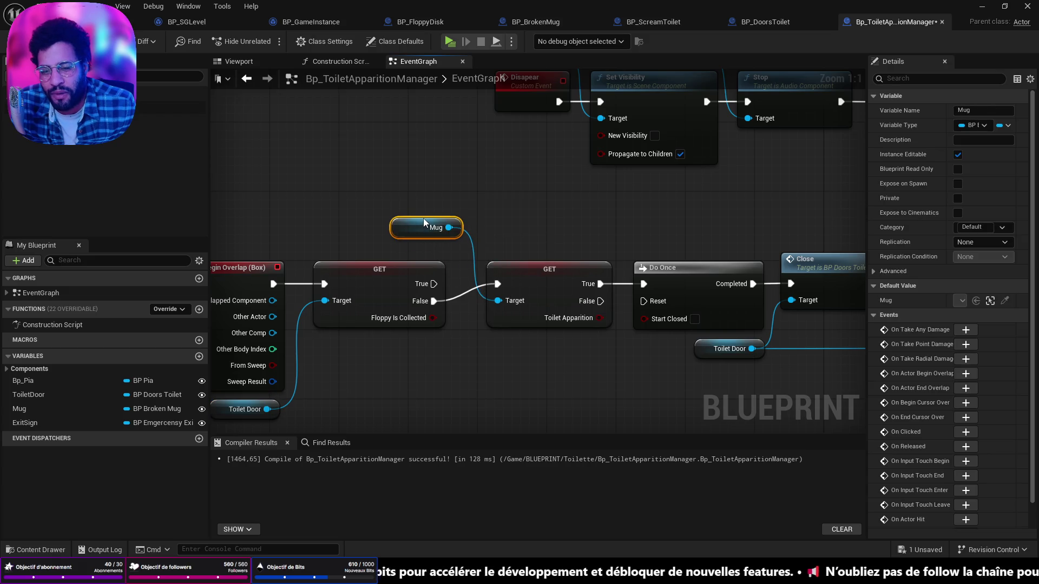
left_click_drag(623, 303, 303, 379)
left_click_drag(561, 231, 583, 214)
left_click_drag(706, 309, 493, 307)
left_click(472, 339)
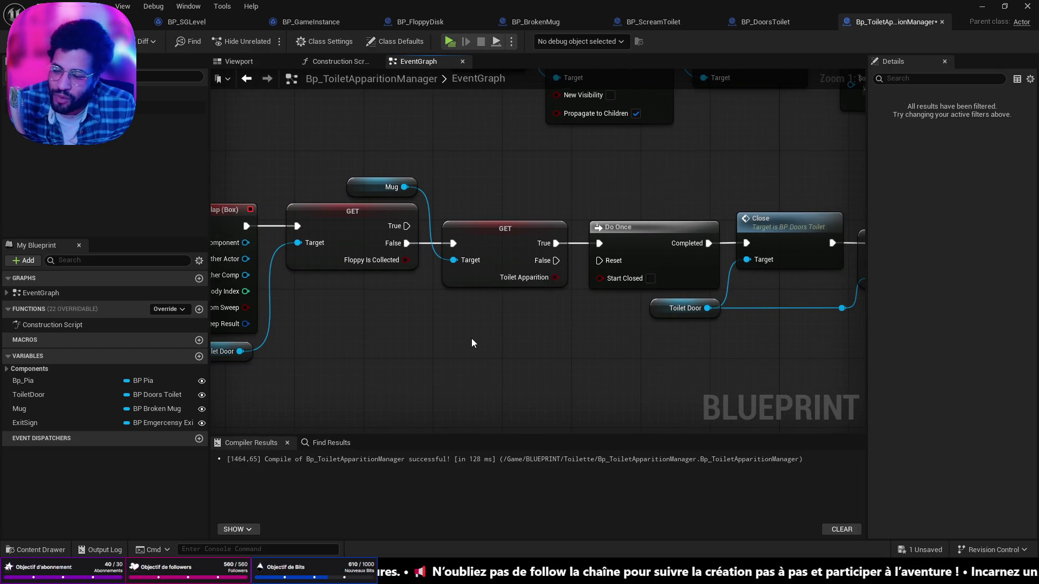
left_click_drag(472, 340, 696, 352)
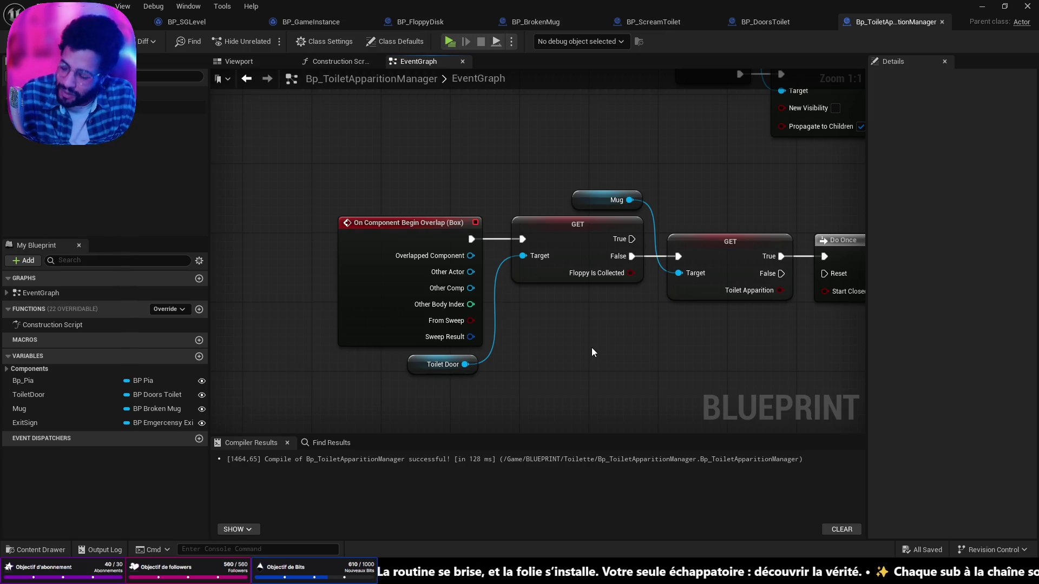
scroll(563, 343, "down", 3)
Review the overlap and lights chains, widen the graph area, and save the apparition manager with Ctrl+S
mouse_move(644, 280)
left_mouse_down()
mouse_move(360, 252)
mouse_move(371, 252)
left_mouse_up()
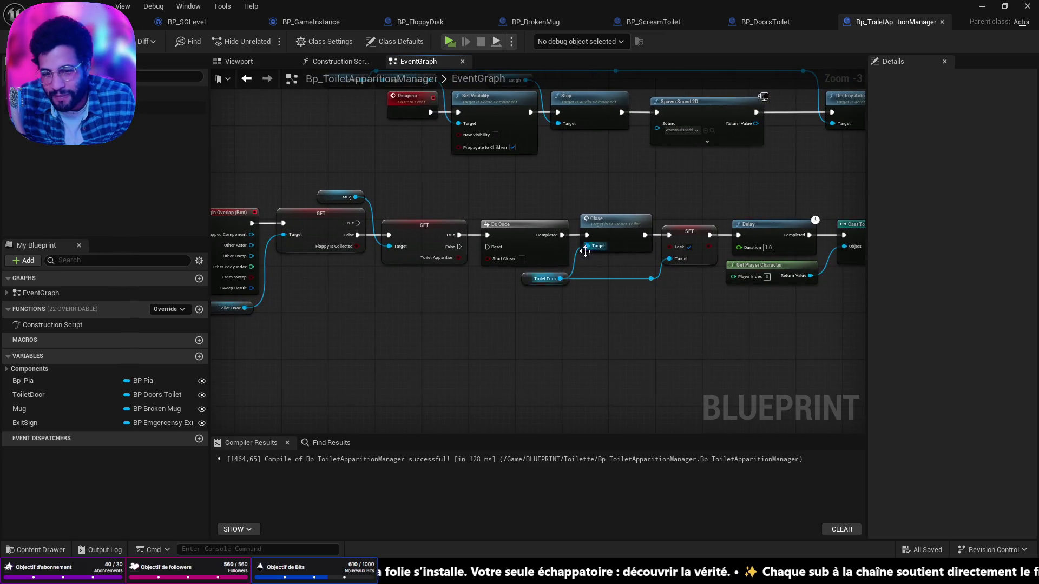
scroll(624, 322, "down", 3)
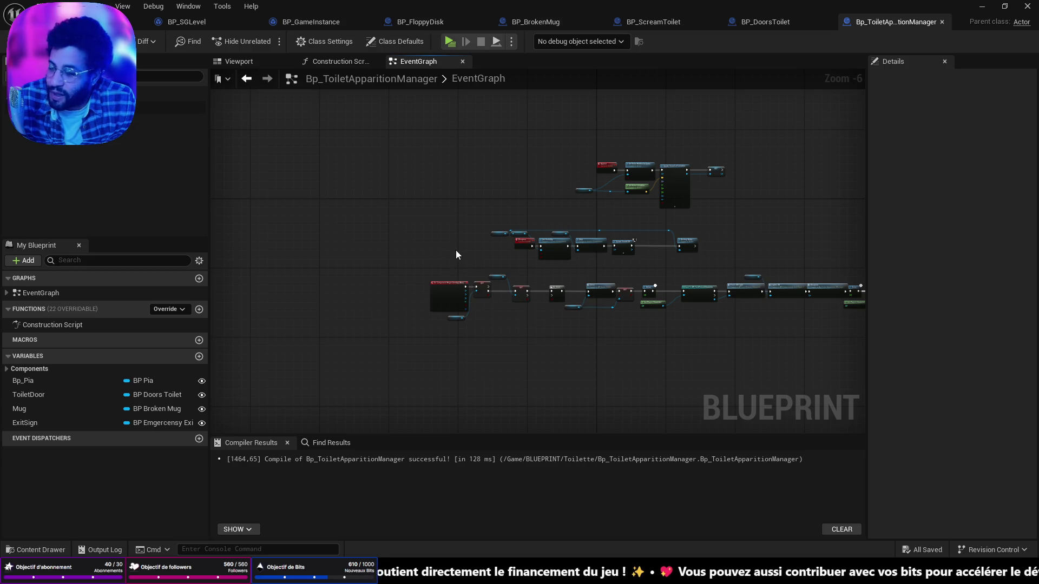
scroll(500, 262, "up", 3)
scroll(613, 361, "down", 1)
mouse_move(613, 361)
left_mouse_down()
mouse_move(575, 347)
mouse_move(696, 317)
mouse_move(773, 319)
mouse_move(669, 325)
left_mouse_up()
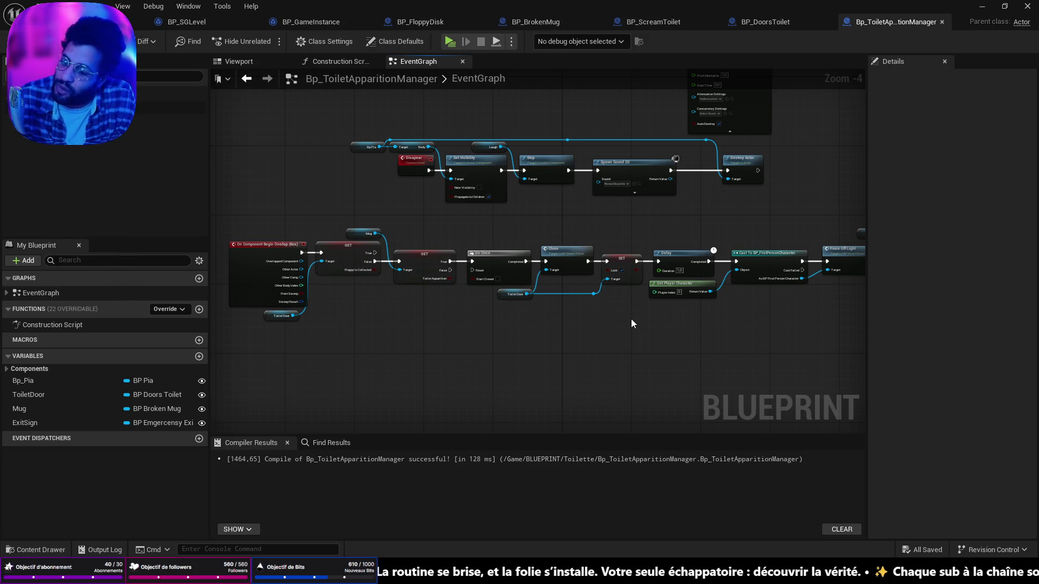
left_click_drag(431, 294, 487, 297)
left_click(341, 259)
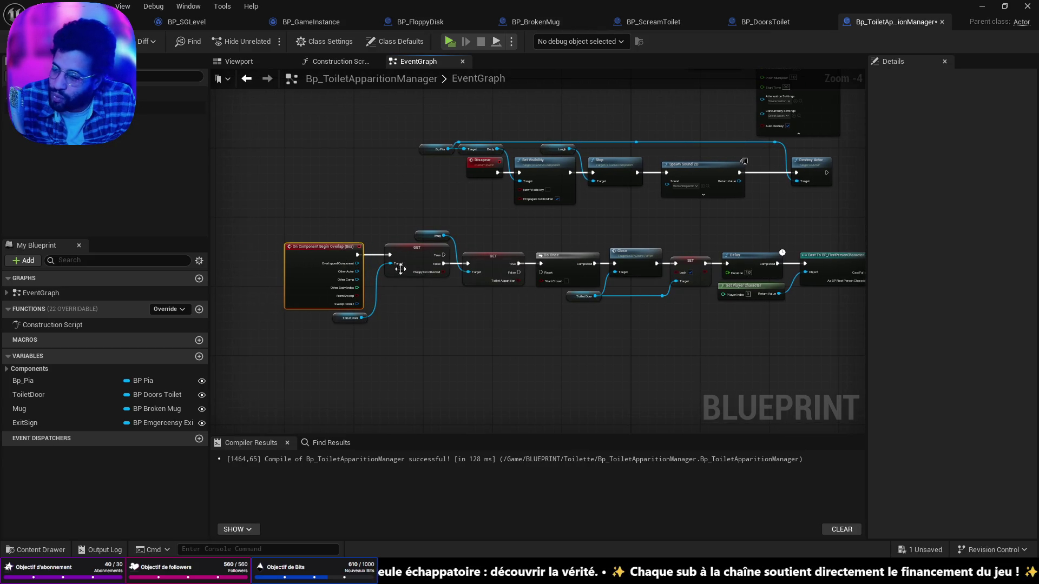
left_click_drag(434, 273, 375, 243)
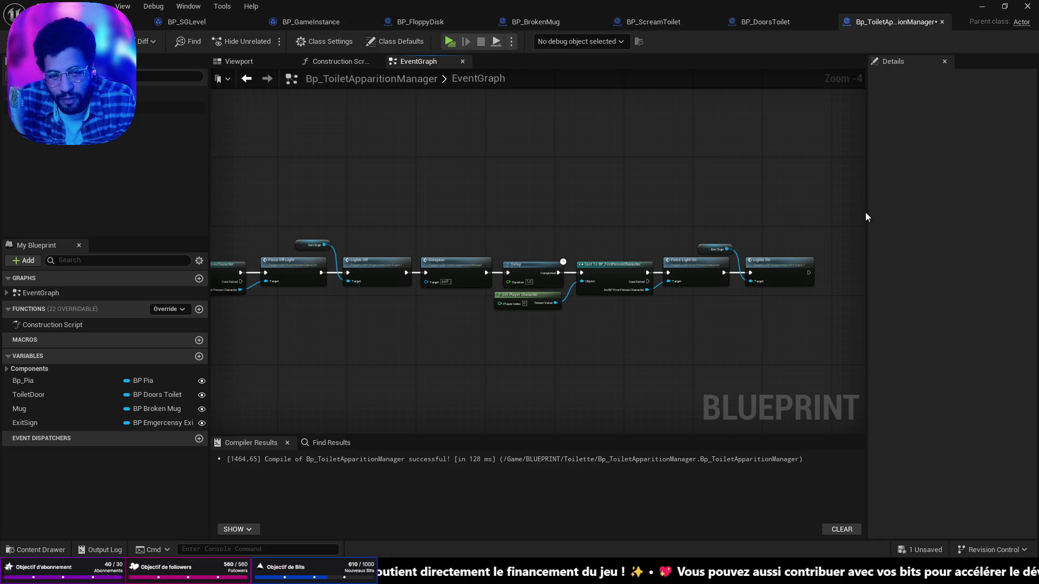
mouse_move(865, 213)
left_mouse_down()
mouse_move(981, 232)
mouse_move(158, 229)
mouse_move(805, 199)
mouse_move(125, 229)
mouse_move(826, 239)
mouse_move(726, 253)
mouse_move(736, 260)
mouse_move(584, 269)
mouse_move(885, 261)
mouse_move(822, 265)
left_mouse_up()
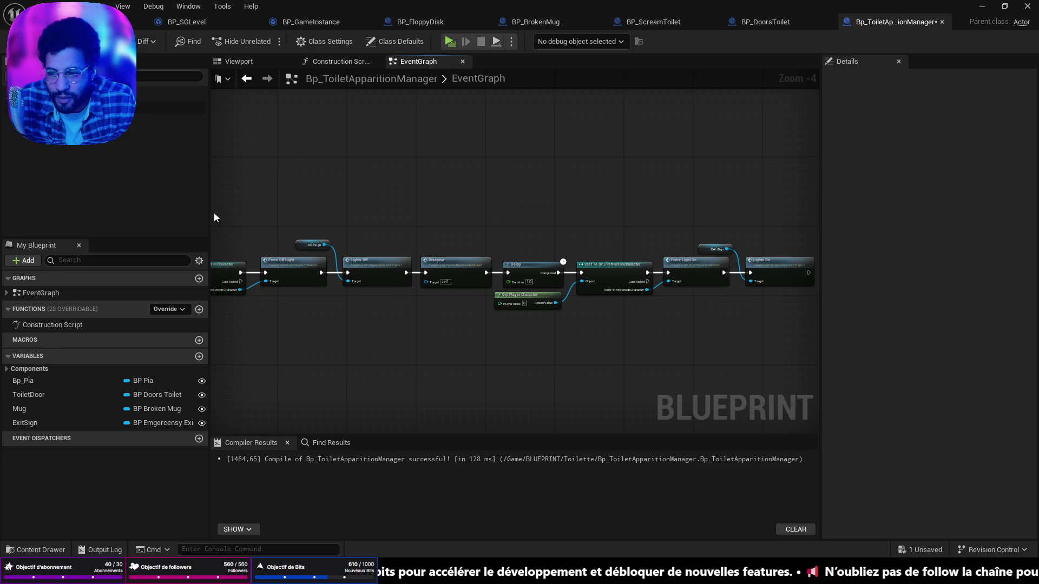
mouse_move(211, 212)
left_mouse_down()
mouse_move(390, 211)
mouse_move(144, 216)
mouse_move(75, 205)
mouse_move(657, 227)
mouse_move(4, 249)
mouse_move(194, 273)
left_mouse_up()
left_click_drag(278, 383, 463, 433)
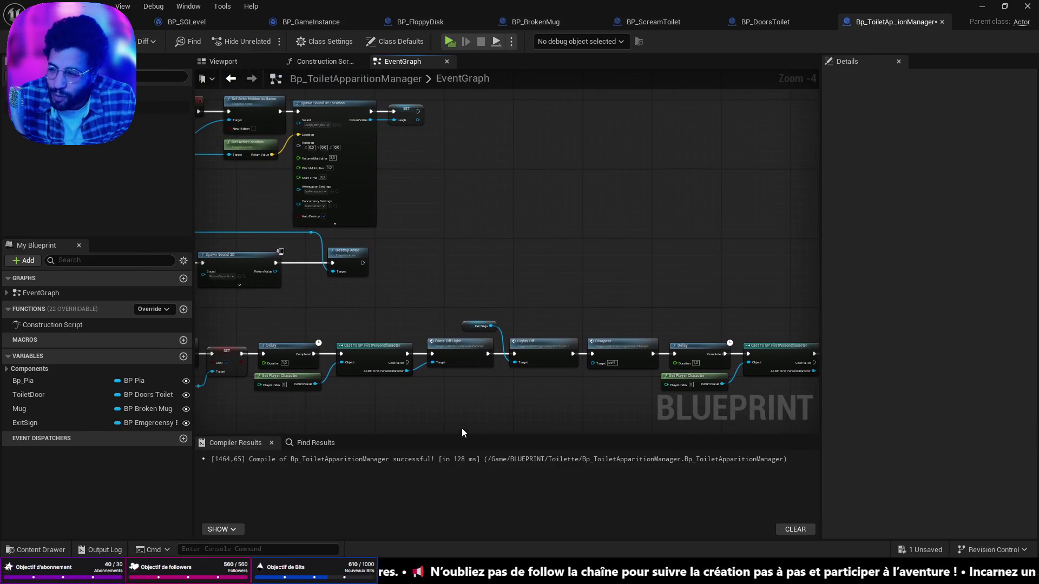
scroll(455, 327, "down", 4)
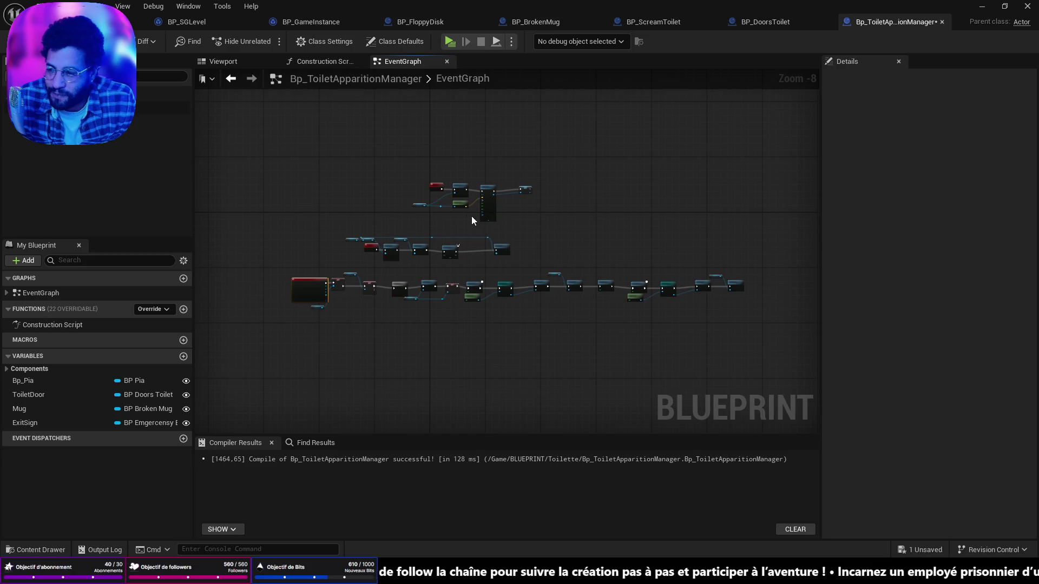
scroll(432, 239, "up", 4)
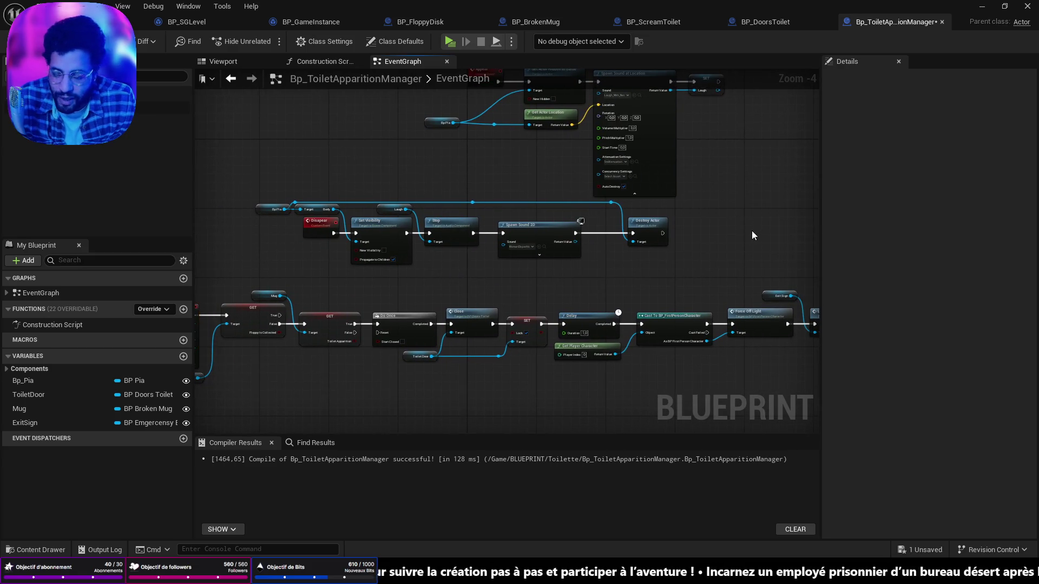
key("ctrl+s")
Pan through the Appear, Disappear, Spawn Sound 2D and Destroy Actor chains, then view BP_BrokenMug
scroll(596, 244, "up", 2)
mouse_move(506, 253)
left_mouse_down()
mouse_move(458, 360)
mouse_move(400, 378)
left_mouse_up()
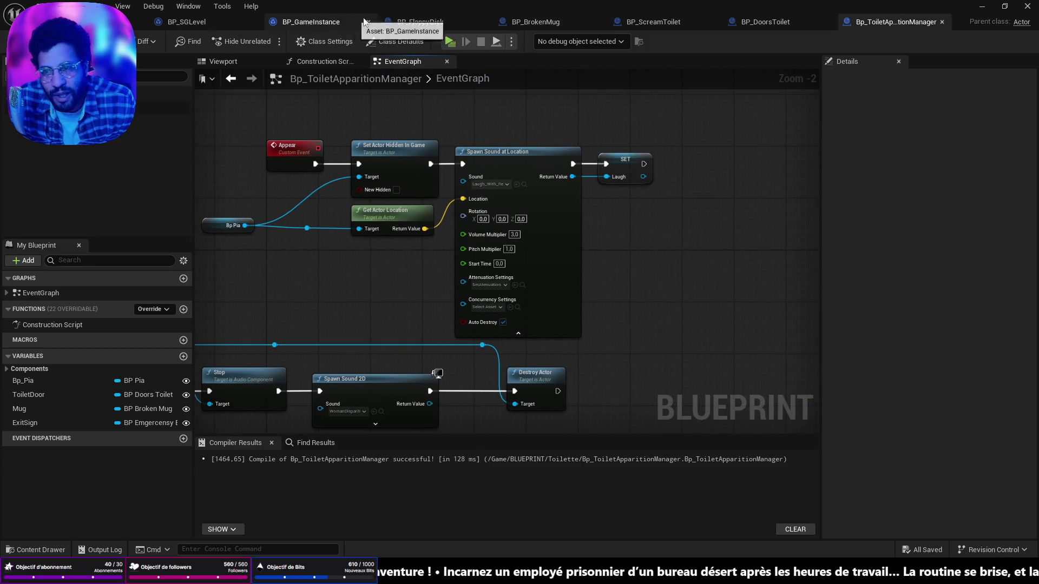
mouse_move(349, 340)
left_mouse_down()
mouse_move(513, 211)
mouse_move(805, 114)
left_mouse_up()
left_click_drag(364, 409, 423, 359)
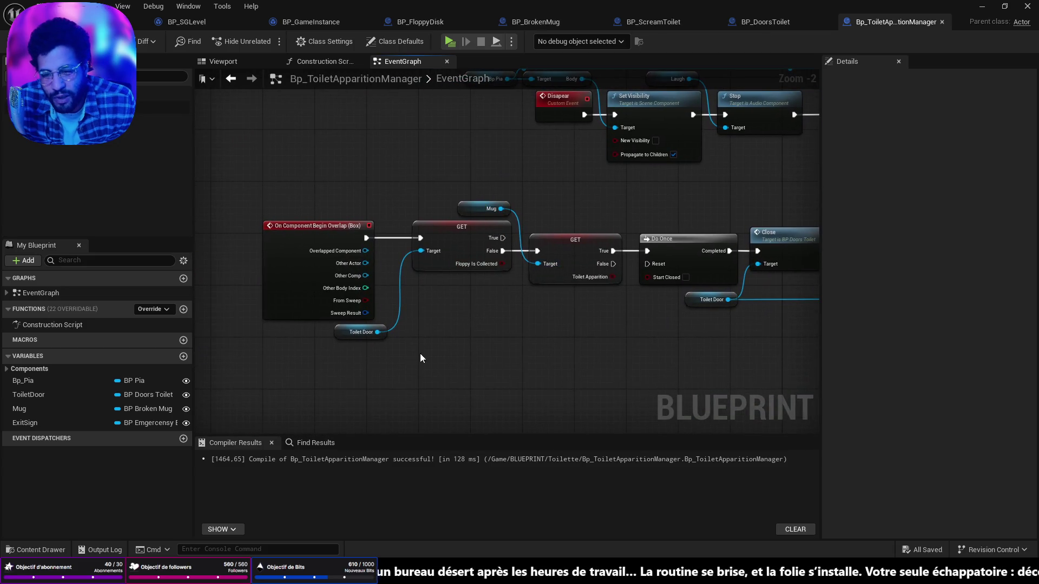
mouse_move(807, 178)
left_mouse_down()
mouse_move(621, 262)
mouse_move(573, 312)
left_mouse_up()
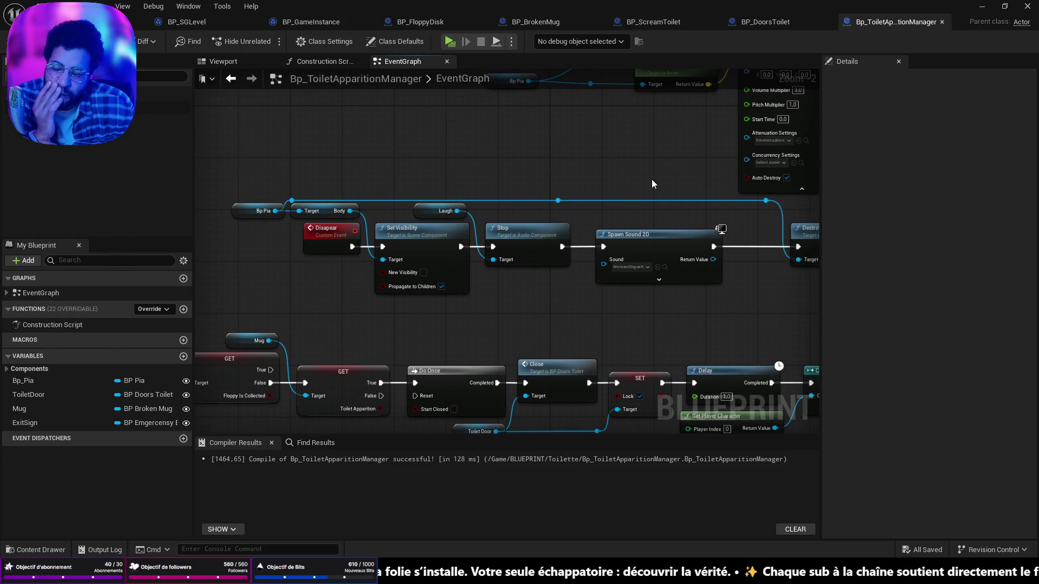
left_click_drag(651, 180, 571, 221)
left_click_drag(545, 95, 474, 291)
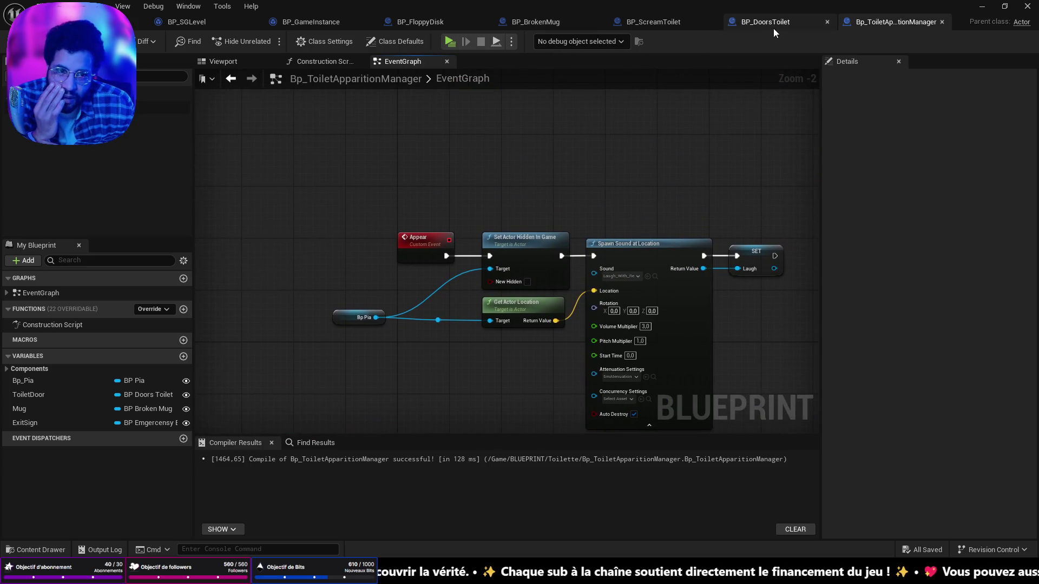
left_click(534, 24)
mouse_move(665, 348)
left_mouse_down()
mouse_move(649, 268)
mouse_move(655, 244)
left_mouse_up()
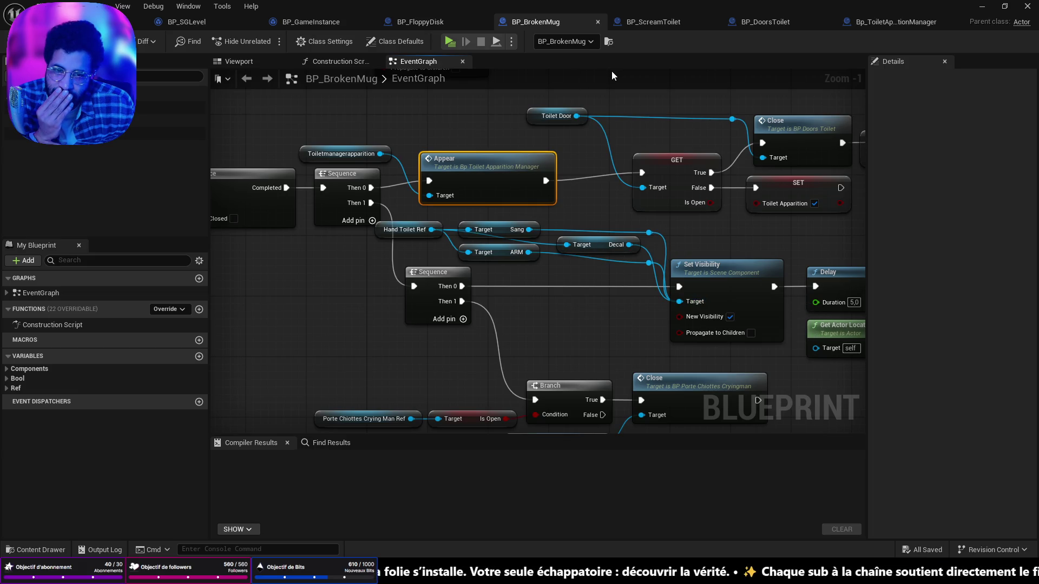
Look over the scream toilet, toilet doors and apparition manager blueprints, then return to BP_BrokenMug
left_click(653, 22)
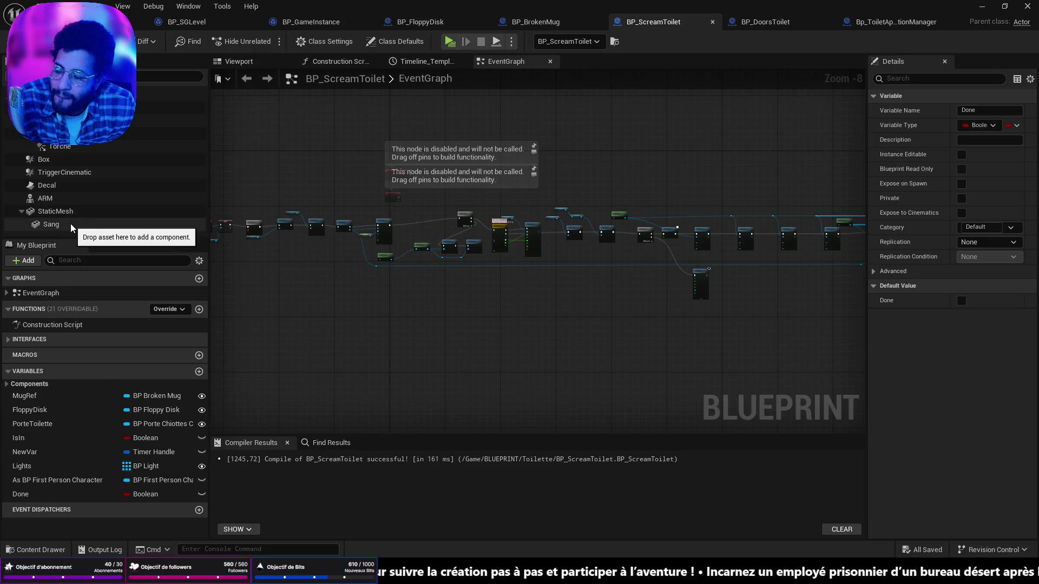
left_click(759, 23)
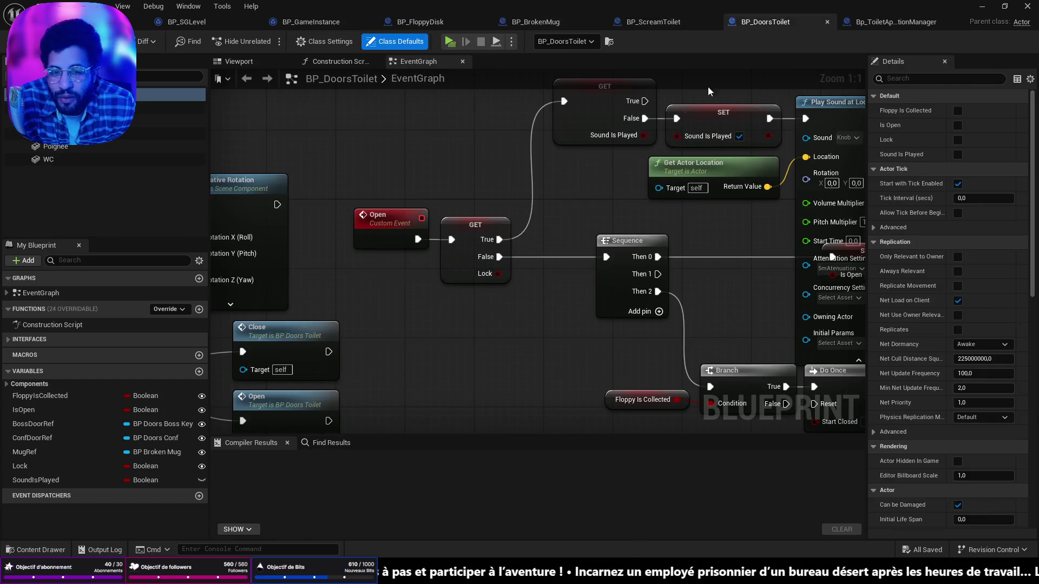
left_click(881, 23)
left_click(534, 22)
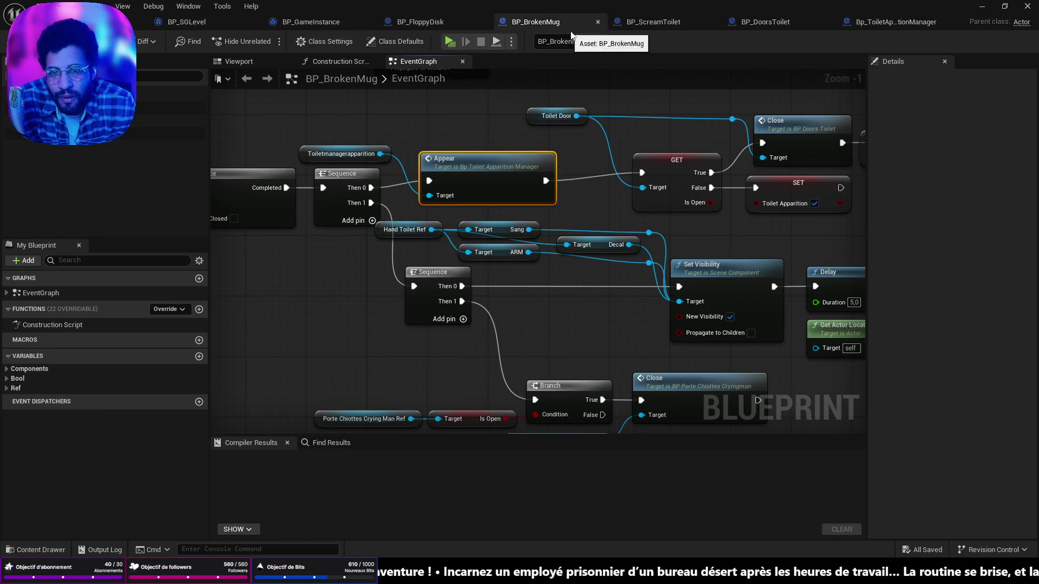
Select BP_BrokenMug's Sang and Decal getter nodes for copying, then go to BP_FloppyDisk
mouse_move(619, 245)
left_mouse_down()
mouse_move(443, 199)
mouse_move(484, 199)
left_mouse_up()
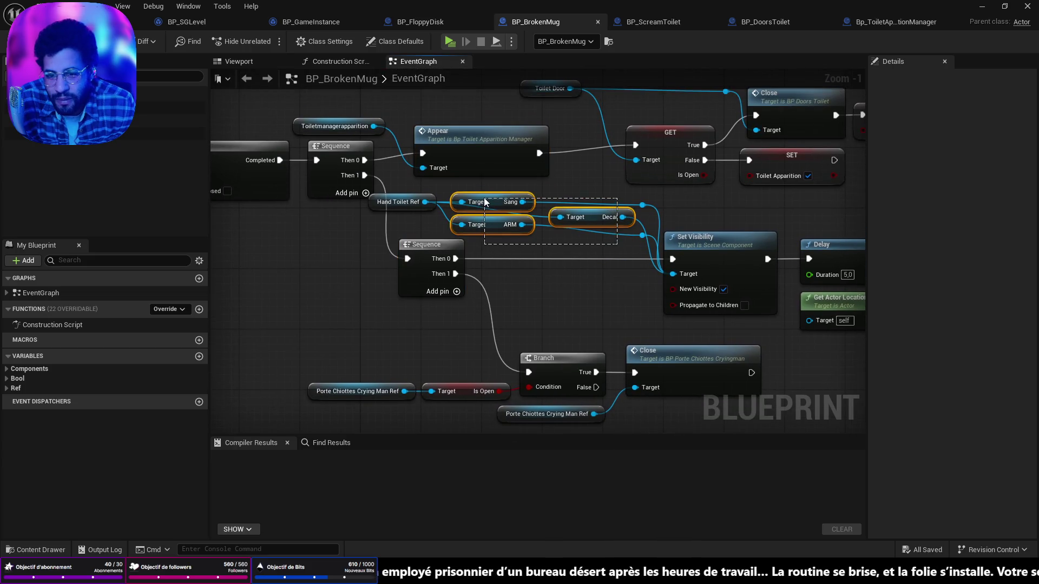
left_click(573, 237)
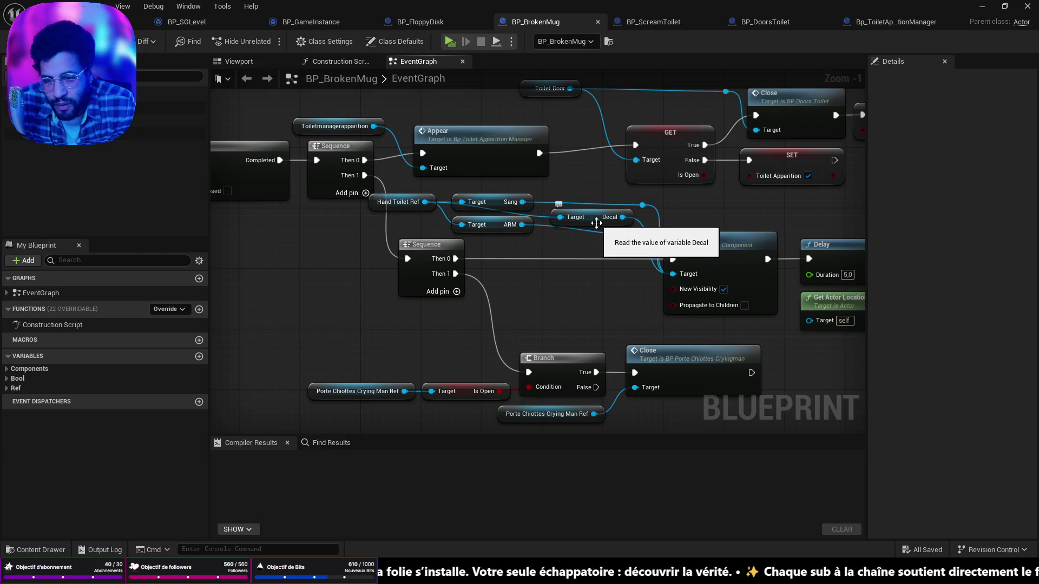
left_click(598, 223)
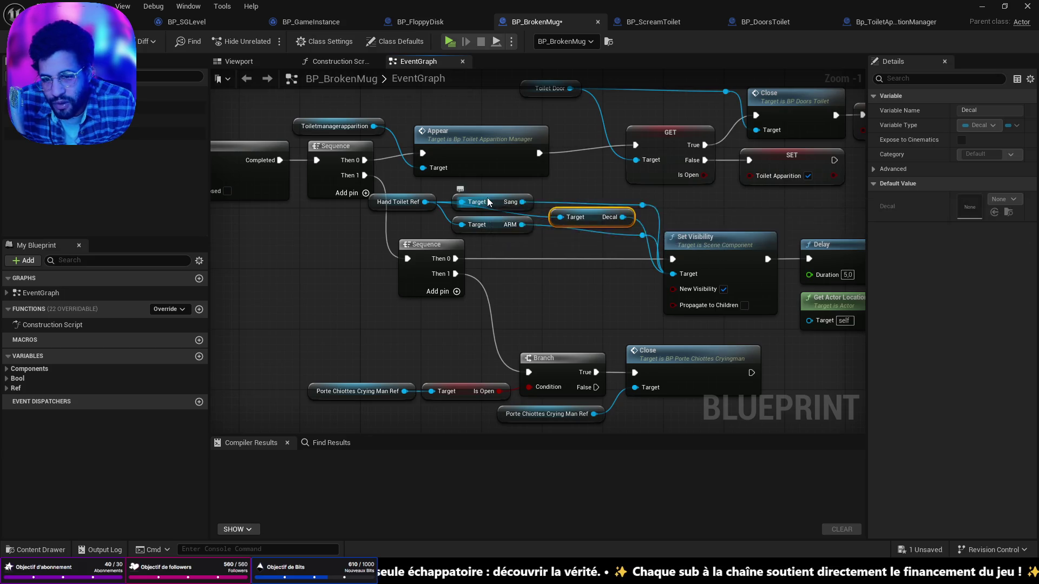
left_click(511, 203, "ctrl")
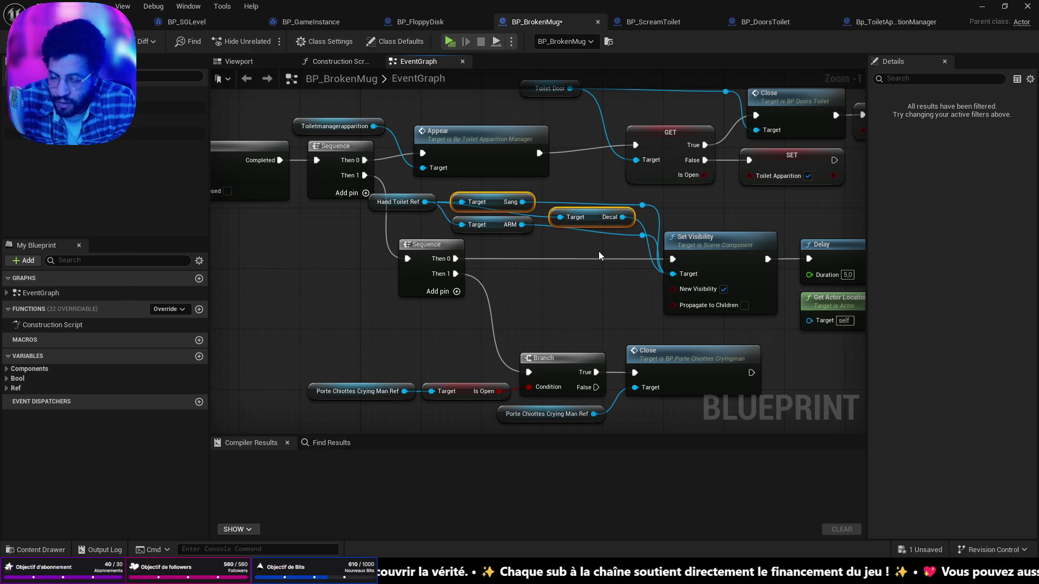
left_click(417, 22)
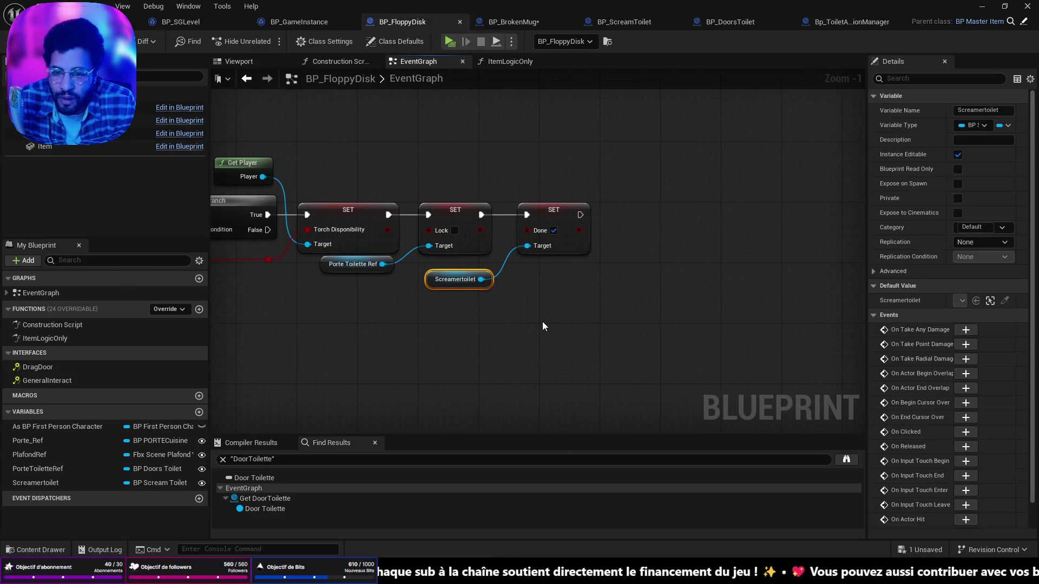
Paste the Sang and Decal getters and feed Screamertoilet into both their targets
key("ctrl+v")
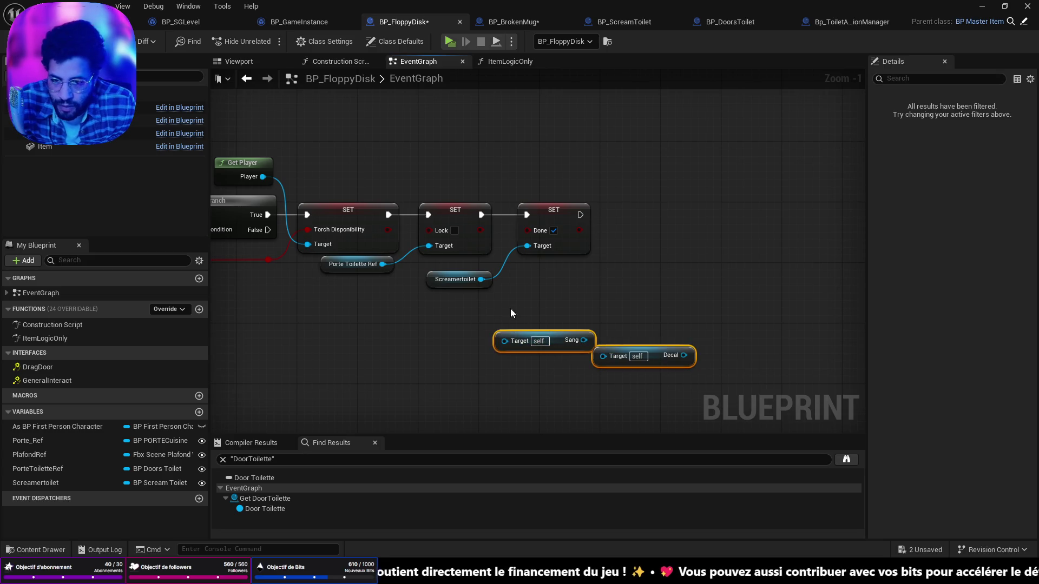
left_click(553, 331)
left_click_drag(553, 331, 568, 270)
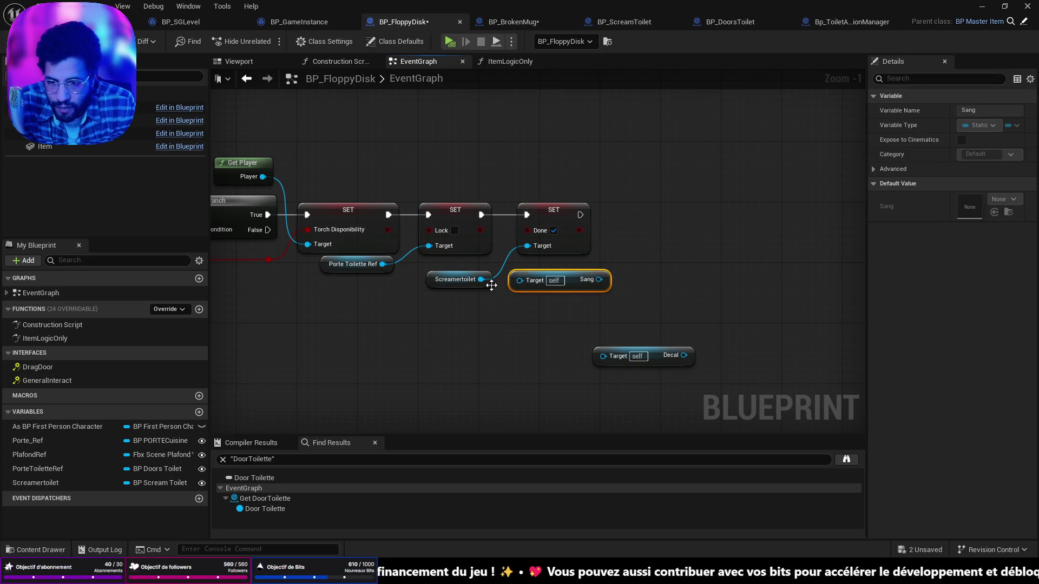
left_click_drag(481, 280, 519, 280)
mouse_move(602, 356)
left_mouse_down()
mouse_move(557, 336)
mouse_move(653, 303)
left_mouse_up()
left_click(654, 303)
mouse_move(647, 355)
left_mouse_down()
mouse_move(550, 310)
mouse_move(564, 302)
left_mouse_up()
mouse_move(481, 279)
left_mouse_down()
mouse_move(530, 310)
mouse_move(519, 303)
left_mouse_up()
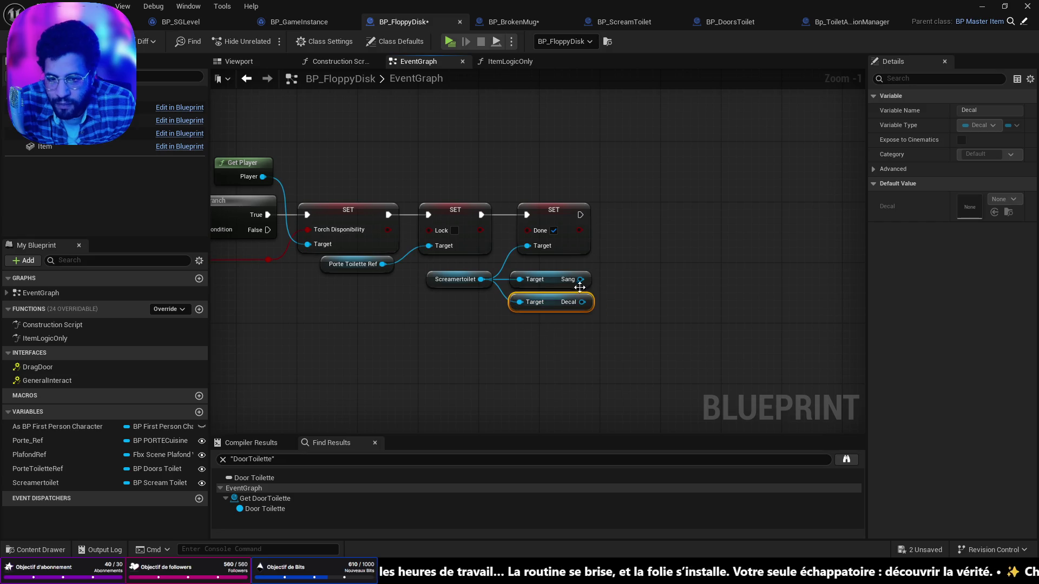
Add a Set Visibility node targeting Sang and Decal, running right after SET Done
left_click_drag(579, 279, 642, 238)
type("set vis")
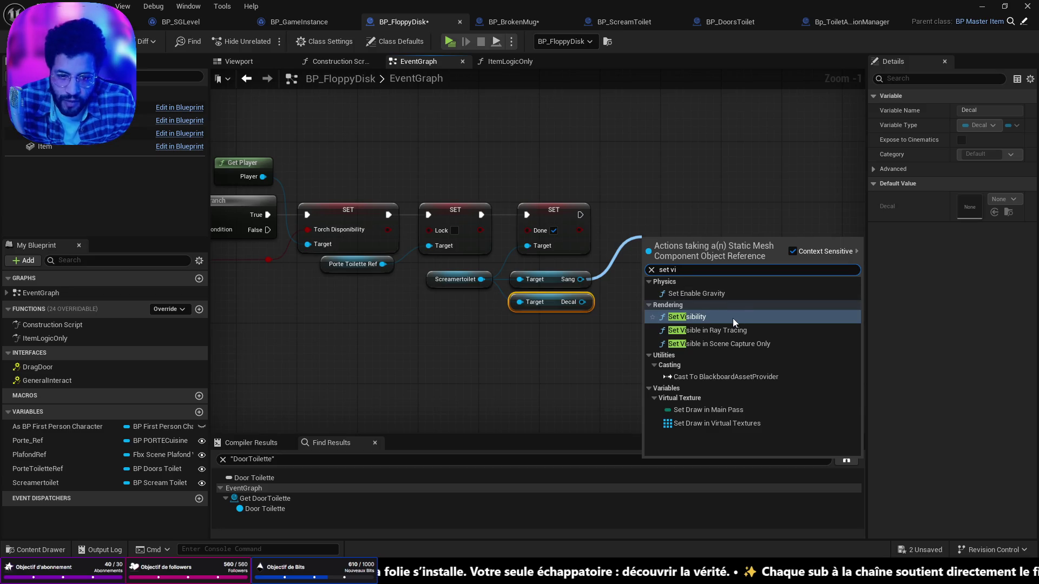
left_click(733, 318)
mouse_move(656, 243)
left_mouse_down()
mouse_move(631, 197)
mouse_move(624, 216)
mouse_move(639, 215)
left_mouse_up()
left_click_drag(578, 215, 624, 216)
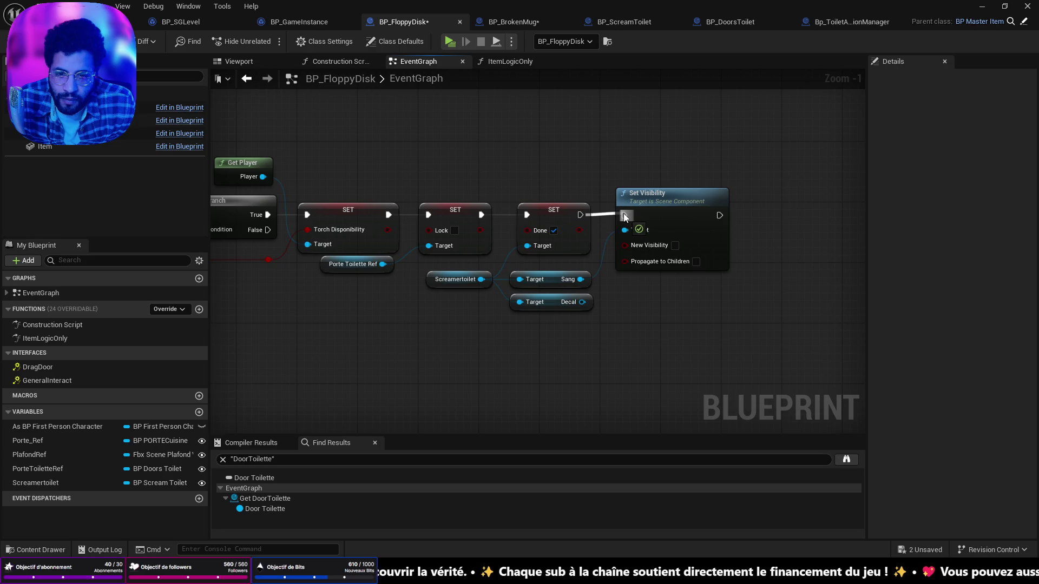
mouse_move(583, 302)
left_mouse_down()
mouse_move(622, 277)
mouse_move(626, 229)
left_mouse_up()
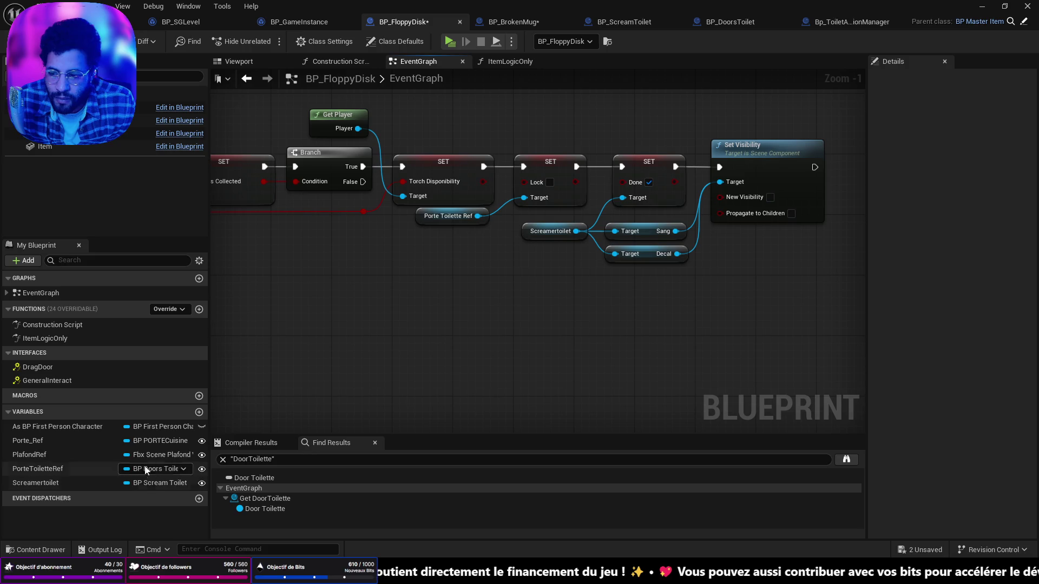
left_click(199, 413)
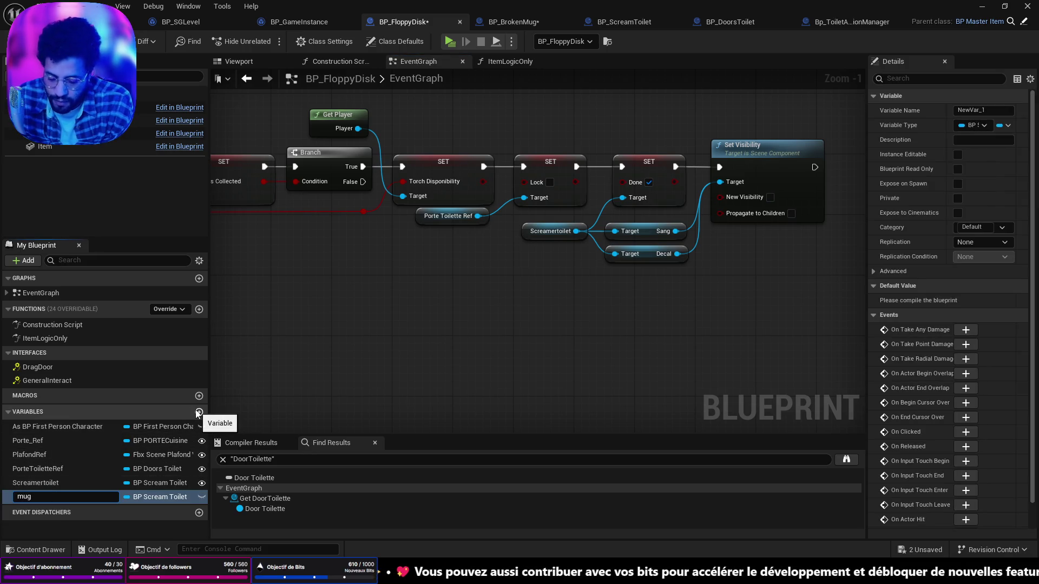
Name the new variable Mug, make it instance editable, and type it as a BP Broken Mug reference
key("BackSpace")
type("M")
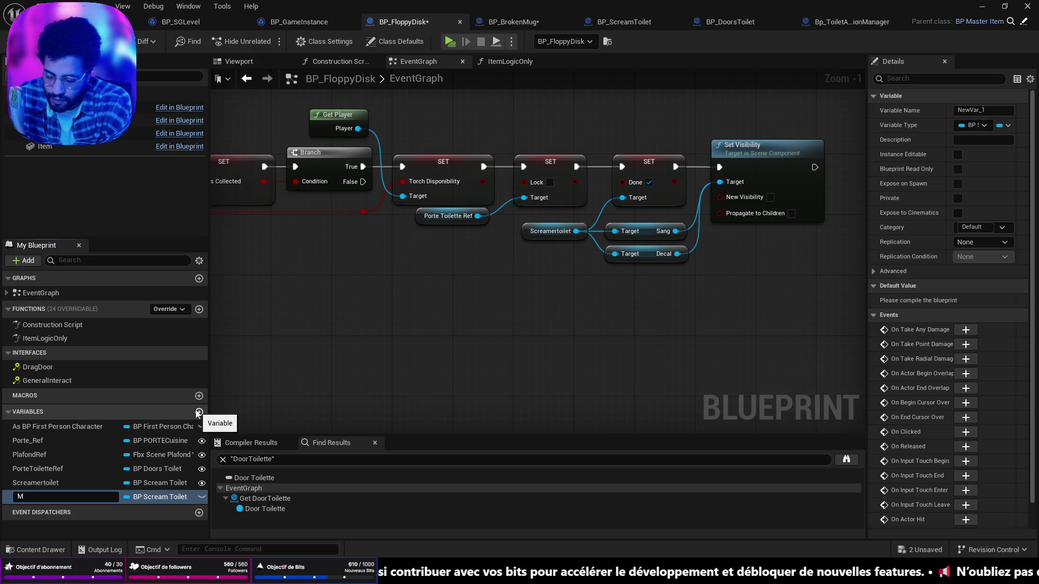
key("Return")
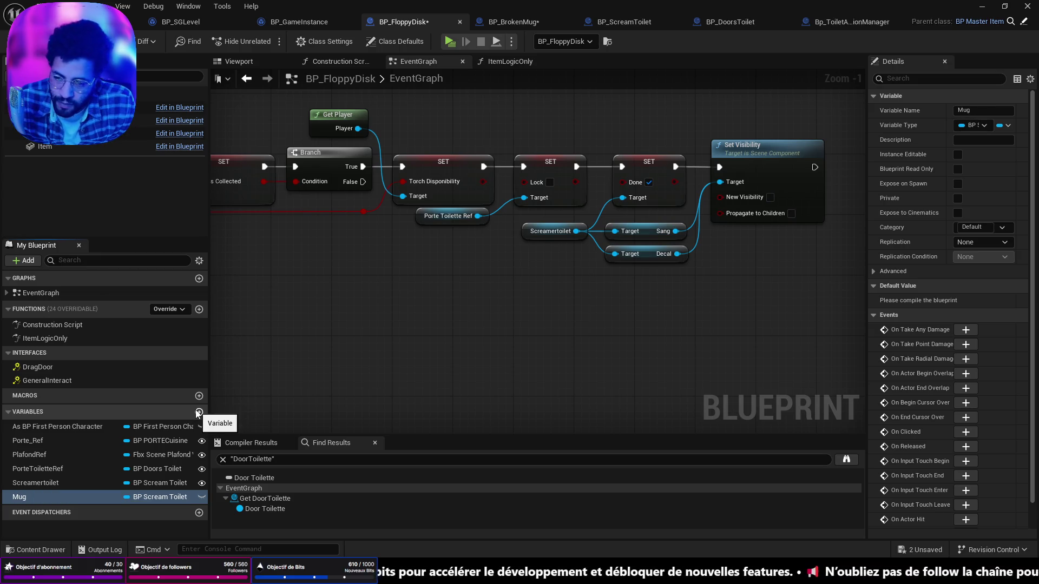
left_click(203, 498)
left_click(157, 498)
left_click(137, 515)
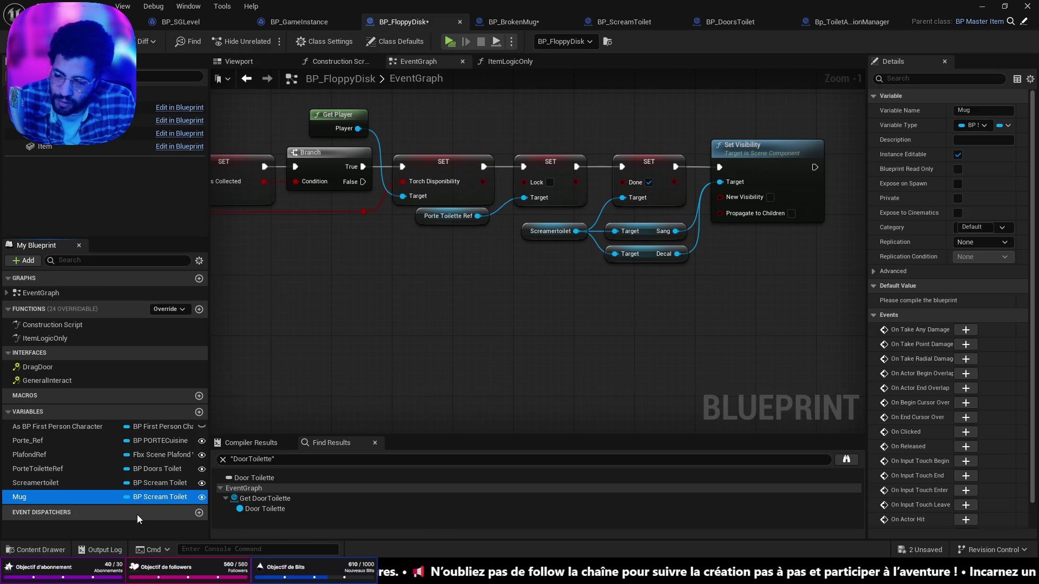
left_click(155, 497)
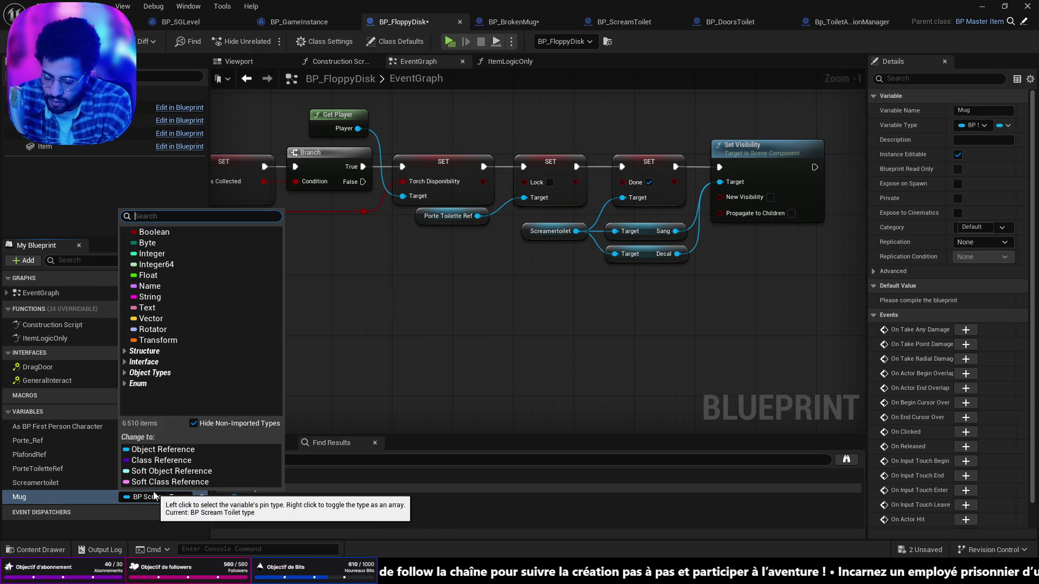
type("mug")
mouse_move(213, 314)
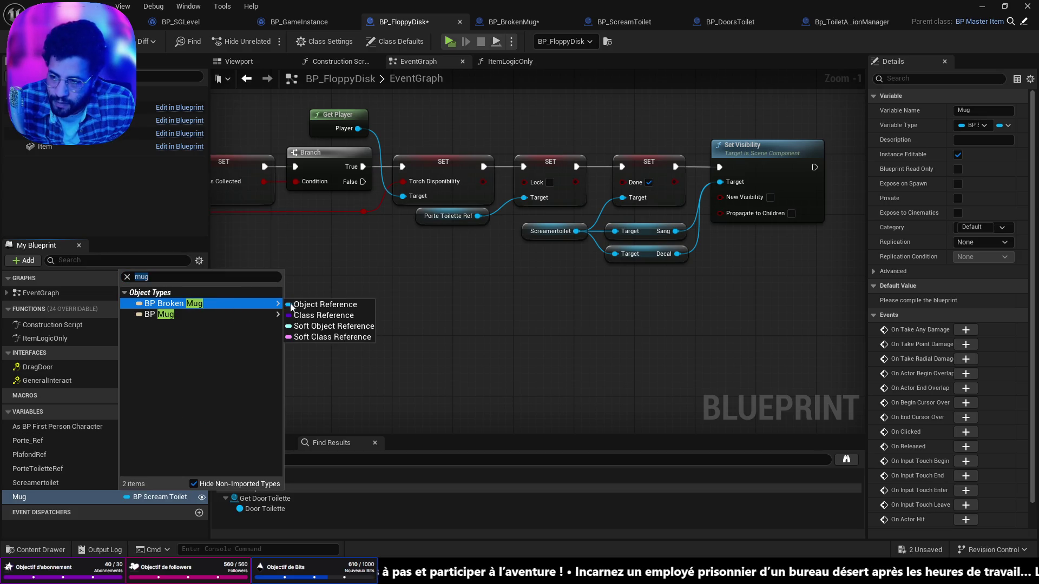
left_click(303, 305)
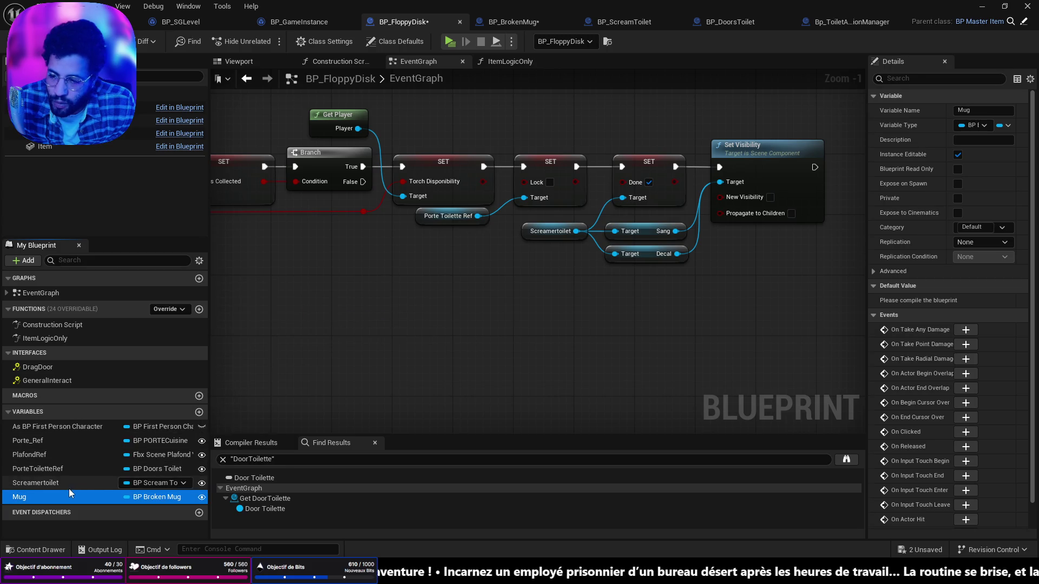
Place a Get Mug node in the floppy disk event graph
left_click_drag(22, 497, 458, 409)
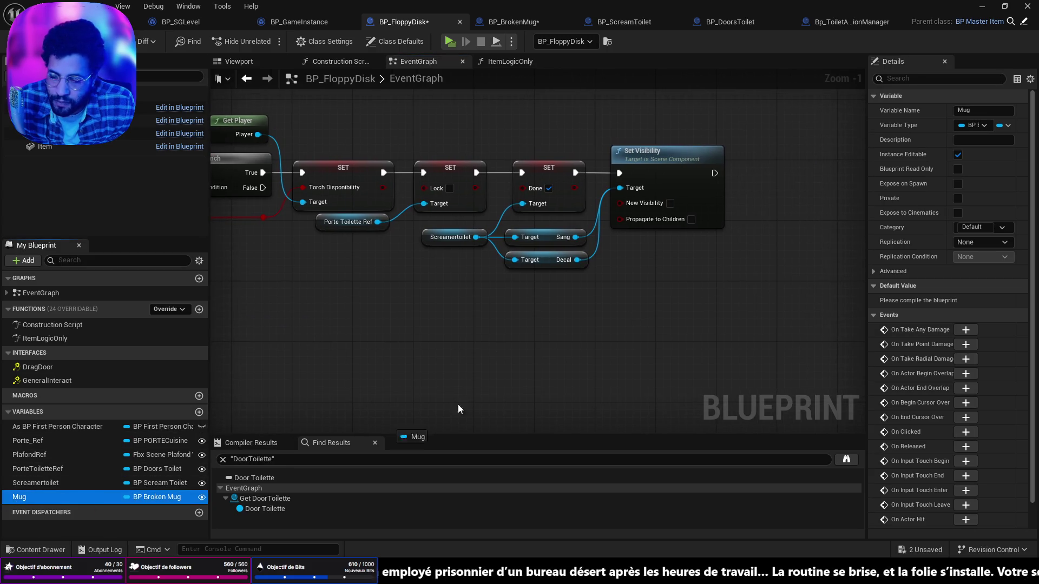
mouse_move(573, 306)
left_mouse_down()
mouse_move(720, 297)
mouse_move(109, 476)
mouse_move(29, 489)
mouse_move(21, 500)
mouse_move(461, 330)
left_mouse_up()
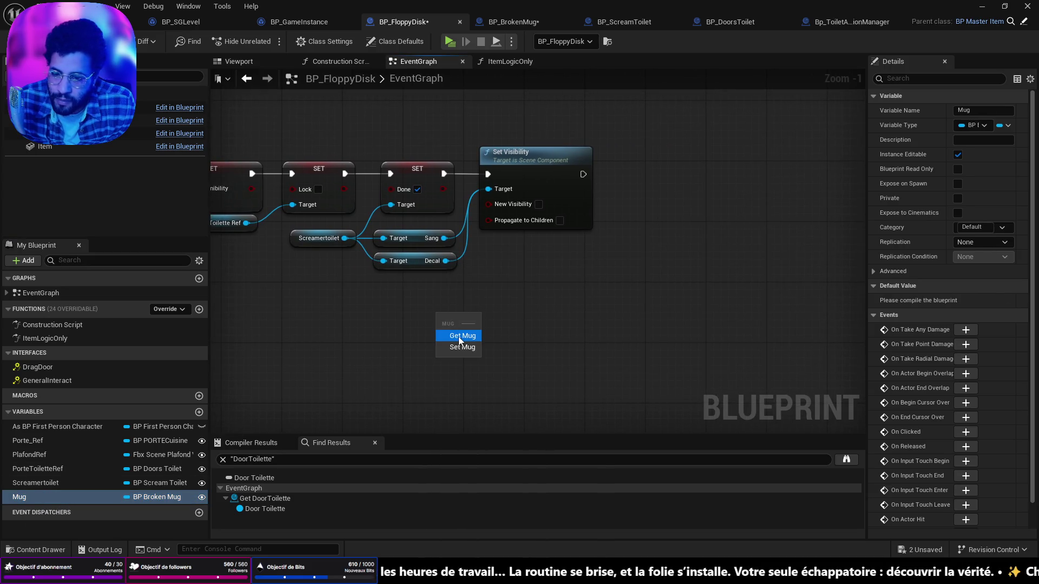
left_click(463, 337)
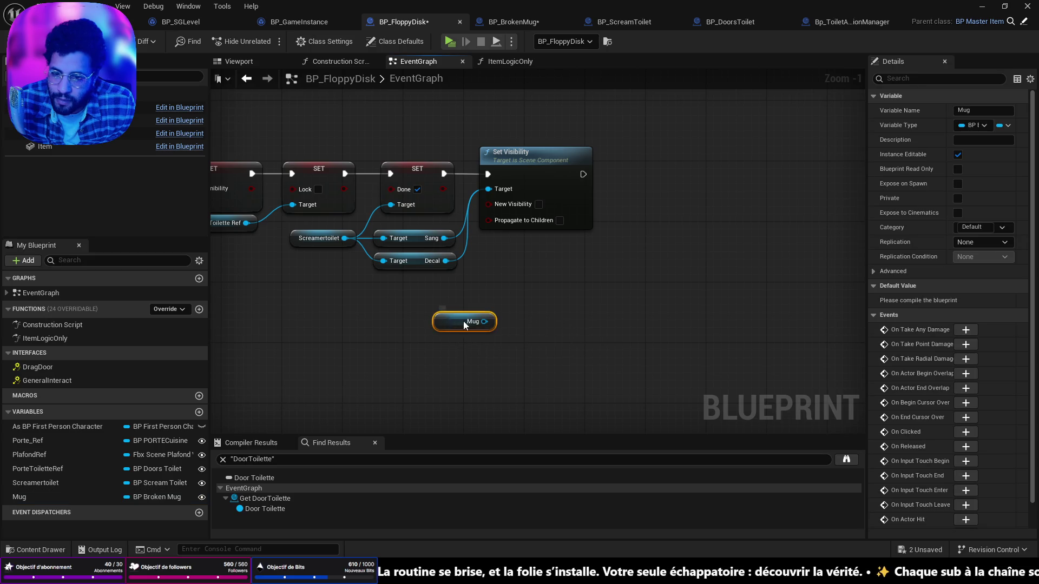
scroll(495, 264, "down", 3)
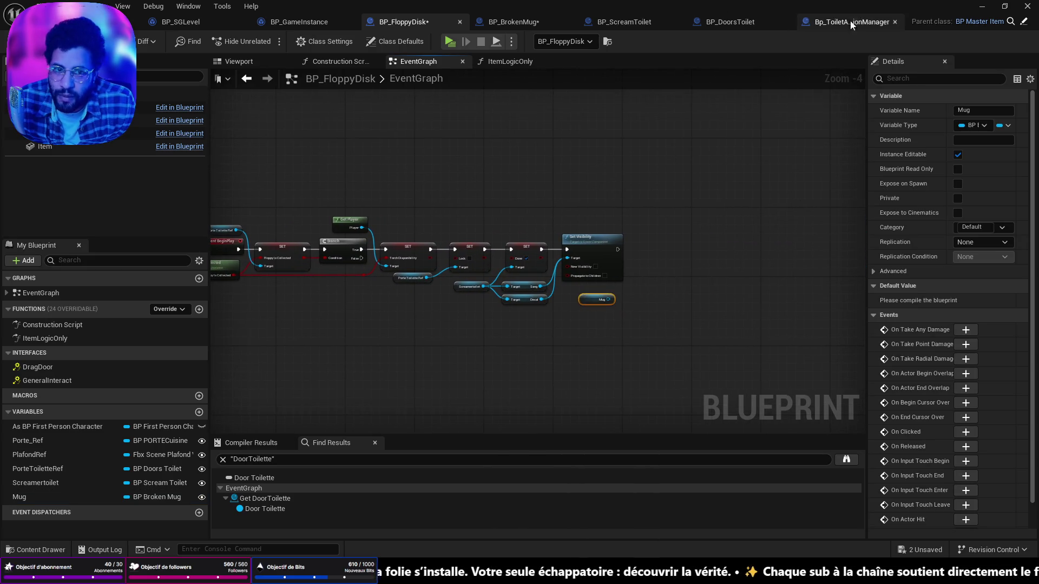
Glance at the BP_BrokenMug and apparition manager graphs, then return to BP_FloppyDisk
left_click(514, 22)
scroll(599, 240, "down", 3)
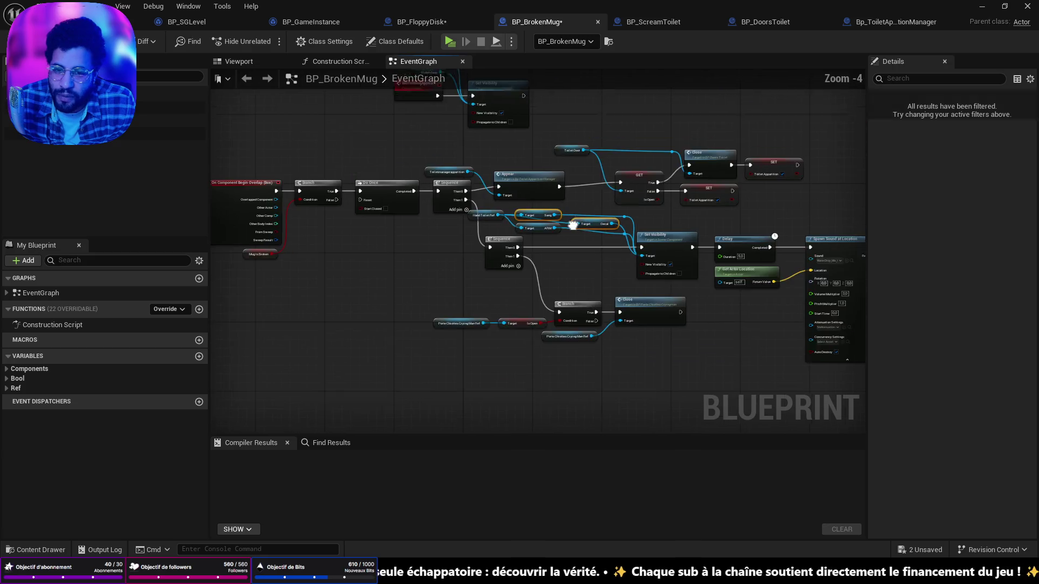
scroll(565, 254, "up", 3)
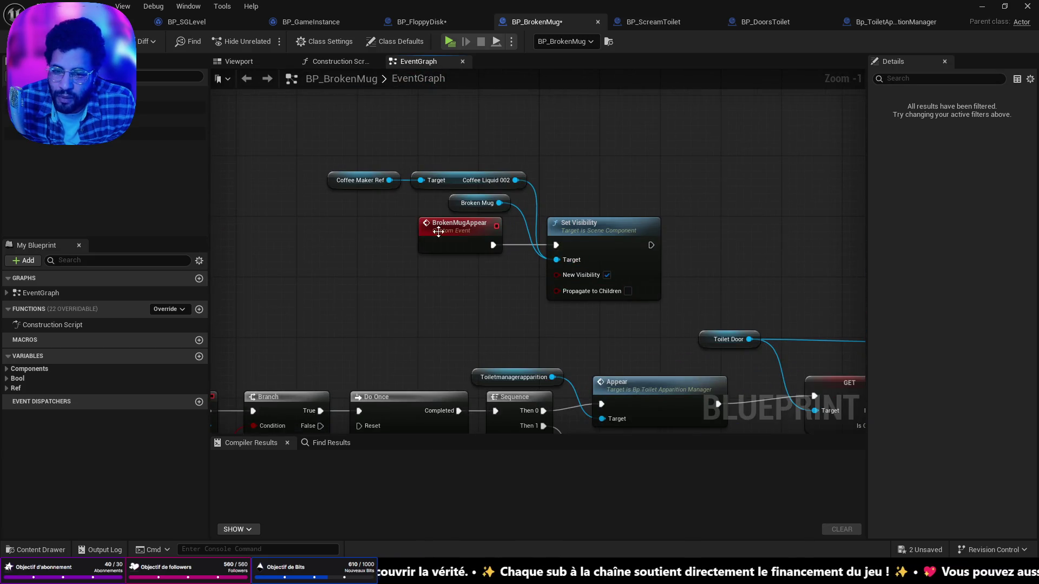
left_click(887, 21)
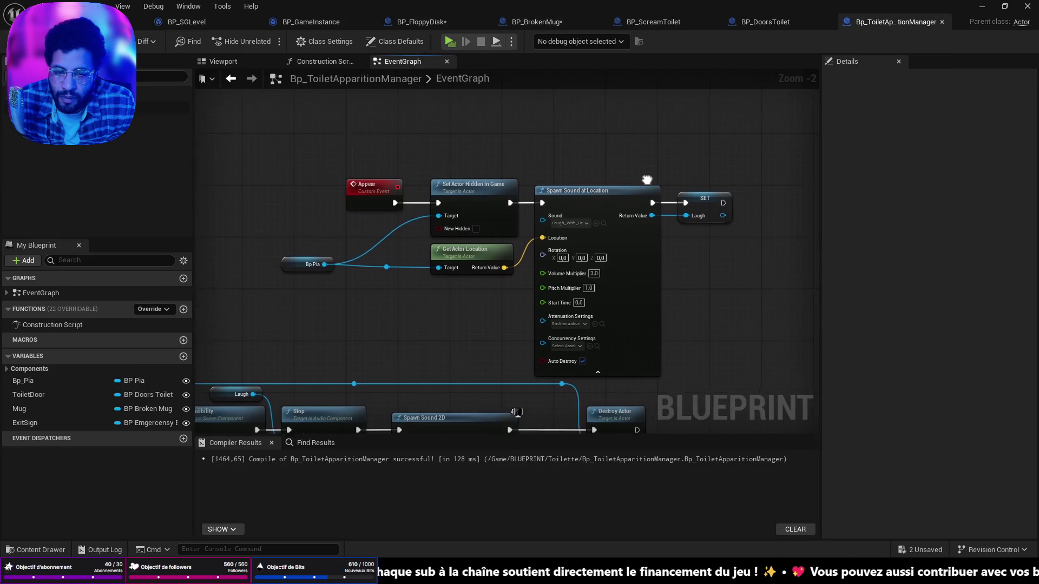
left_click(420, 22)
scroll(560, 235, "up", 4)
Add a Broken Mug Appear call on Mug, executing right after Set Visibility
left_click_drag(428, 244, 504, 226)
type("brok")
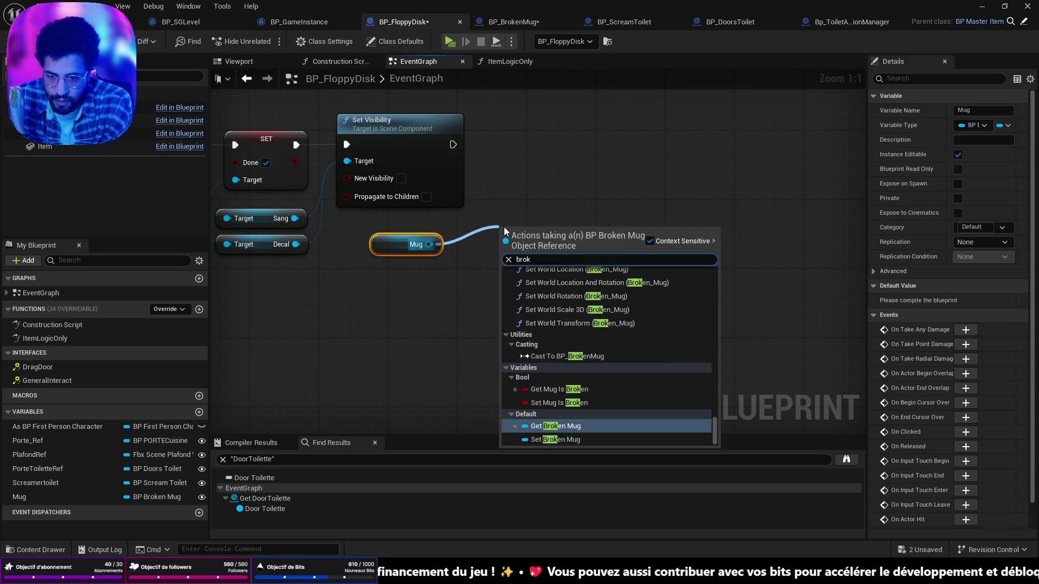
scroll(632, 331, "up", 10)
left_click_drag(713, 412, 689, 249)
left_click(596, 280)
left_click_drag(555, 260, 543, 139)
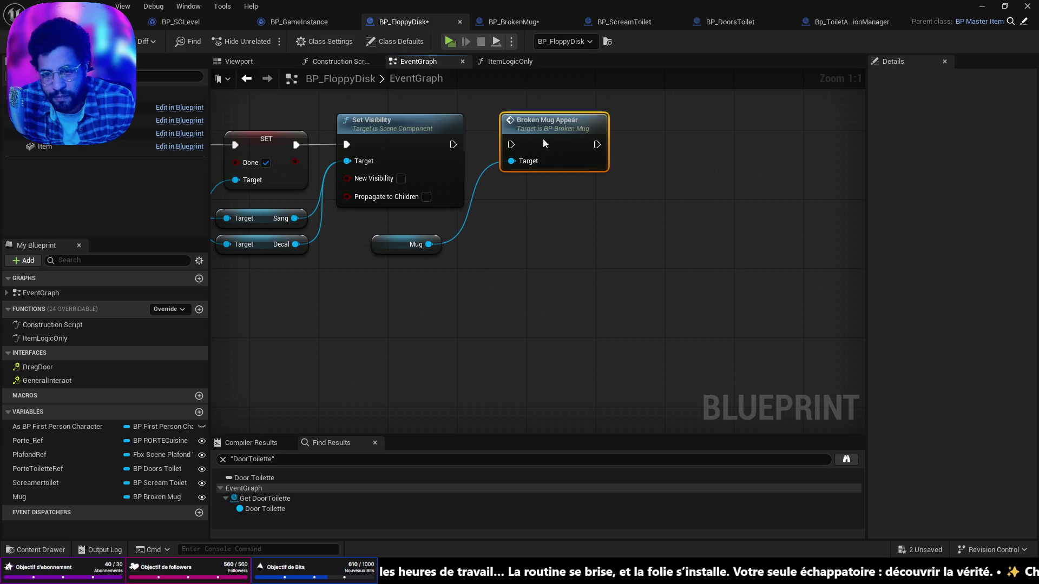
left_click_drag(454, 144, 511, 144)
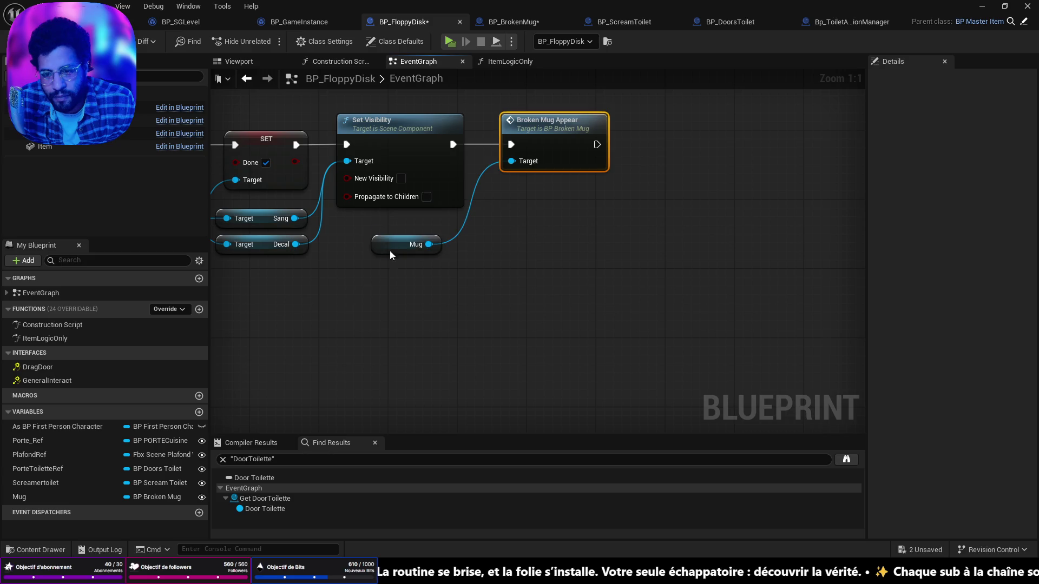
left_click_drag(390, 251, 408, 234)
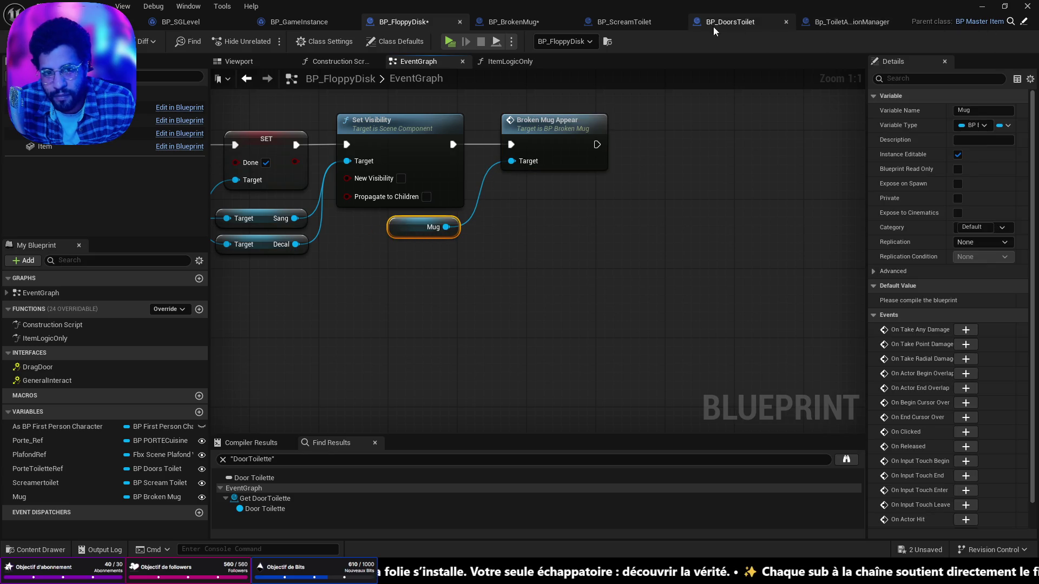
Compile BP_BrokenMug with F7 and go back to the level editor
left_click(531, 24)
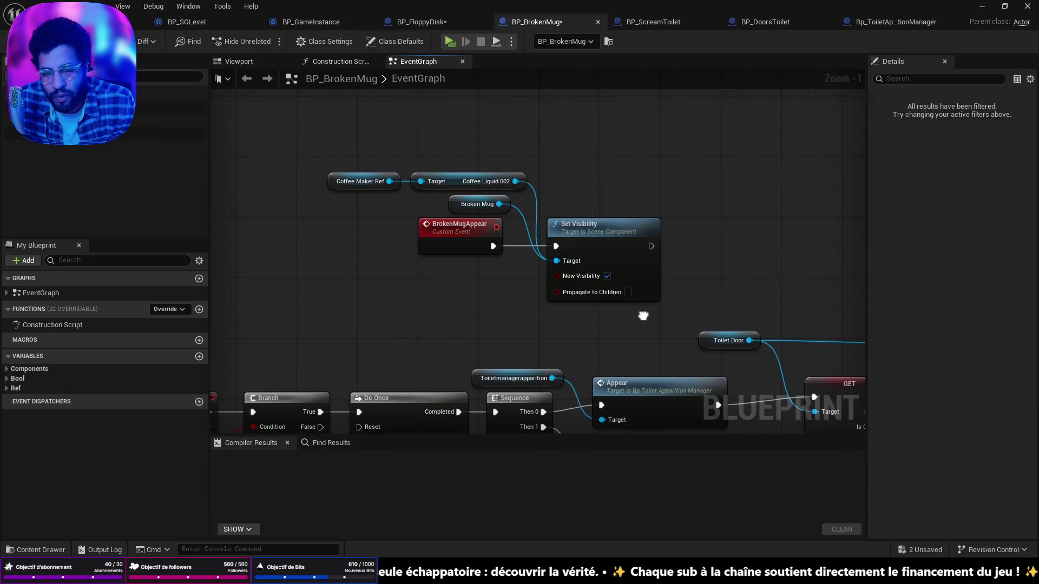
scroll(566, 163, "down", 3)
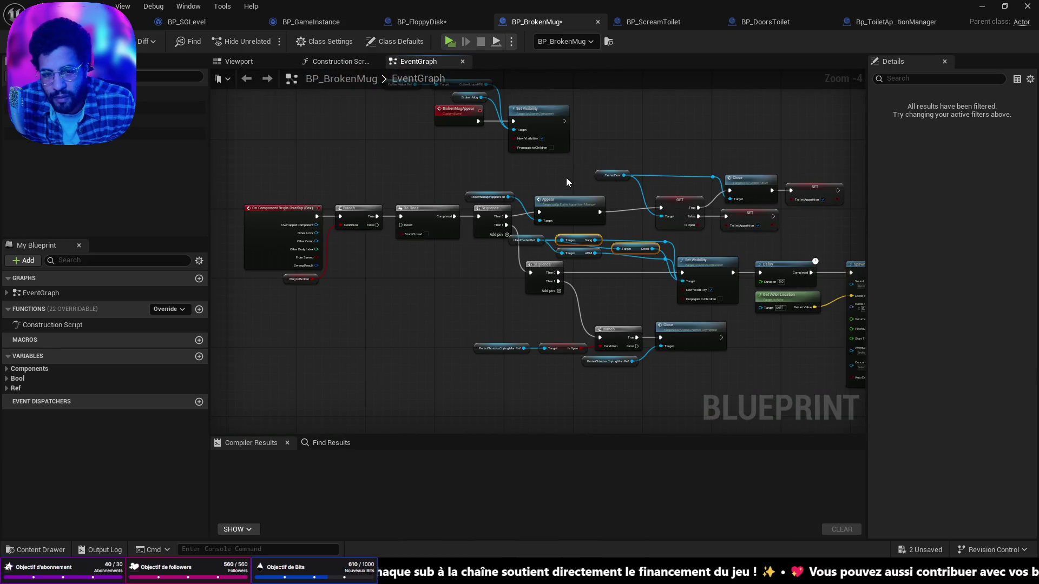
left_click_drag(555, 164, 522, 229)
key("F7")
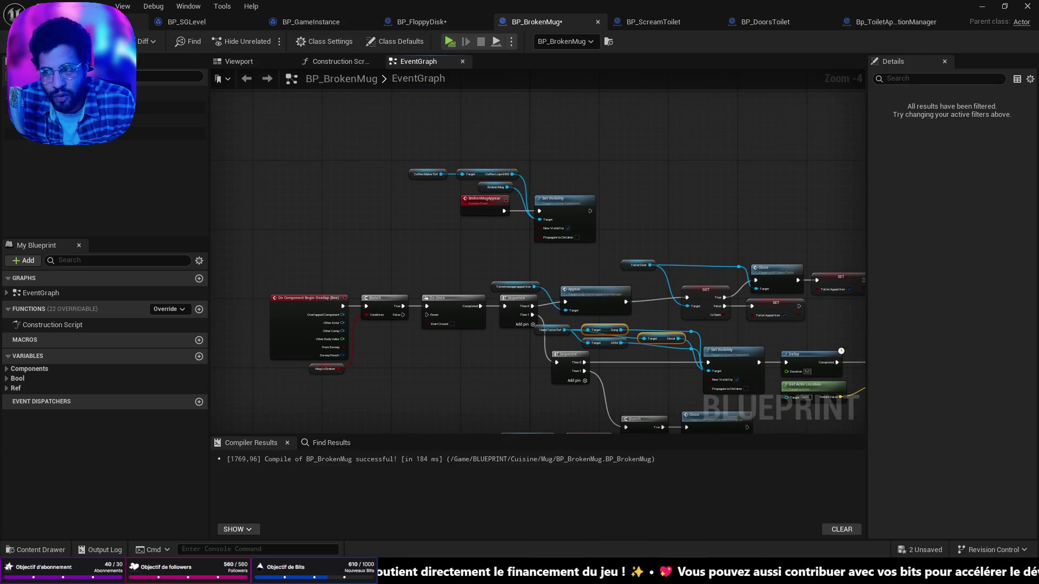
left_click(138, 22)
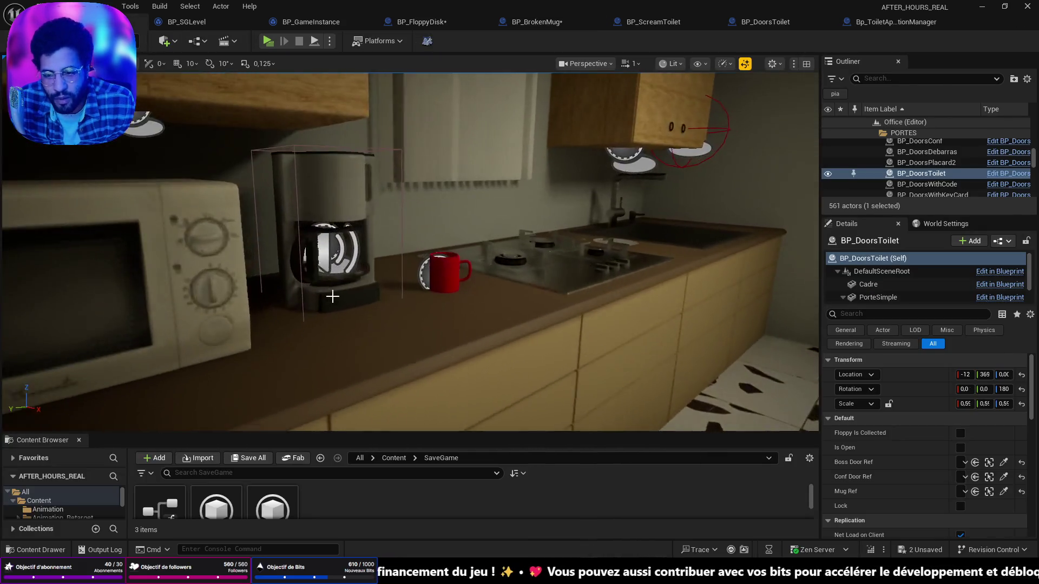
Select the kitchen counter mug, open its BP_Mug graph, then switch over to Chrome
left_click(441, 274)
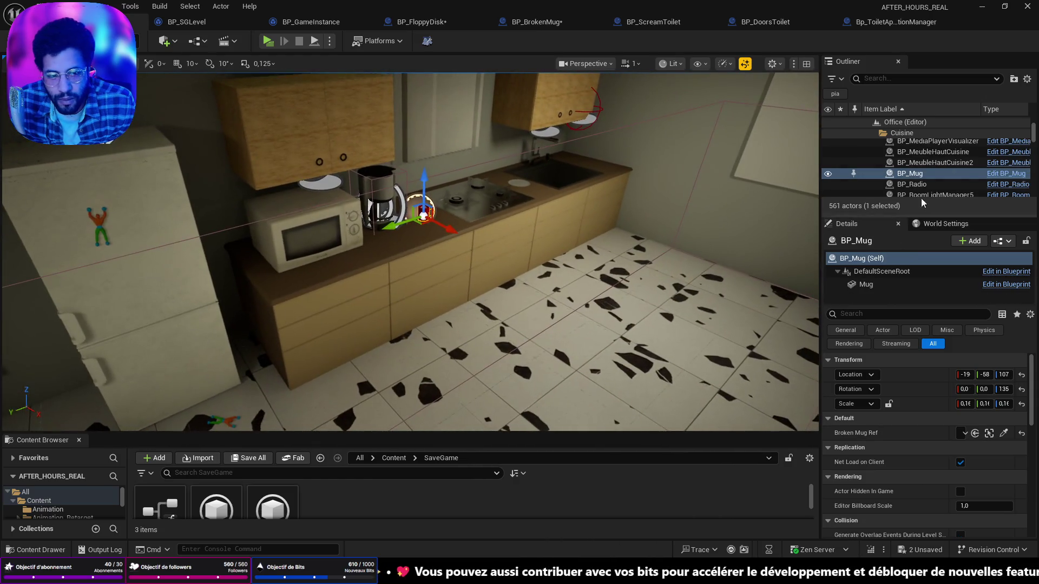
left_click(1006, 173)
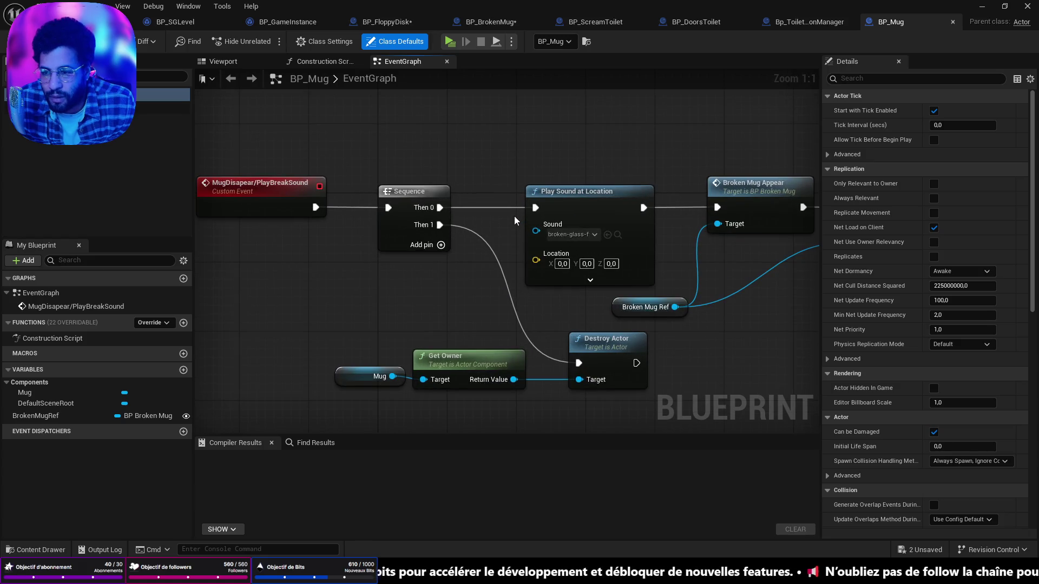
scroll(515, 216, "down", 1)
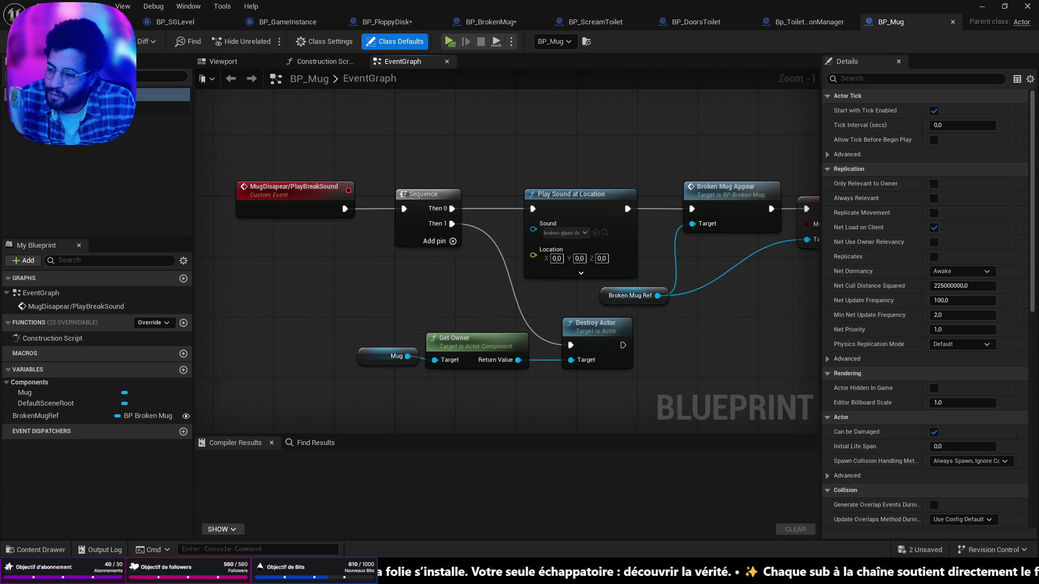
key("alt+Tab")
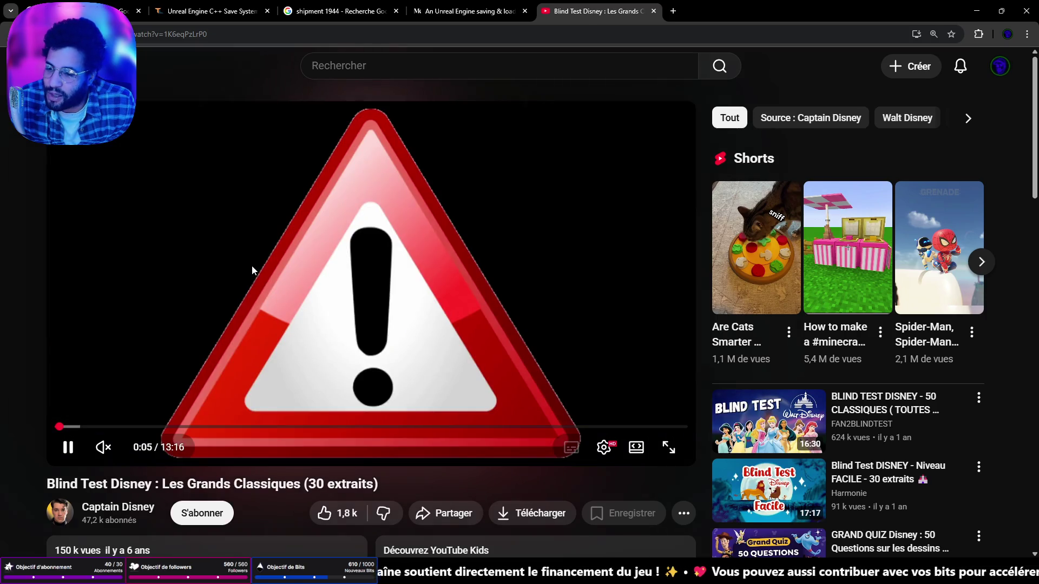
Pause the Blind Test Disney video and minimize Chrome to get back to Unreal
left_click(251, 265)
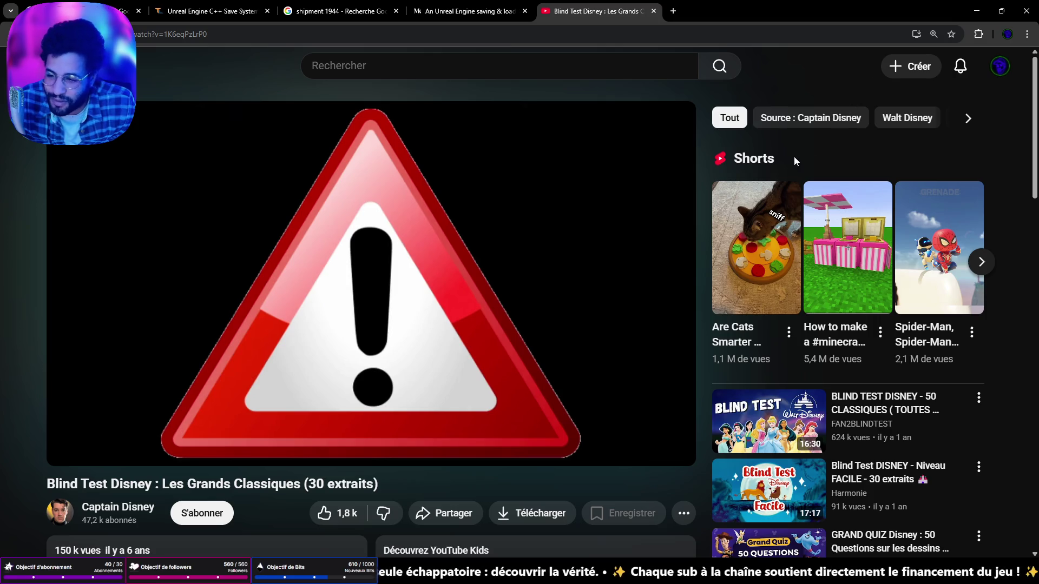
mouse_move(410, 301)
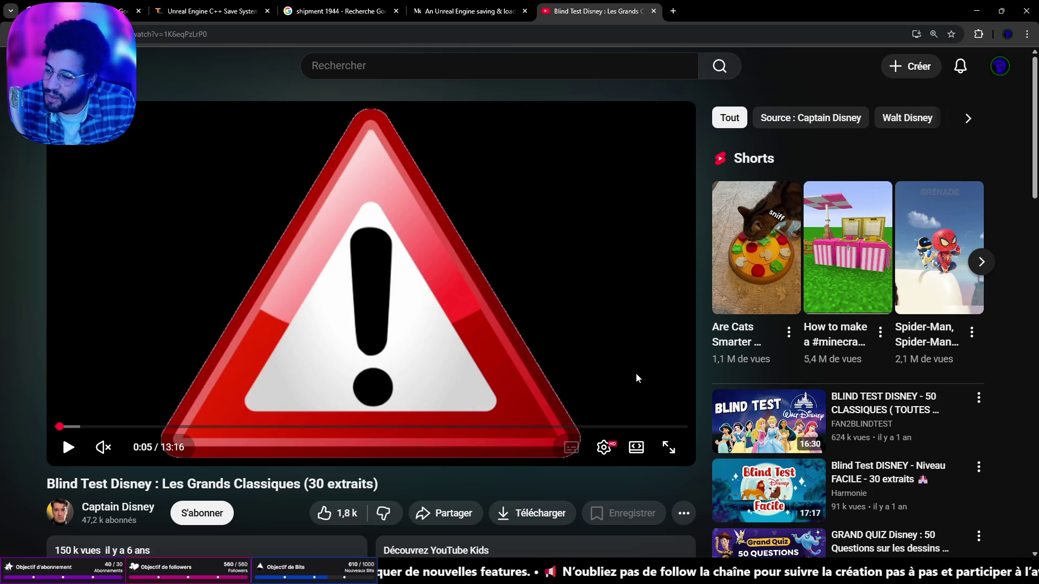
left_click(974, 11)
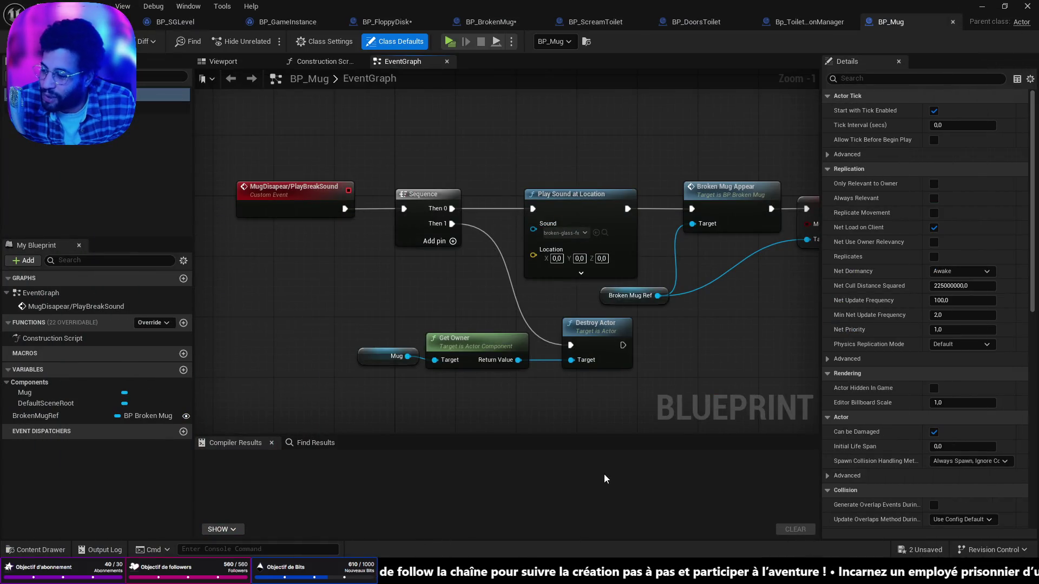
Check BP_Mug's SET Mug Is Broken node, then return to BP_FloppyDisk's EventGraph
key("alt+Tab")
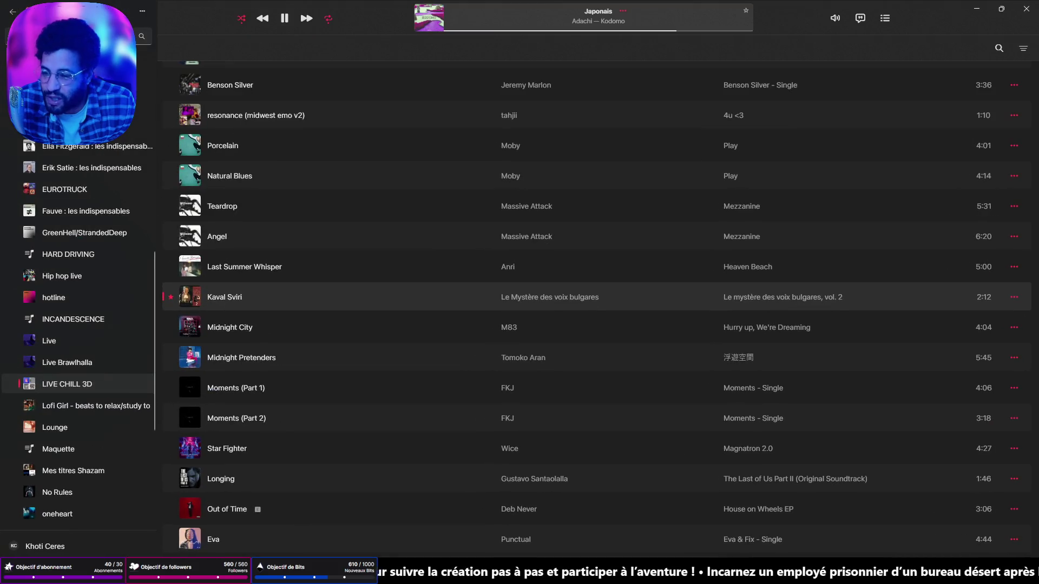
key("alt+Tab")
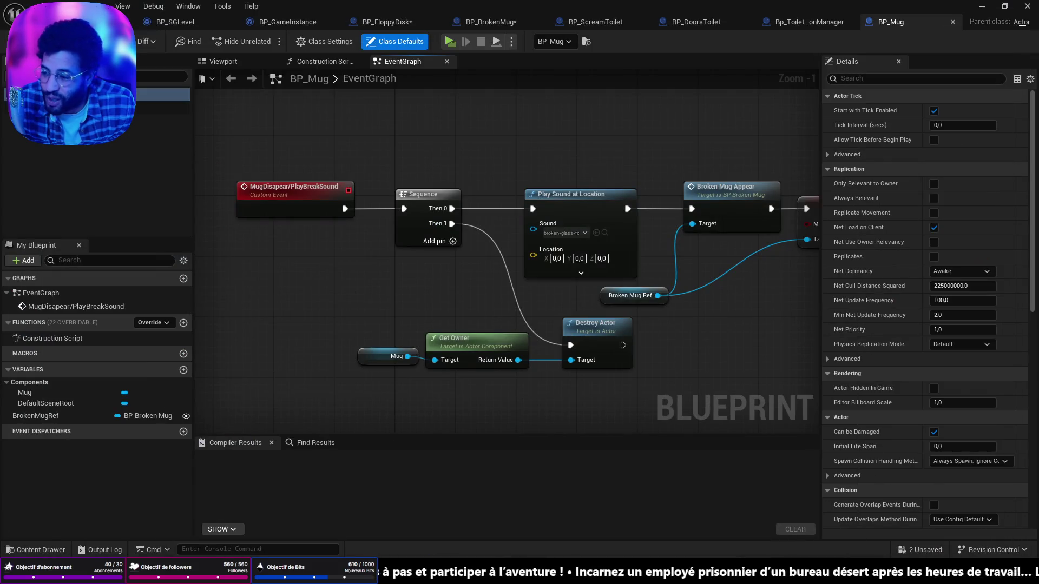
key("alt+Tab")
key("alt+Tab")
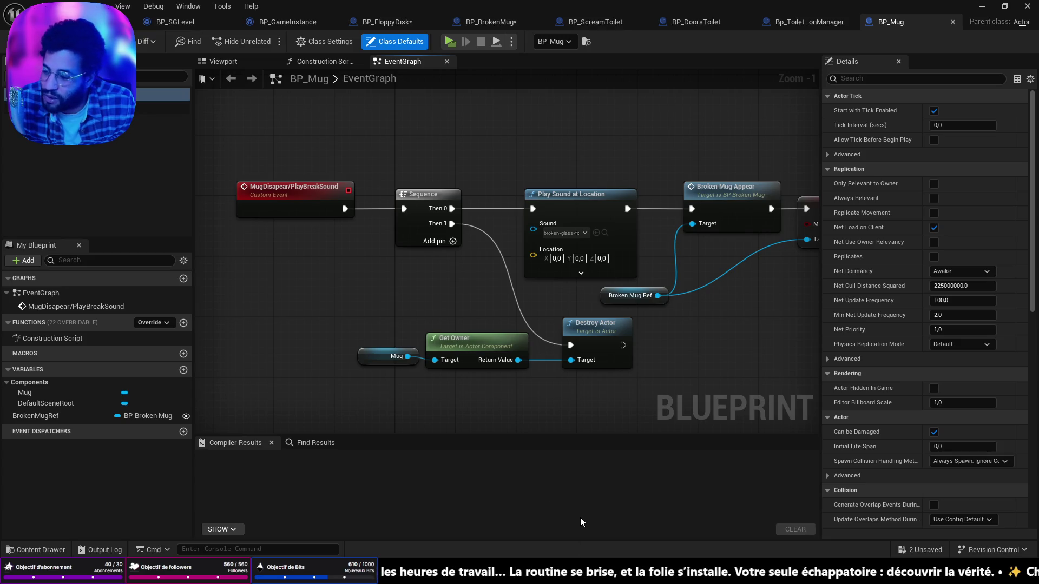
mouse_move(590, 583)
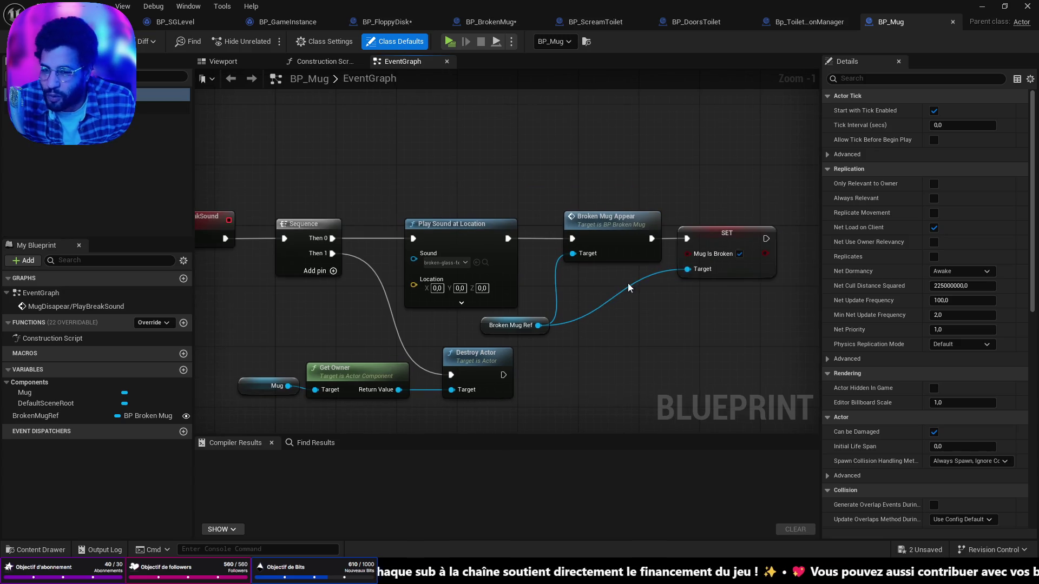
scroll(686, 234, "down", 4)
scroll(614, 273, "up", 5)
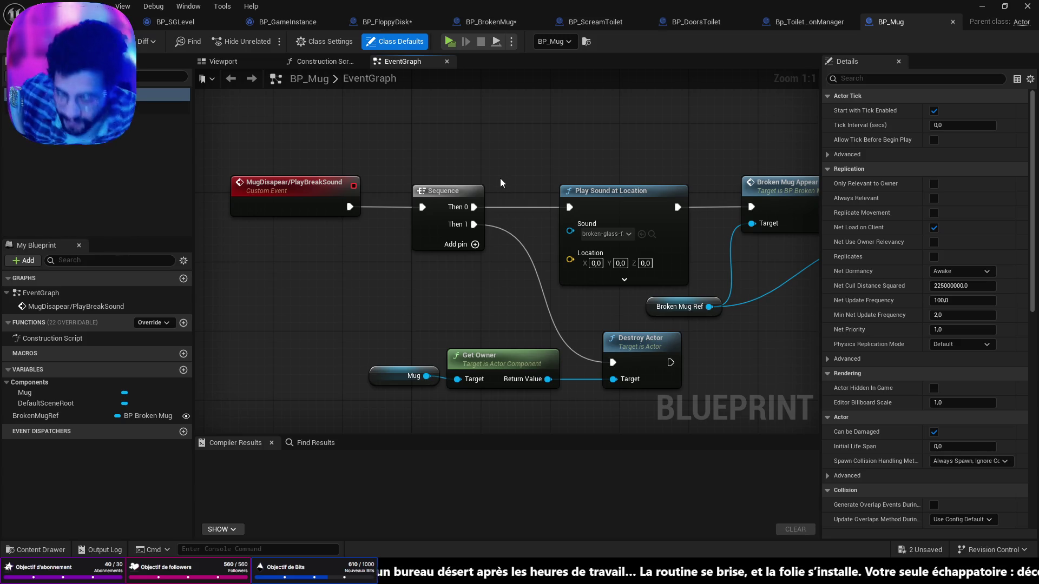
left_click(387, 22)
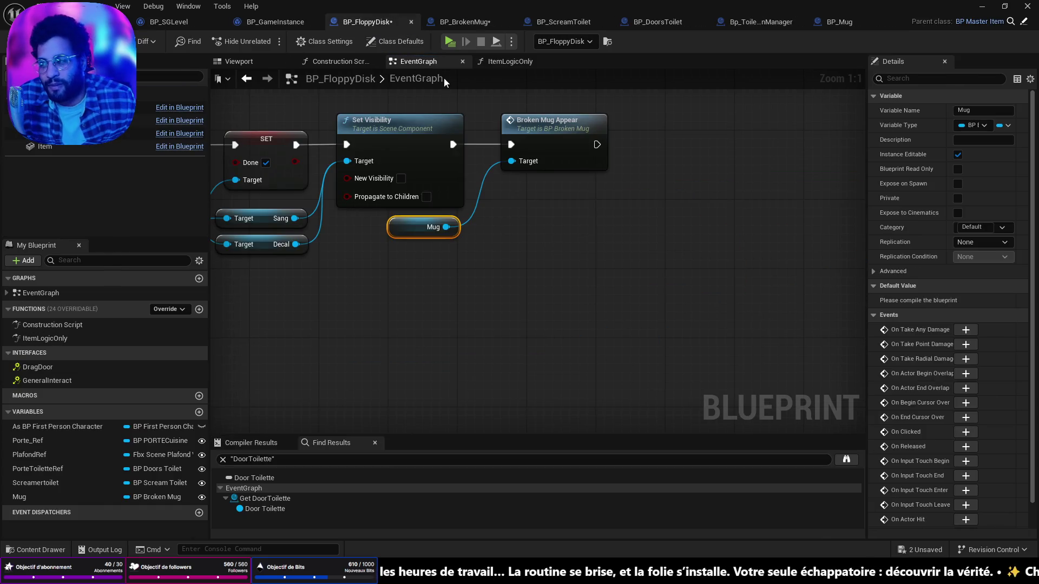
Save all assets, rename the Mug variable to Brokenmug, and nudge Broken Mug Appear left
key("ctrl+s")
mouse_move(625, 309)
left_mouse_down()
mouse_move(626, 341)
mouse_move(757, 371)
left_mouse_up()
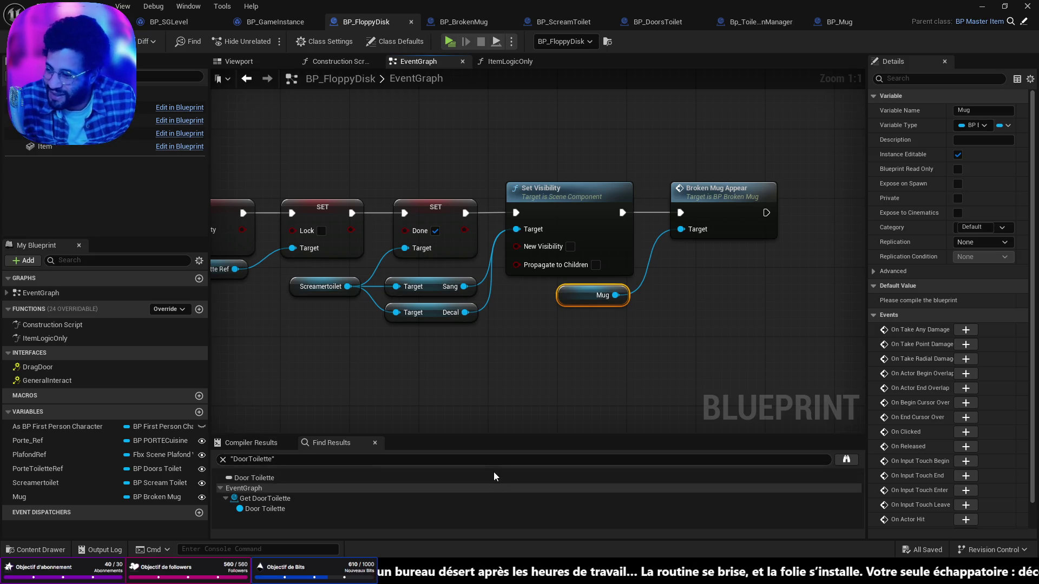
mouse_move(590, 574)
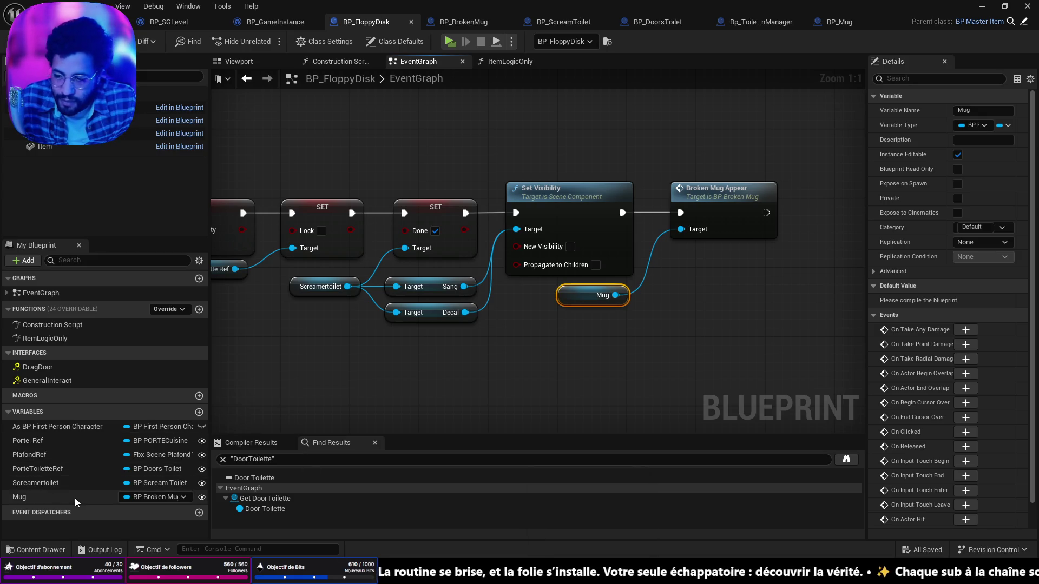
left_click(32, 497)
left_click(977, 111)
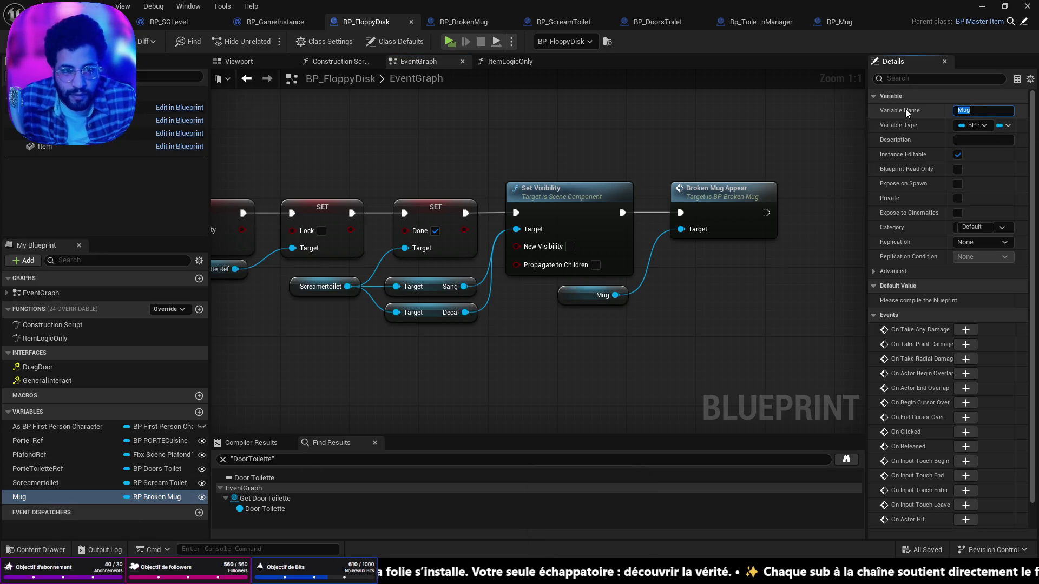
type("Brokenm")
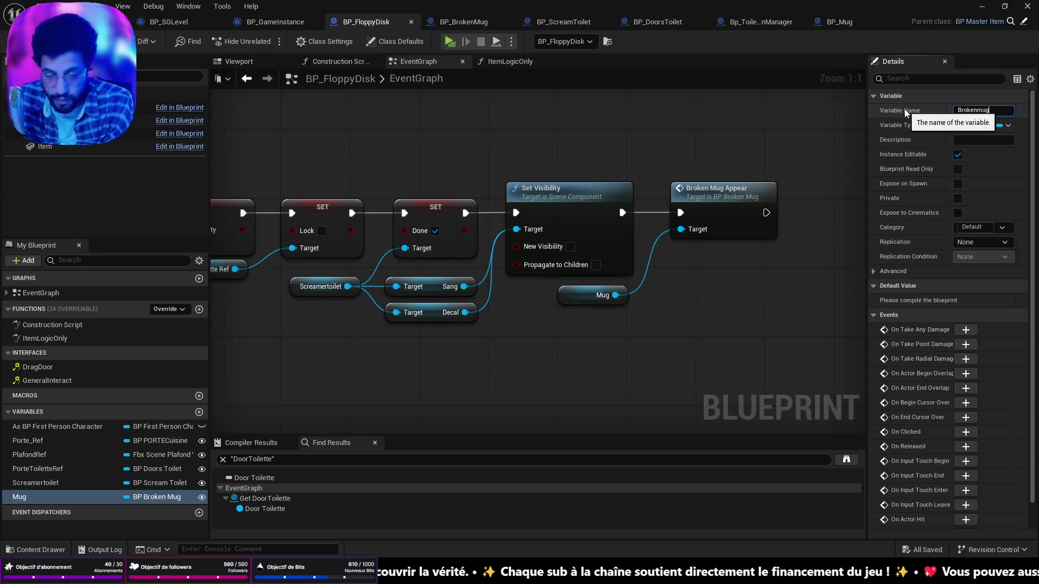
key("Return")
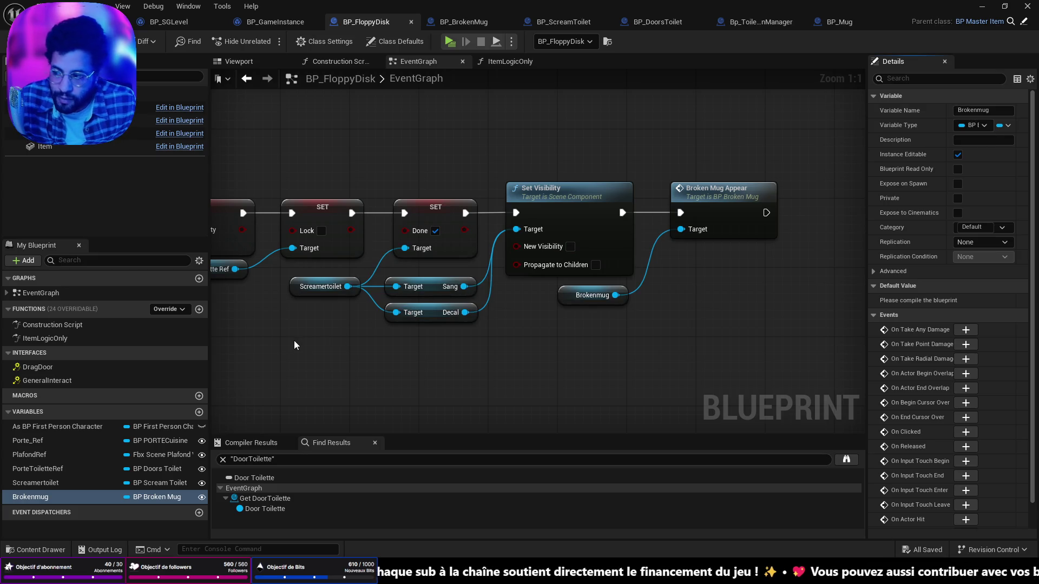
left_click_drag(550, 355, 529, 355)
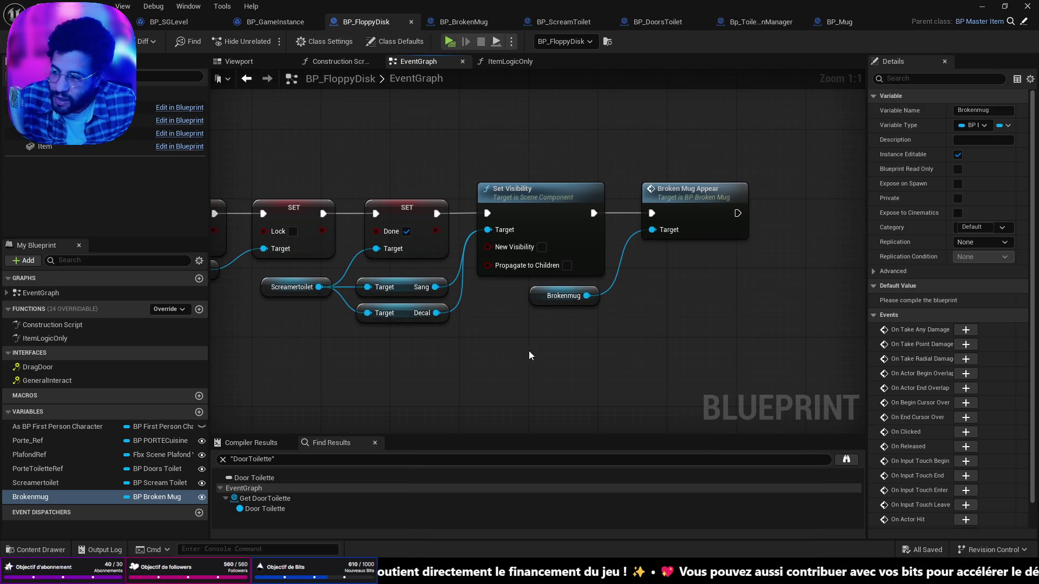
left_click_drag(701, 200, 688, 200)
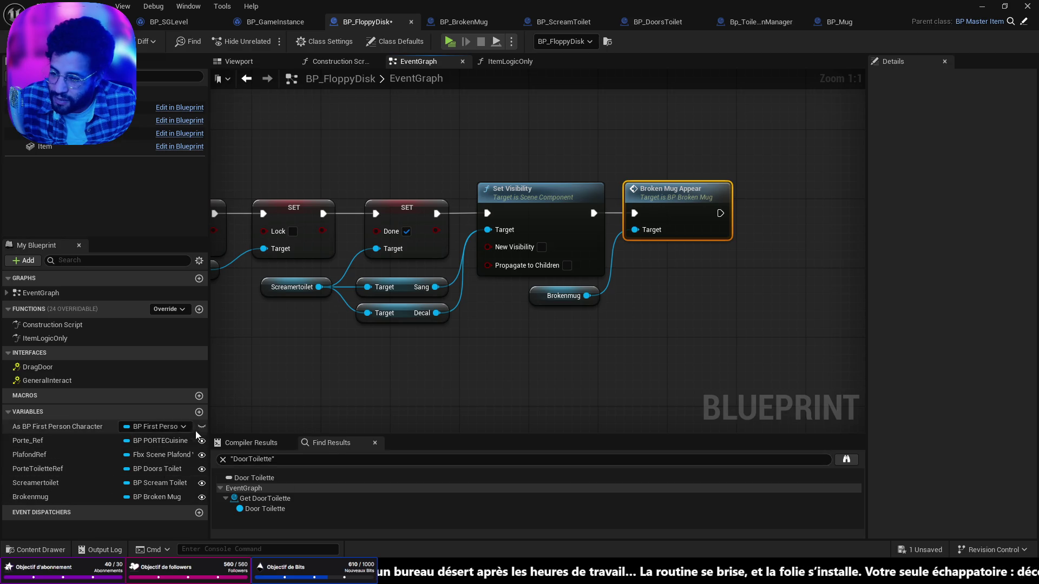
Add a new variable to BP_FloppyDisk and name it Mug
left_click(199, 412)
type("Mub")
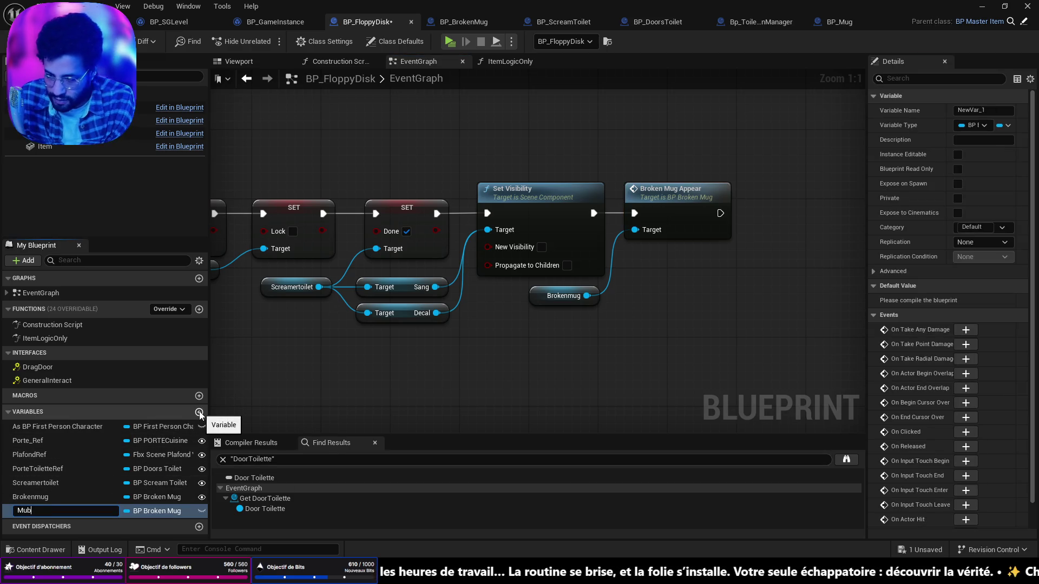
key("BackSpace")
type("g")
key("Return")
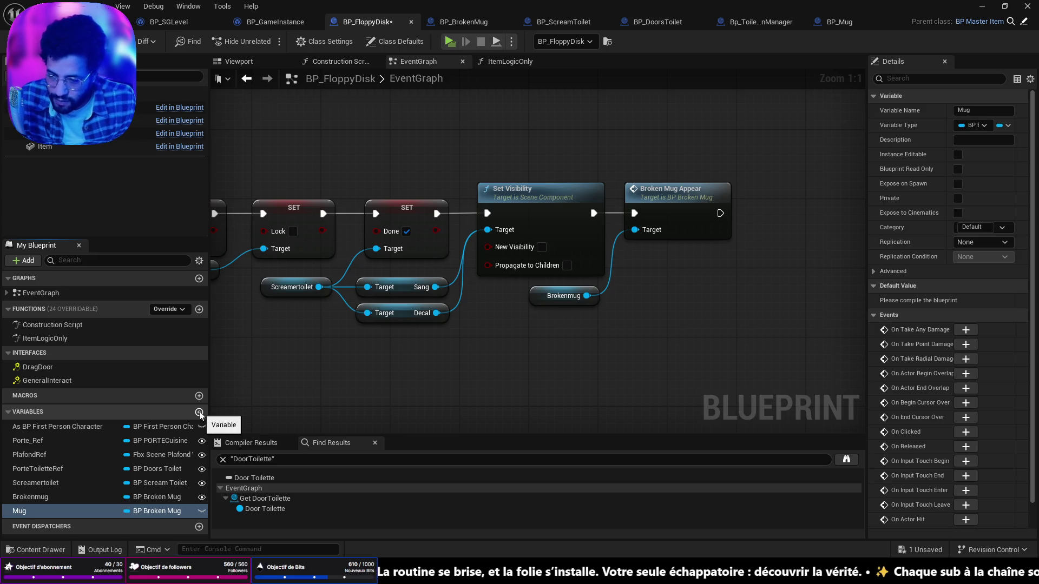
Place a Mug getter node beside Broken Mug Appear, then view the BP_Mug graph
mouse_move(31, 511)
left_mouse_down()
mouse_move(591, 360)
mouse_move(634, 307)
left_mouse_up()
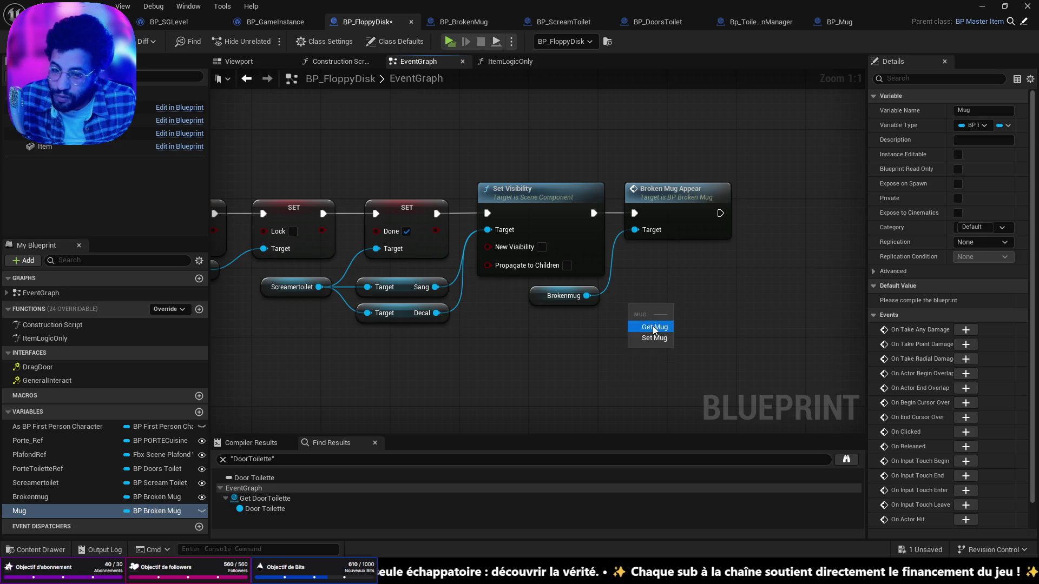
left_click(653, 324)
key("alt+Tab")
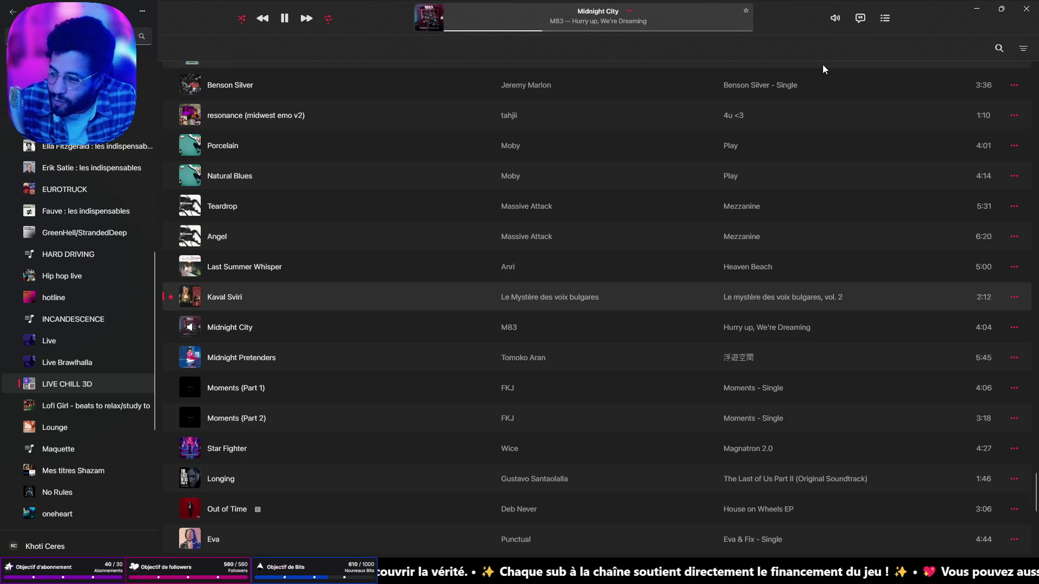
left_click(976, 8)
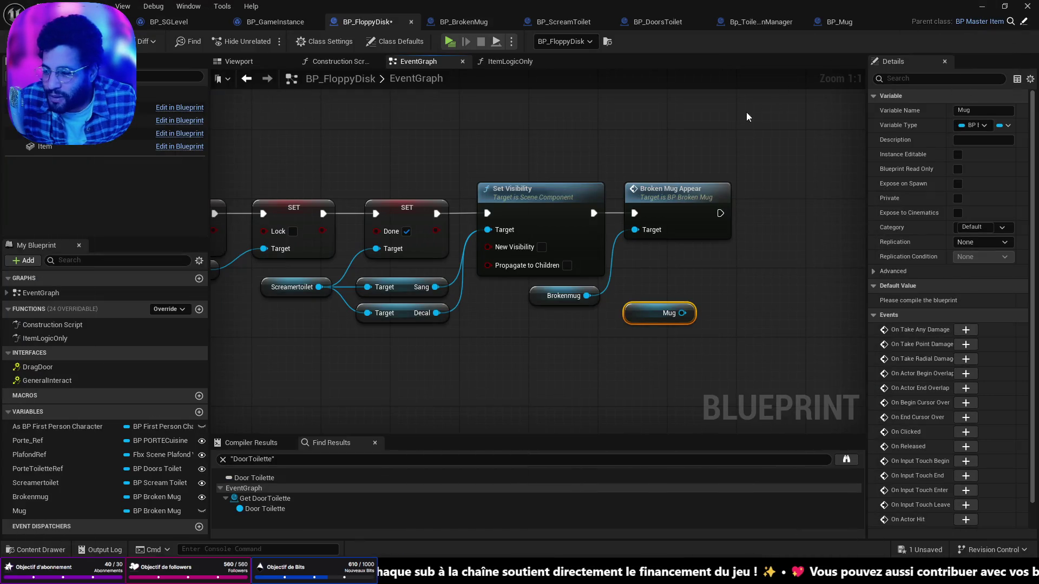
left_click_drag(759, 203, 694, 199)
mouse_move(593, 317)
left_mouse_down()
mouse_move(611, 263)
mouse_move(681, 243)
left_mouse_up()
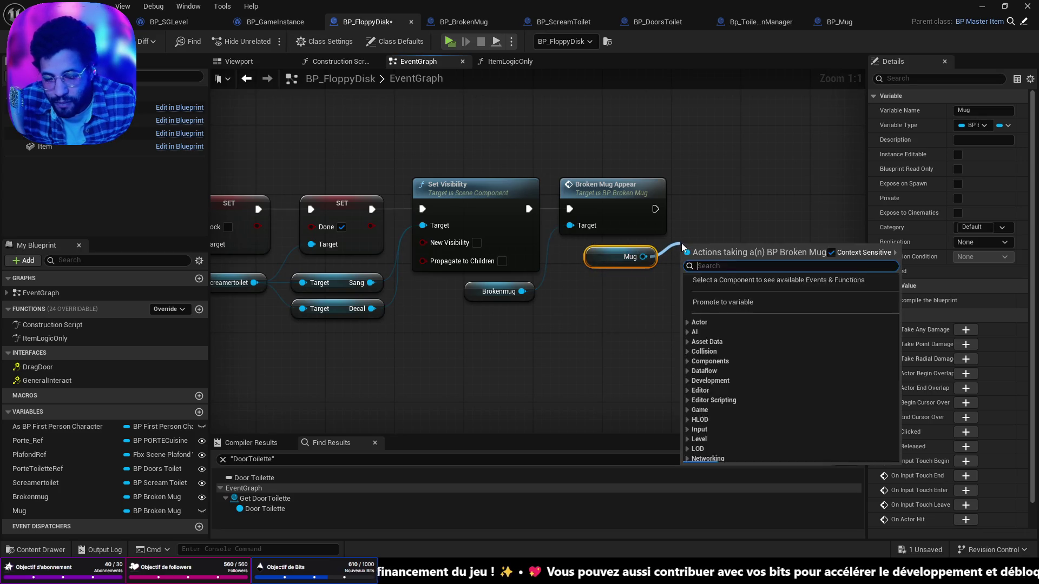
left_click(839, 21)
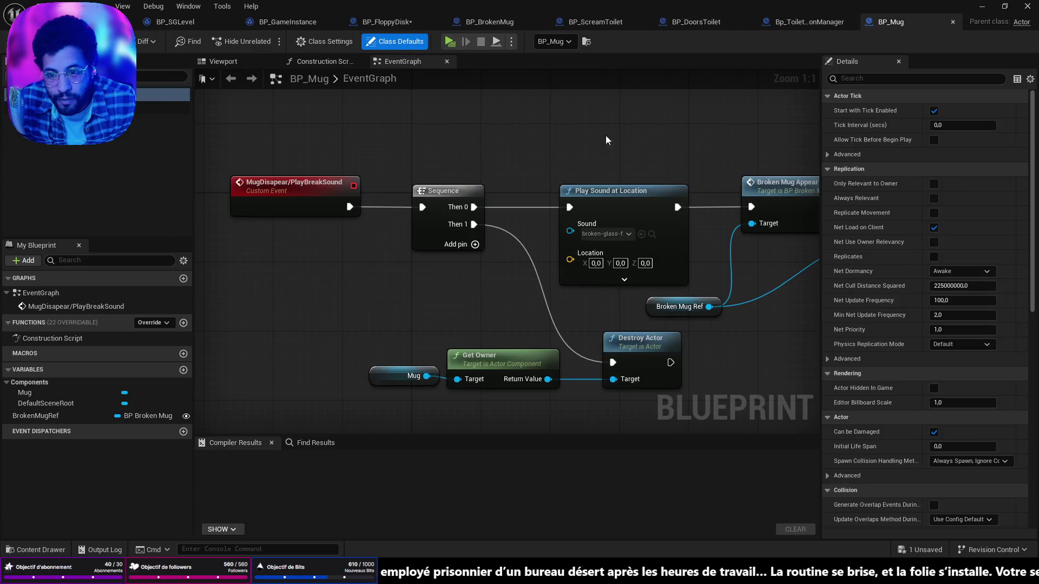
From the Mug getter, add a Destroy Actor node that runs after Broken Mug Appear
left_click(163, 121)
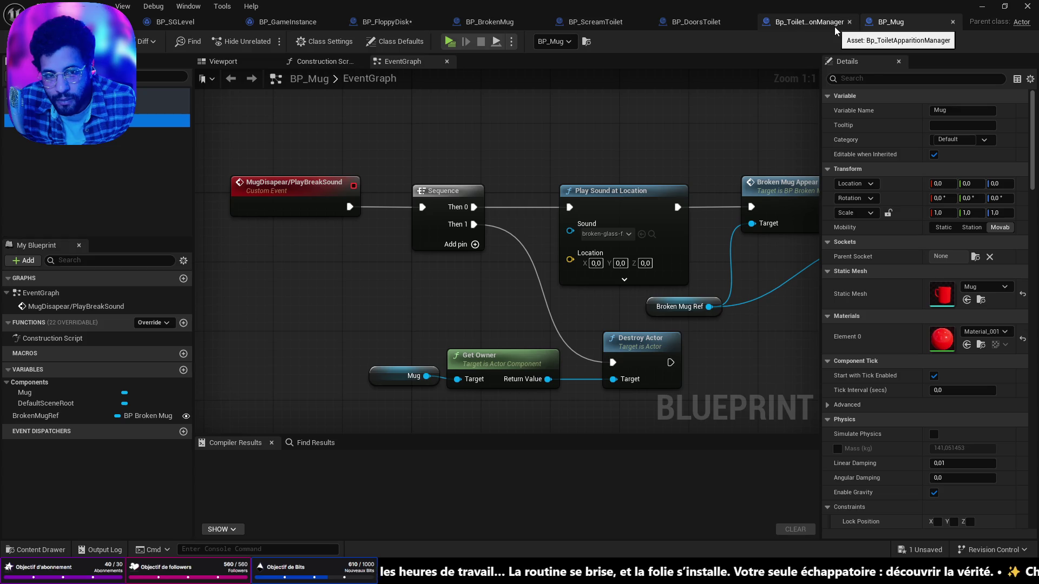
left_click(816, 25)
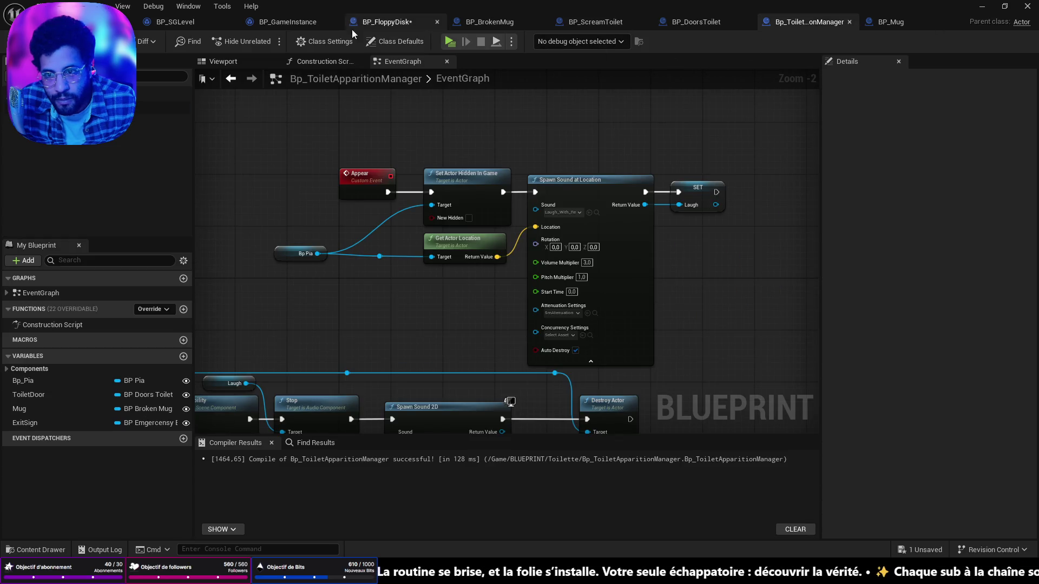
left_click(387, 21)
left_click_drag(644, 256, 700, 232)
type("destr")
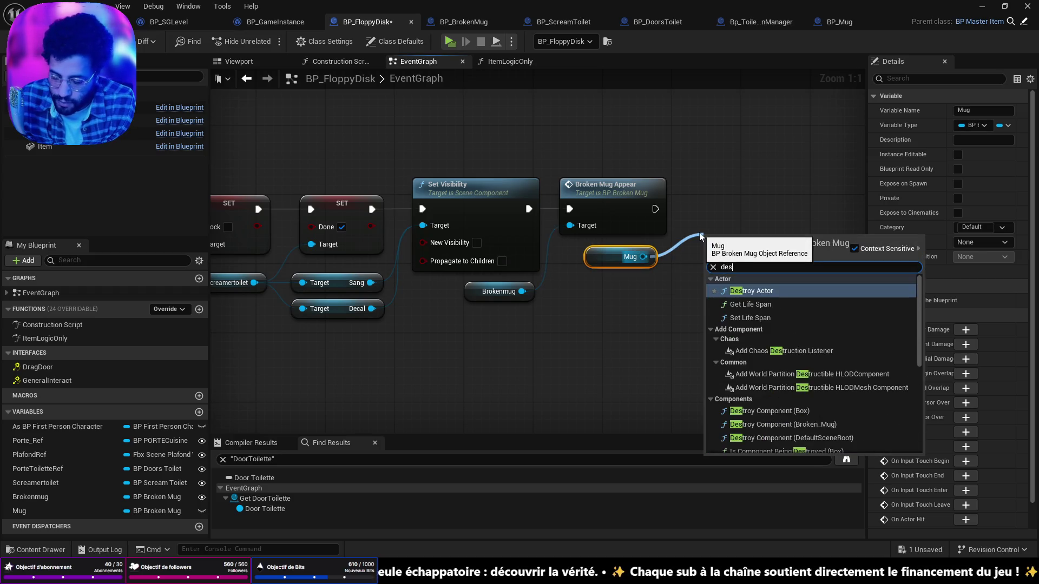
key("Return")
mouse_move(700, 235)
left_mouse_down()
mouse_move(719, 190)
mouse_move(705, 185)
left_mouse_up()
left_click_drag(655, 209, 699, 209)
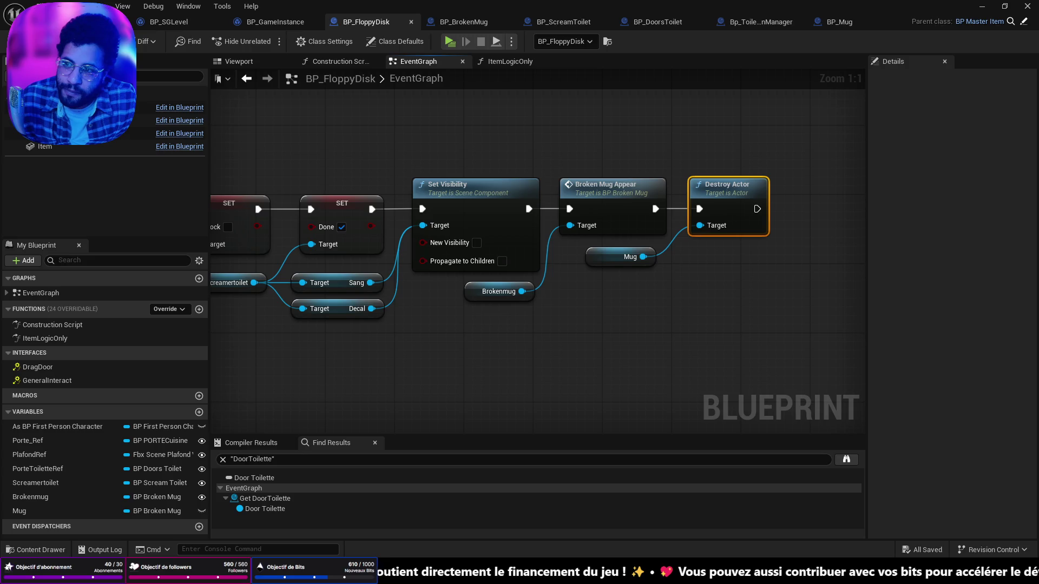
Tick New Visibility on the Set Visibility node, then open Broken Mug Appear's definition
mouse_move(611, 297)
left_mouse_down()
mouse_move(747, 297)
mouse_move(592, 297)
mouse_move(670, 307)
left_mouse_up()
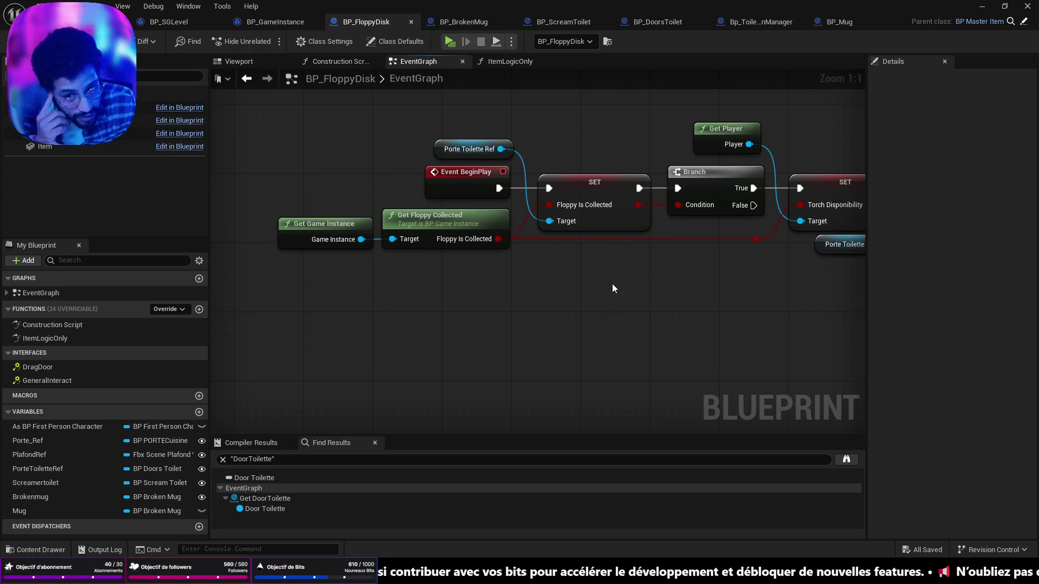
left_click_drag(605, 217, 469, 277)
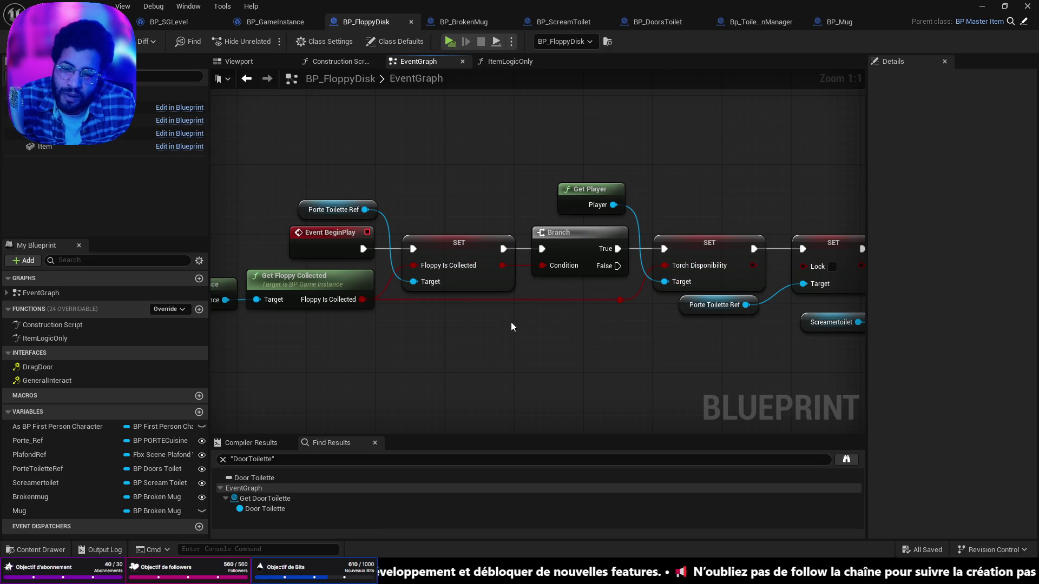
left_click_drag(511, 327, 613, 315)
left_click_drag(690, 312, 336, 323)
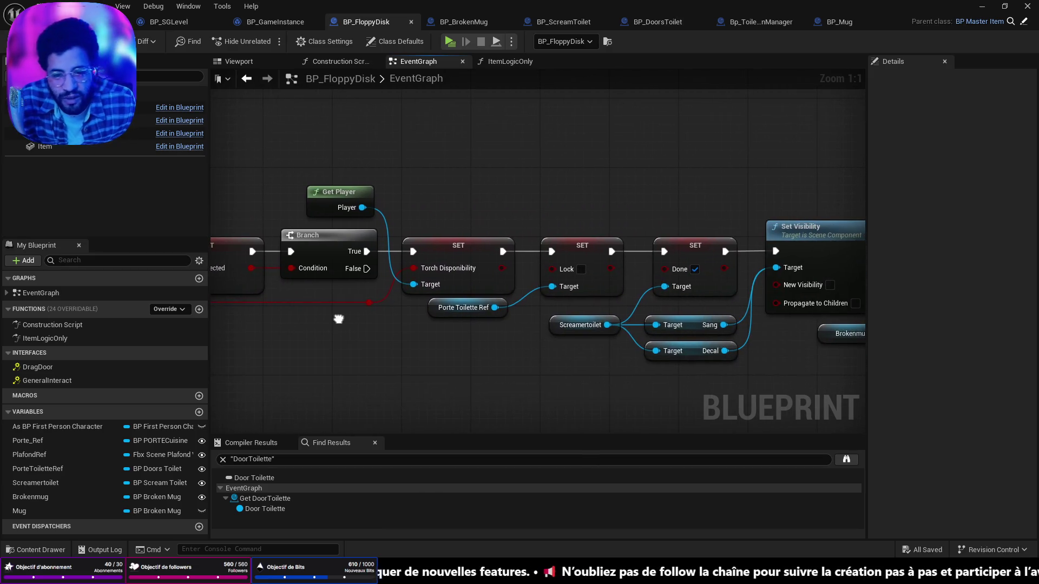
left_click_drag(625, 351, 524, 390)
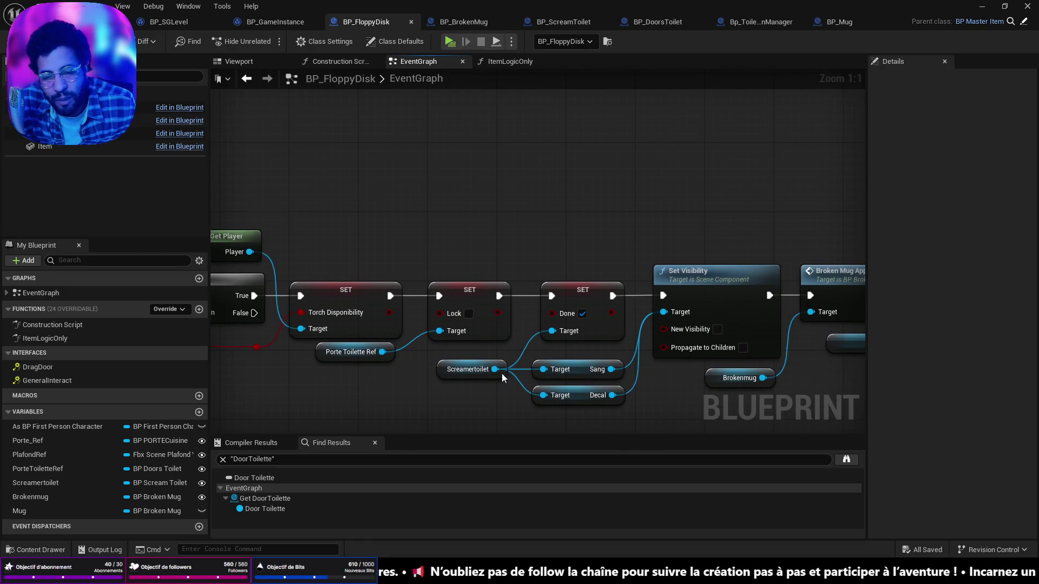
left_click_drag(606, 353, 561, 319)
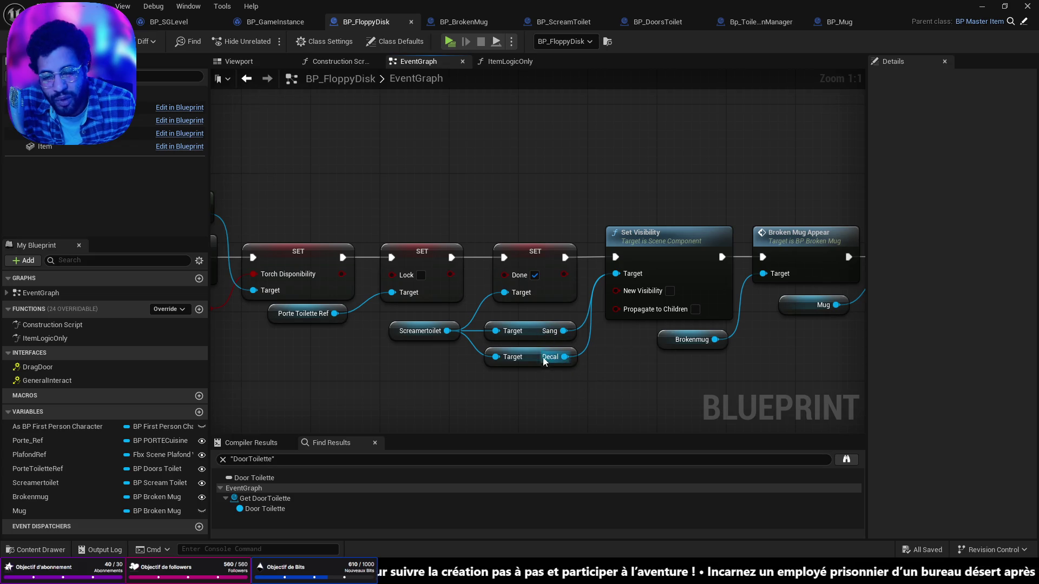
left_click_drag(655, 370, 539, 364)
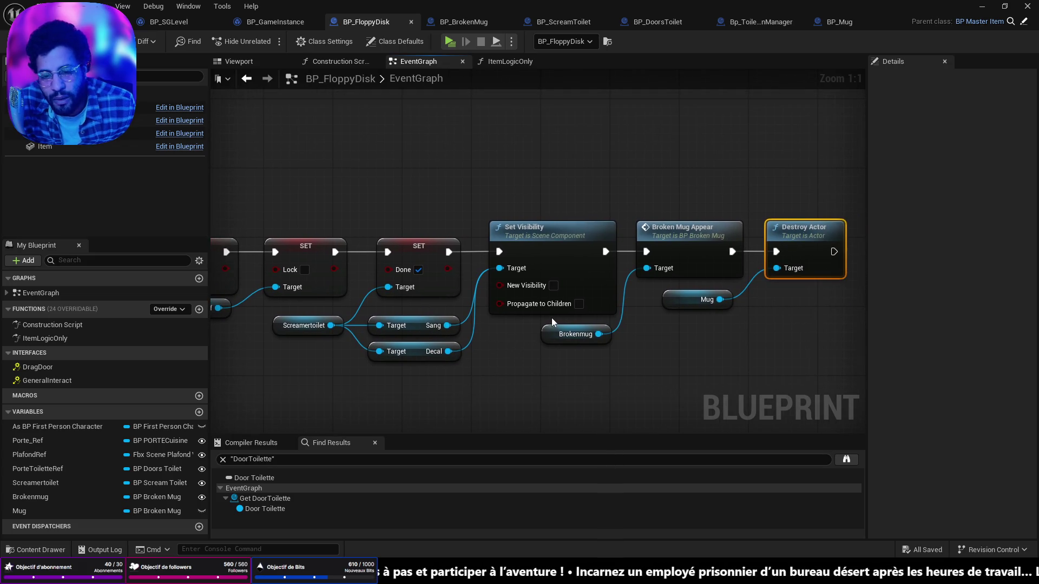
left_click(553, 285)
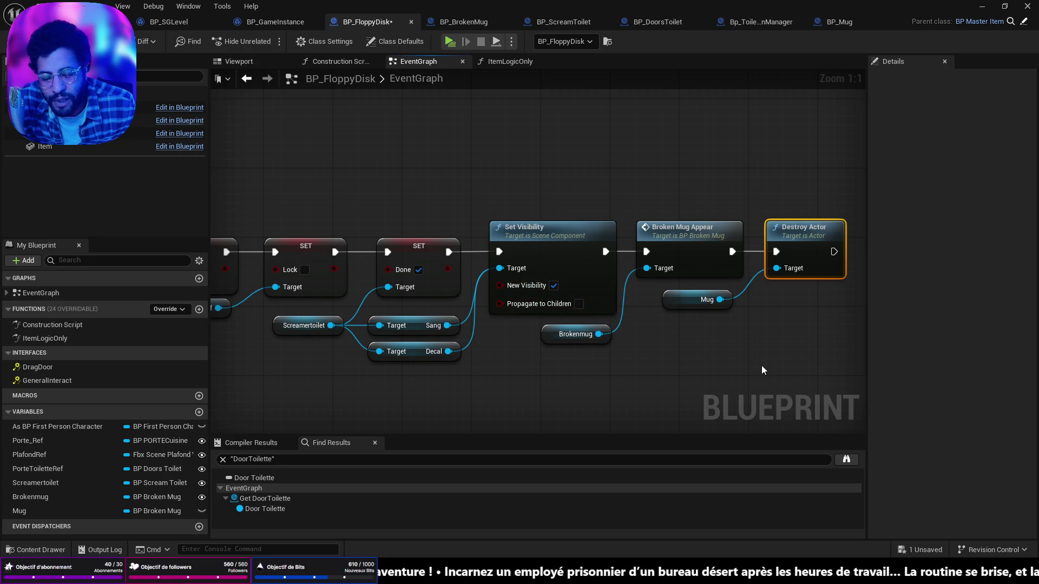
left_click_drag(735, 368, 659, 379)
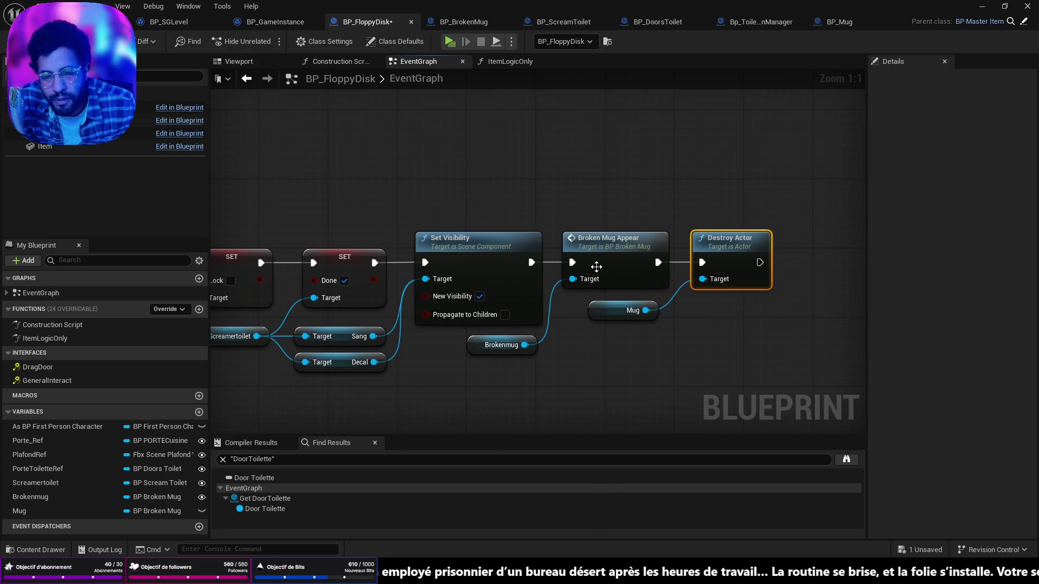
double_click(614, 257)
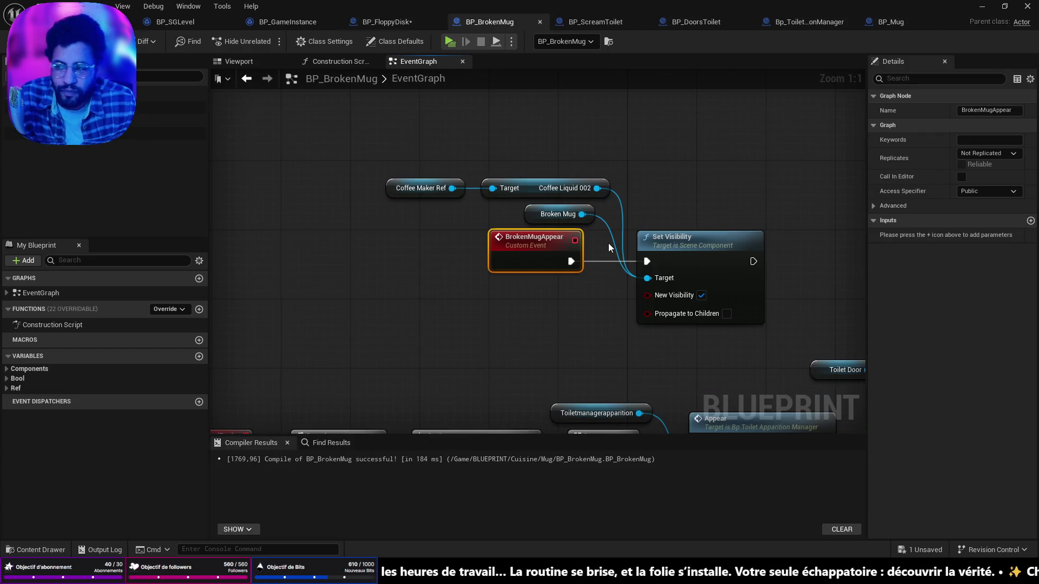
Back in BP_FloppyDisk, nudge the Mug getter right, then select the alarm button in the level
left_click(390, 22)
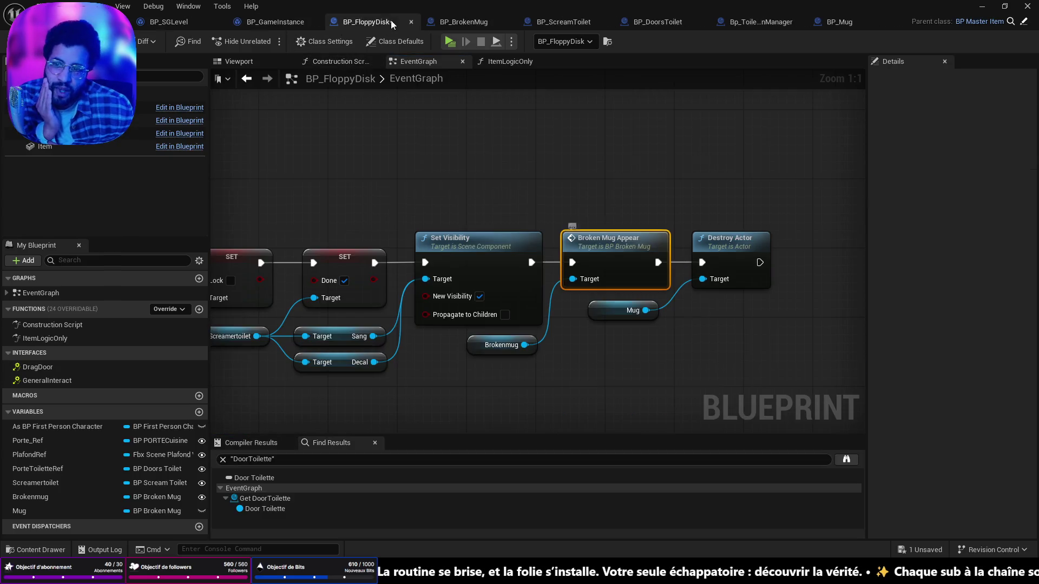
left_click(636, 246)
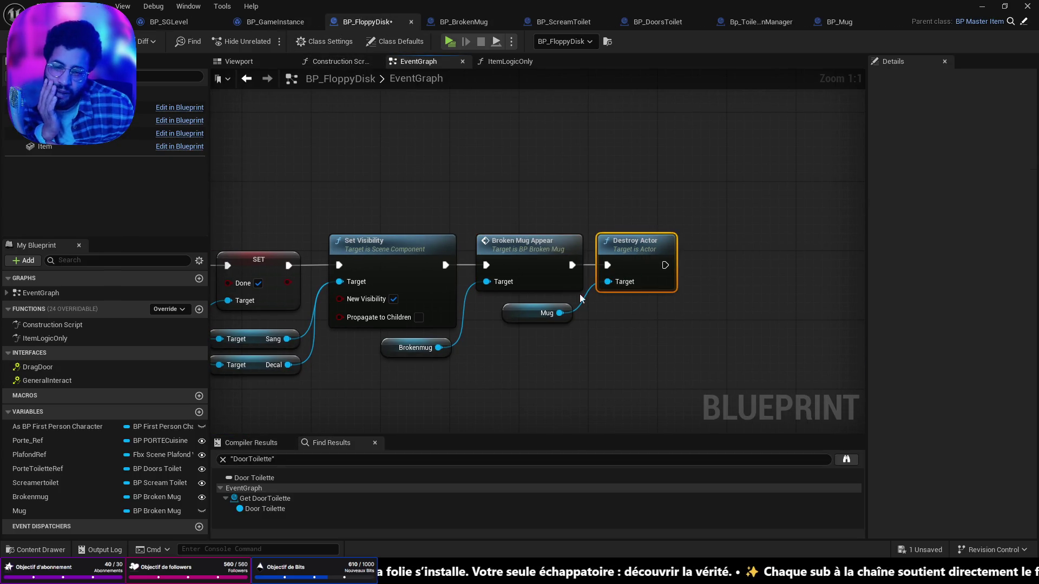
left_click_drag(523, 316, 531, 314)
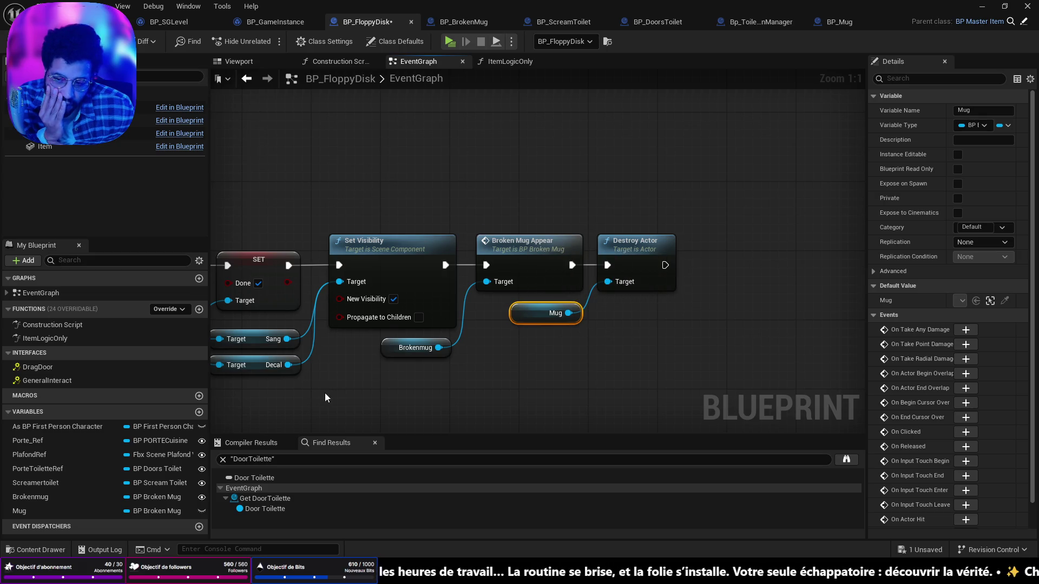
left_click(76, 22)
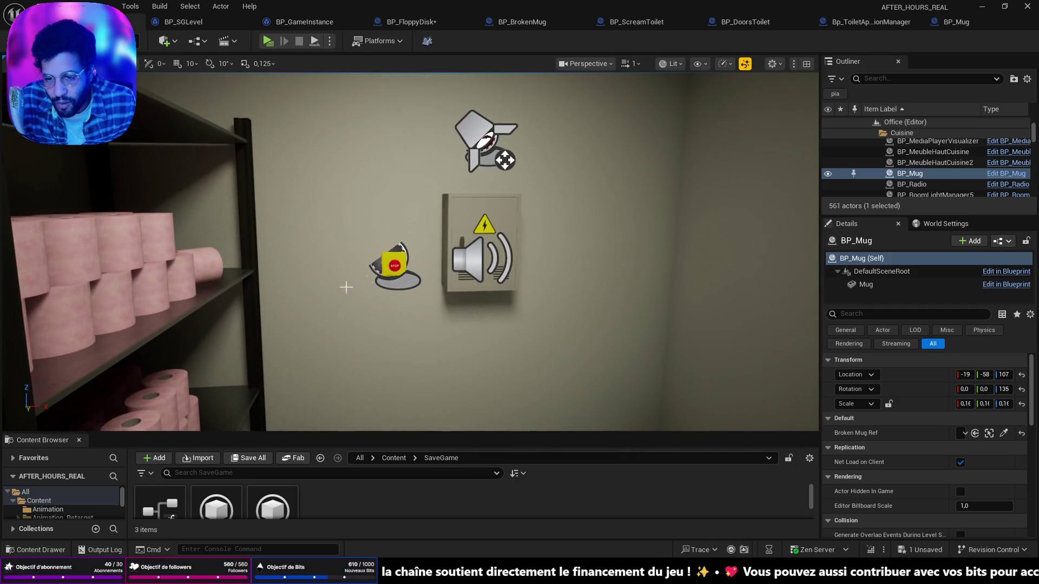
left_click(396, 267)
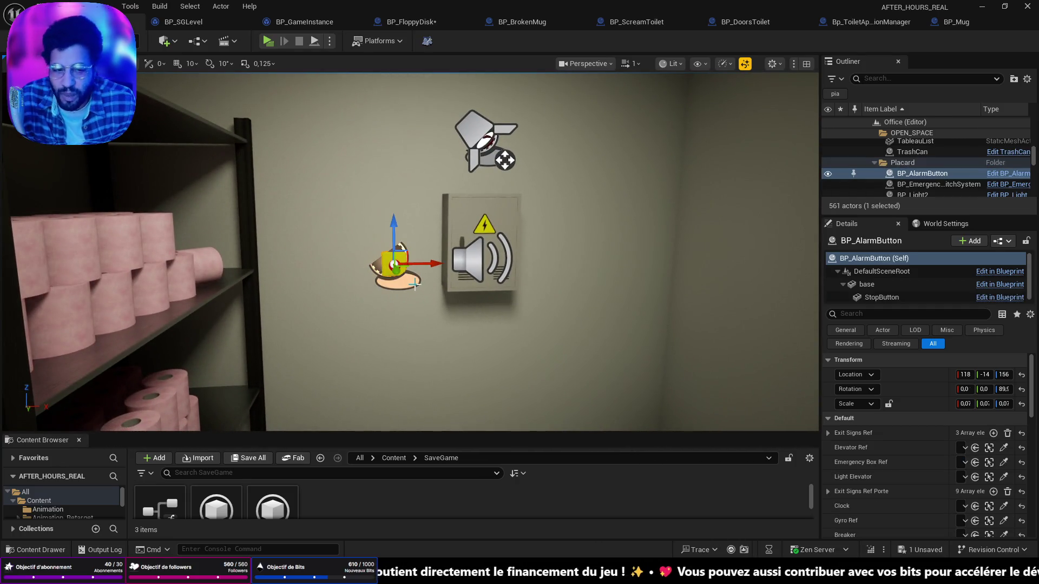
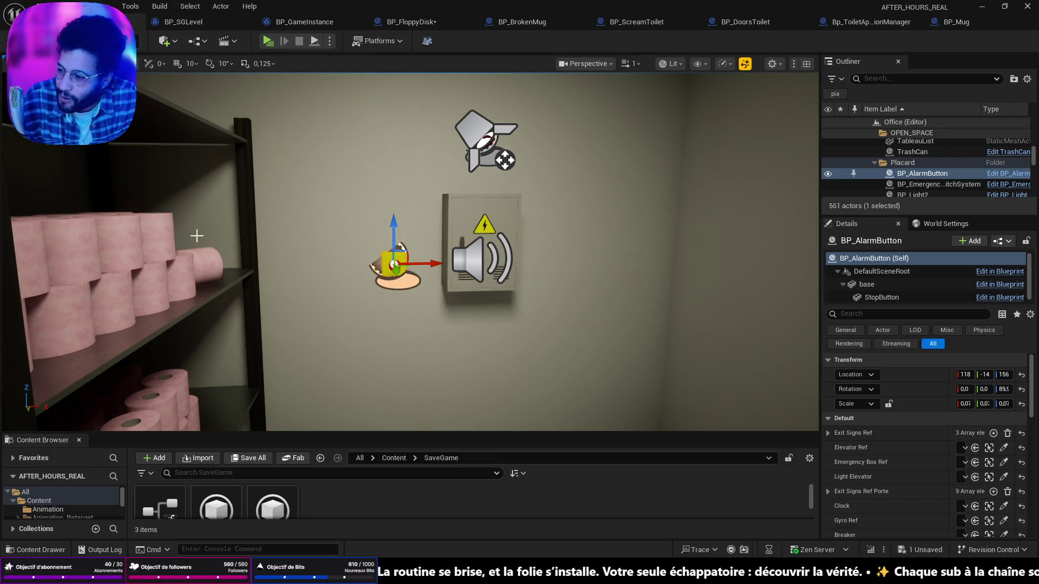
Focus the viewport on the BP_AlarmButton actor near the alarm box
left_click_drag(338, 291, 227, 295)
key("f")
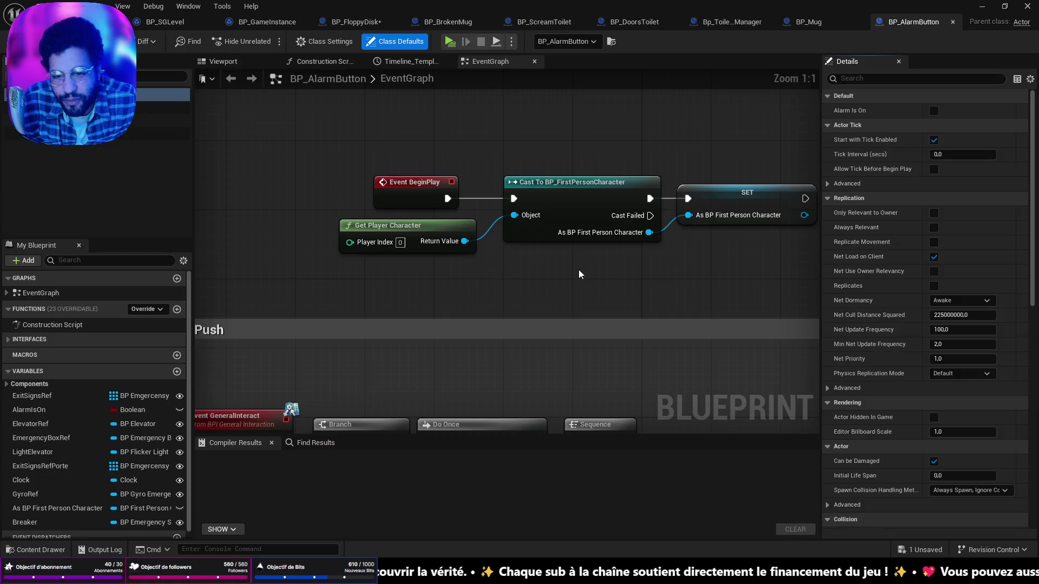
scroll(541, 274, "down", 6)
scroll(541, 274, "up", 5)
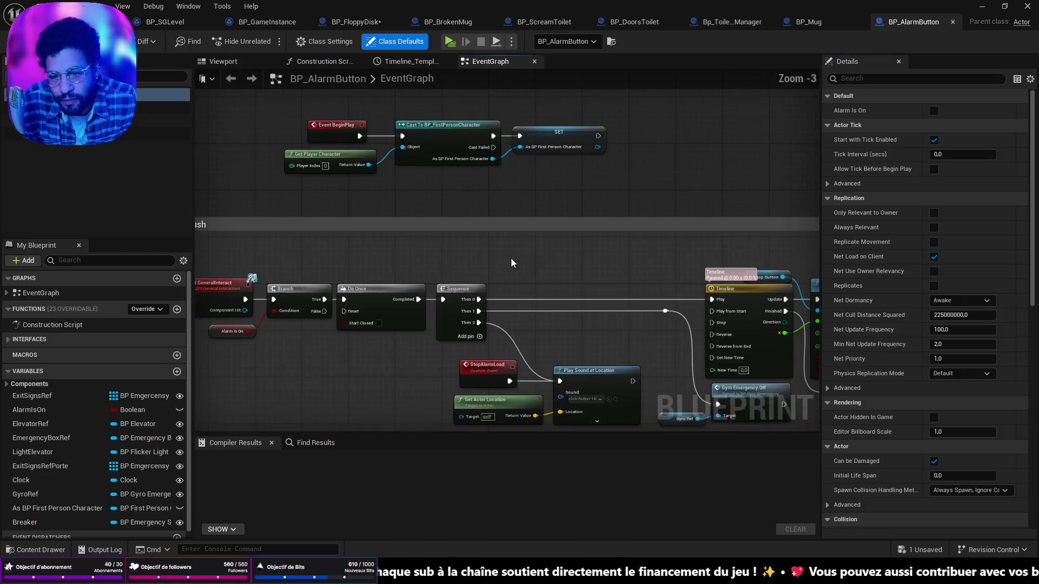
Pan across the Push group's Timeline, Set Relative Location, Stop and Gyro nodes
mouse_move(653, 298)
left_mouse_down()
mouse_move(666, 249)
mouse_move(608, 255)
mouse_move(554, 350)
mouse_move(561, 355)
mouse_move(448, 332)
mouse_move(503, 315)
mouse_move(521, 348)
left_mouse_up()
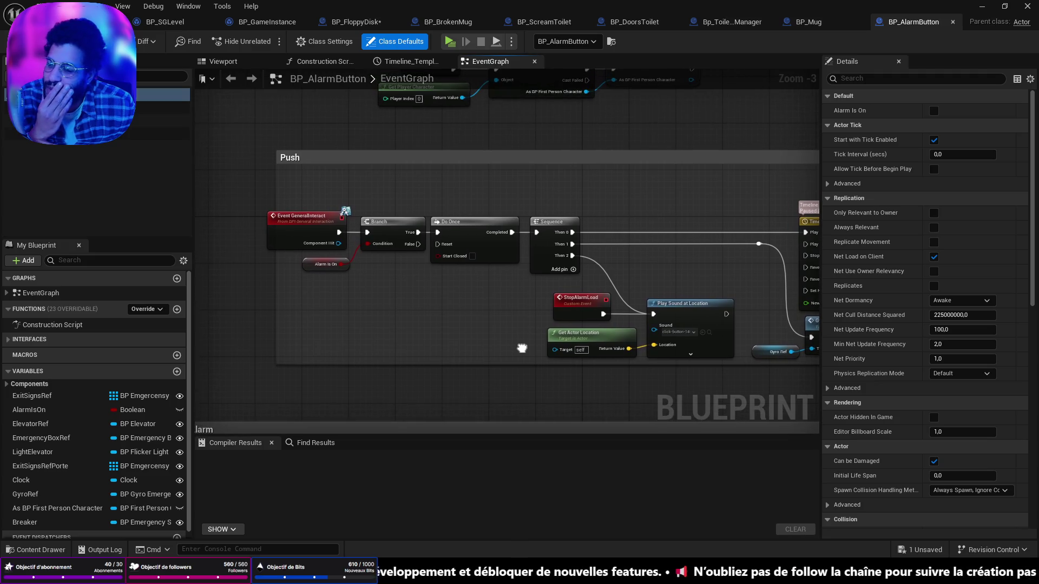
mouse_move(591, 331)
left_mouse_down()
mouse_move(231, 328)
mouse_move(668, 308)
left_mouse_up()
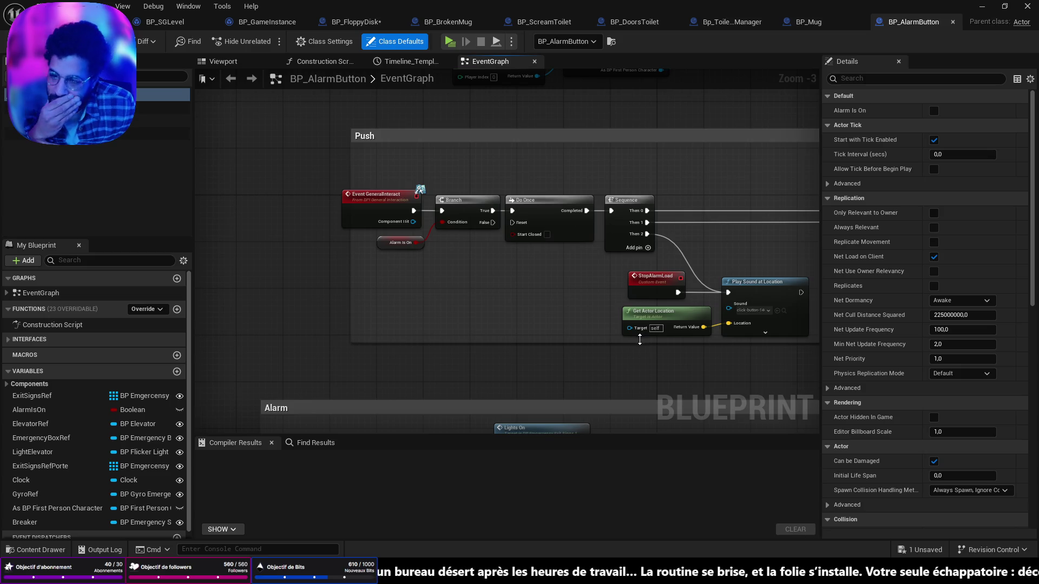
mouse_move(599, 336)
left_mouse_down()
mouse_move(464, 334)
mouse_move(458, 344)
left_mouse_up()
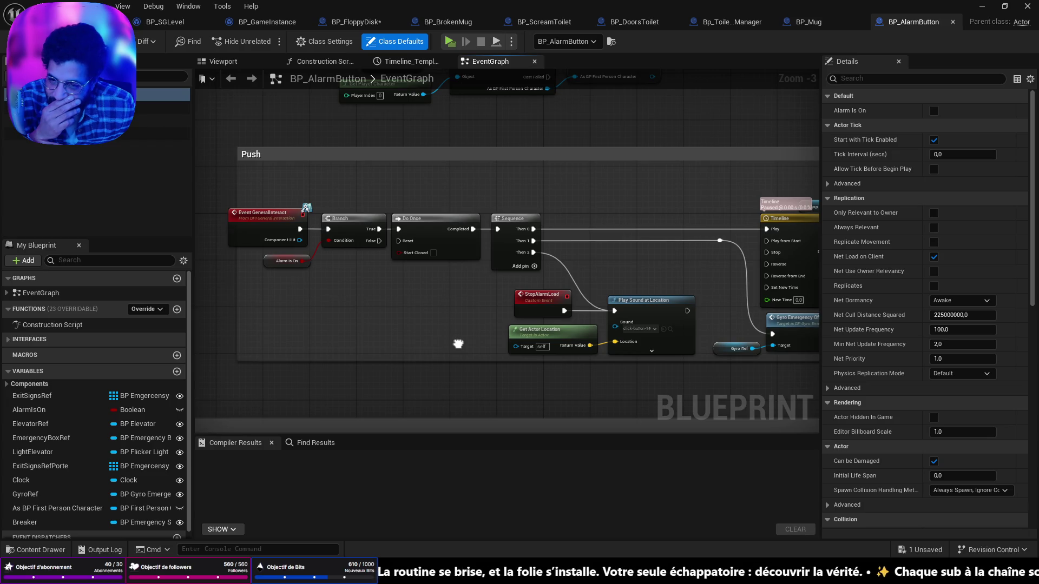
mouse_move(458, 343)
left_mouse_down()
mouse_move(299, 334)
mouse_move(546, 337)
left_mouse_up()
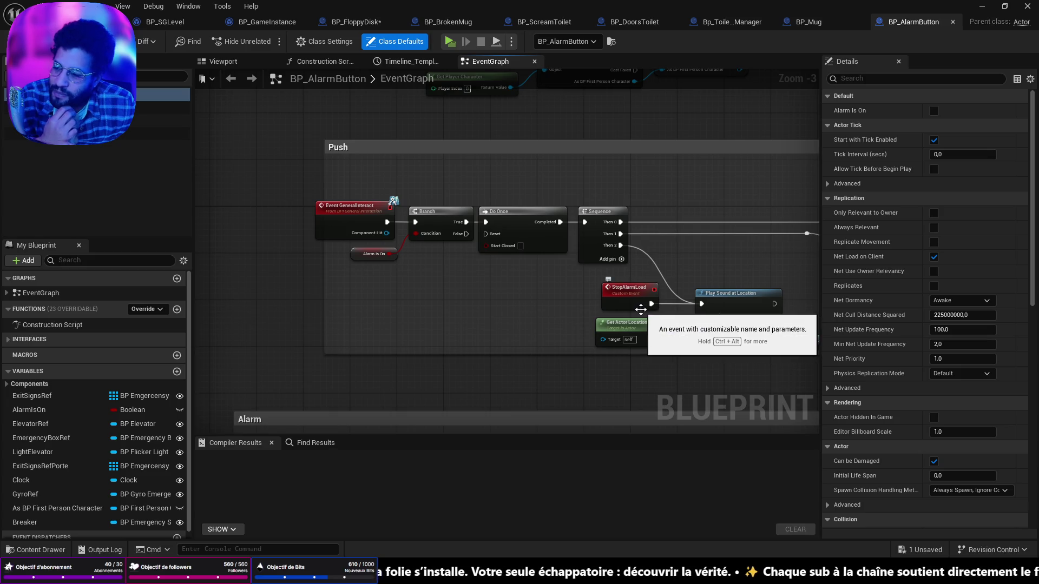
Select the Spawn Sound 2D through Entrebaillement node chain and shift it slightly right
left_click_drag(640, 310, 449, 299)
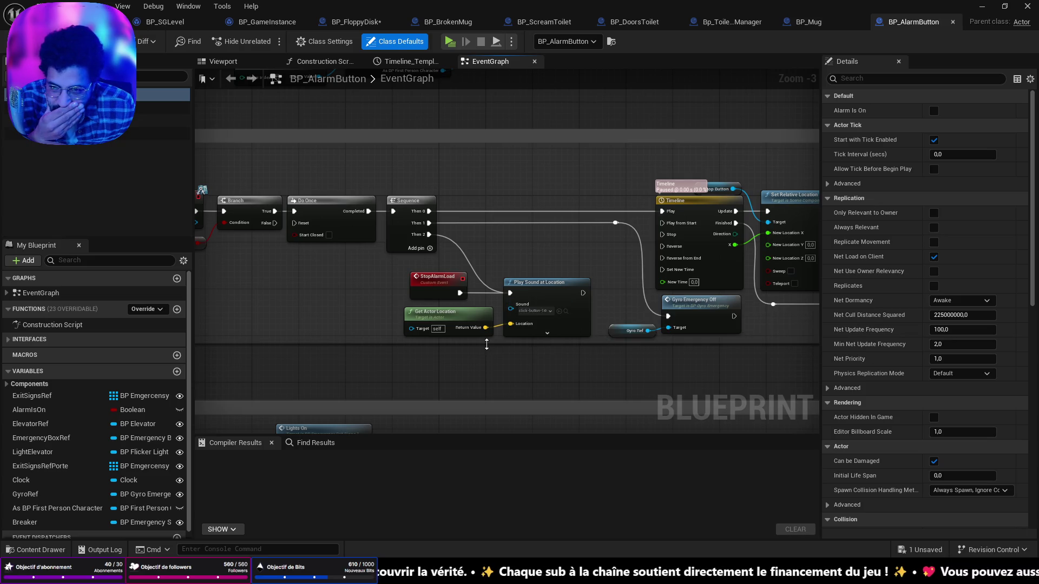
mouse_move(513, 314)
left_mouse_down()
mouse_move(366, 311)
mouse_move(218, 259)
left_mouse_up()
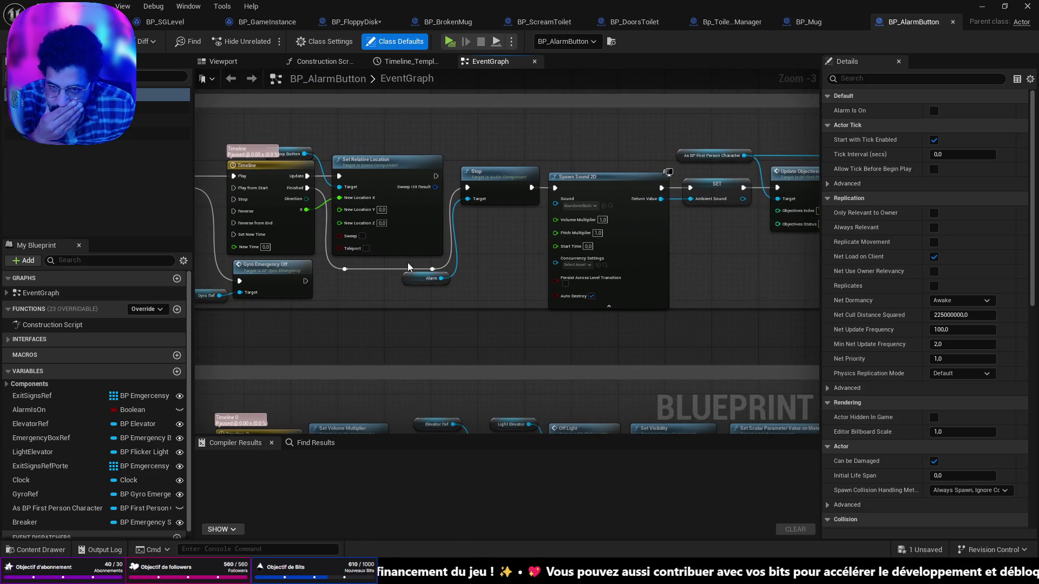
left_click_drag(640, 283, 482, 271)
scroll(482, 270, "down", 1)
left_click_drag(425, 158, 784, 269)
left_click_drag(431, 200, 506, 200)
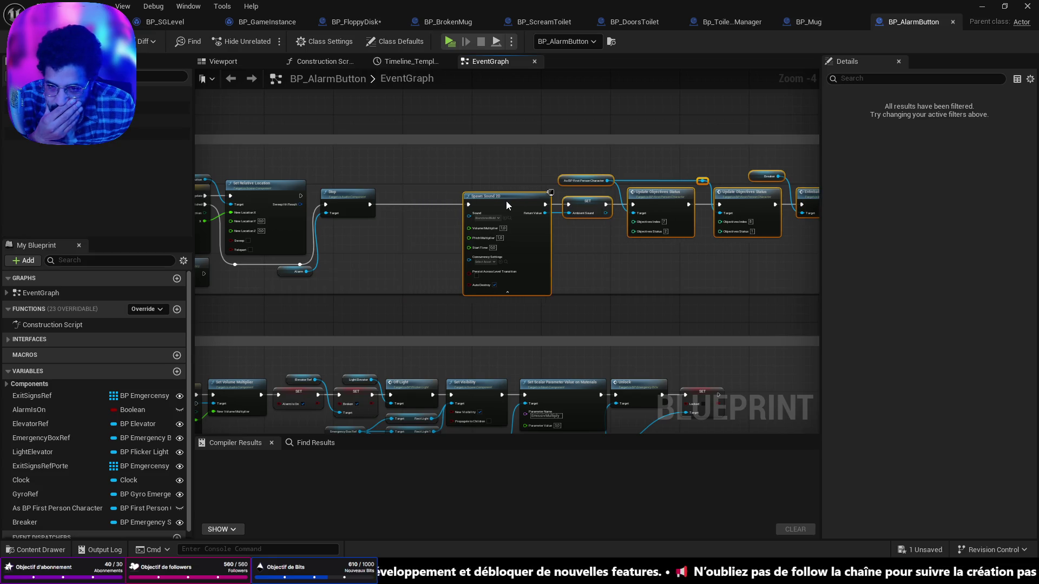
Reselect the Spawn Sound 2D and Update Objectives Status nodes and move them back left
scroll(539, 219, "up", 4)
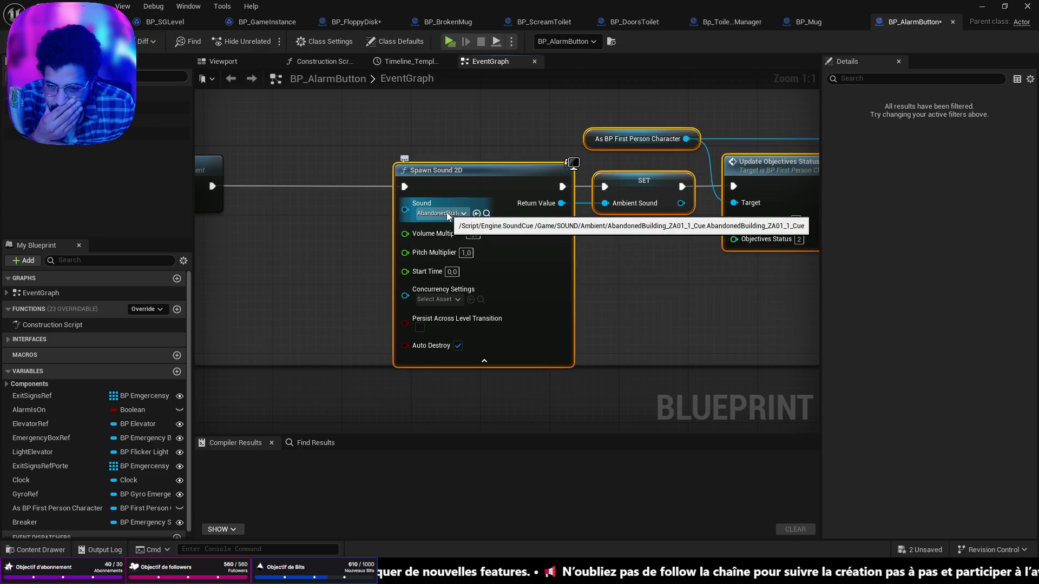
scroll(515, 224, "down", 3)
left_click(599, 246)
mouse_move(683, 250)
left_mouse_down()
mouse_move(345, 251)
mouse_move(511, 250)
left_mouse_up()
scroll(603, 245, "down", 2)
mouse_move(476, 190)
left_mouse_down()
mouse_move(601, 268)
mouse_move(780, 278)
left_mouse_up()
left_click_drag(533, 218, 481, 217)
Pan past Do Once, Sequence and StopAlarmLoad to the Push group's start, making room above it
scroll(233, 243, "up", 5)
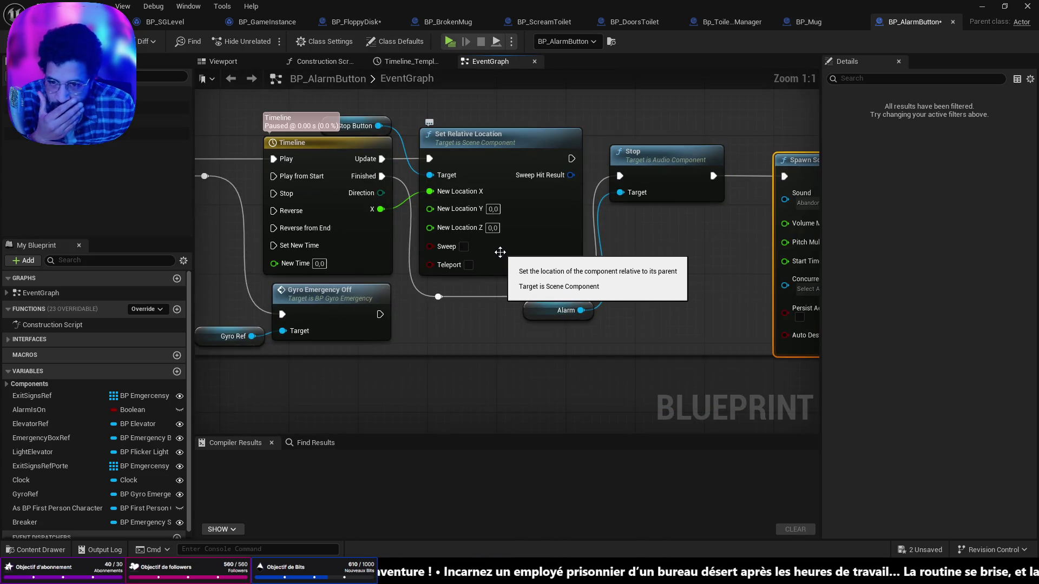
scroll(441, 314, "down", 2)
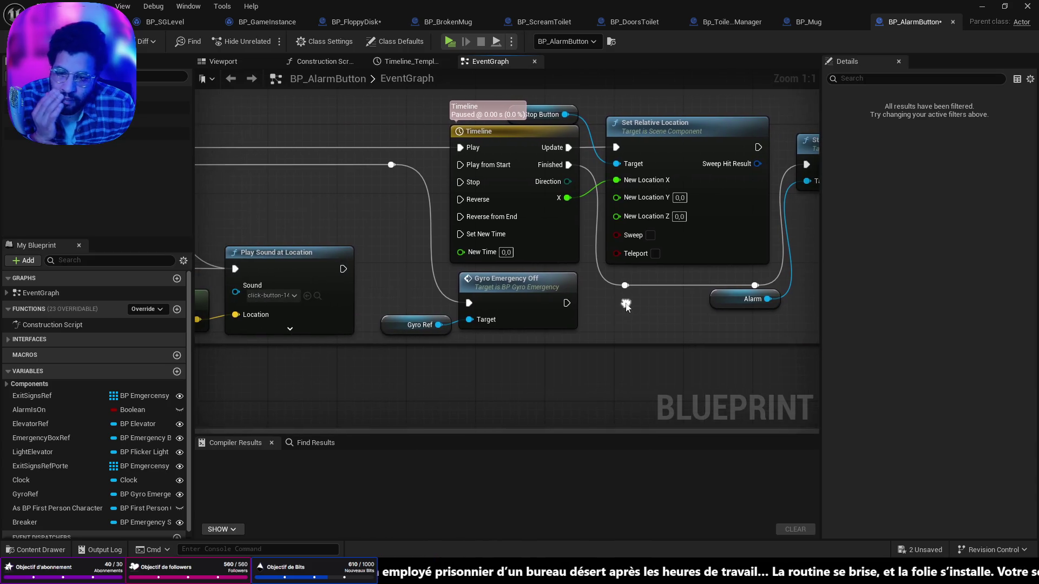
mouse_move(420, 272)
left_mouse_down()
mouse_move(511, 277)
mouse_move(178, 269)
left_mouse_up()
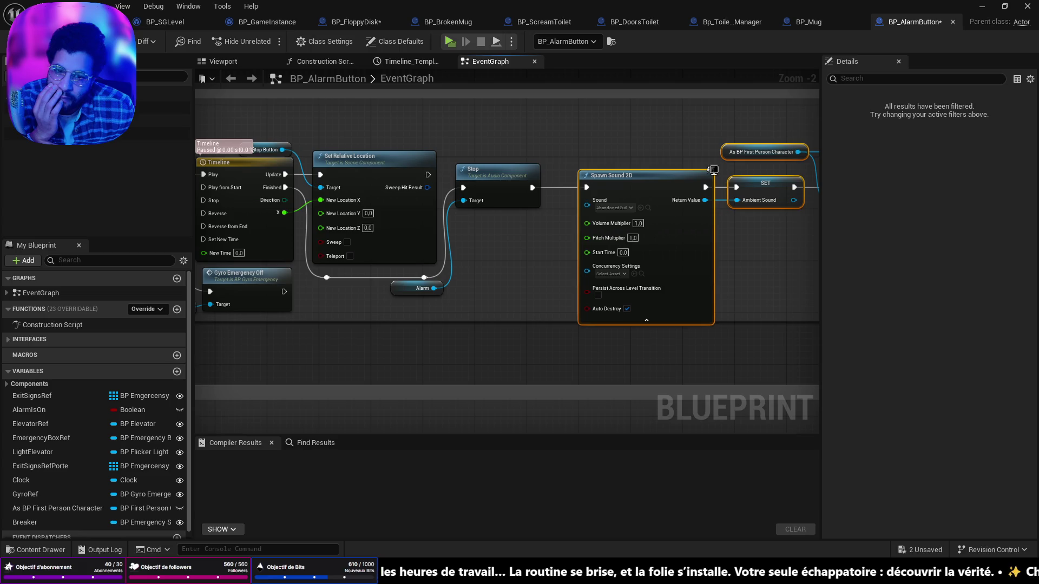
mouse_move(269, 271)
left_mouse_down()
mouse_move(737, 272)
mouse_move(602, 222)
mouse_move(741, 296)
mouse_move(595, 294)
left_mouse_up()
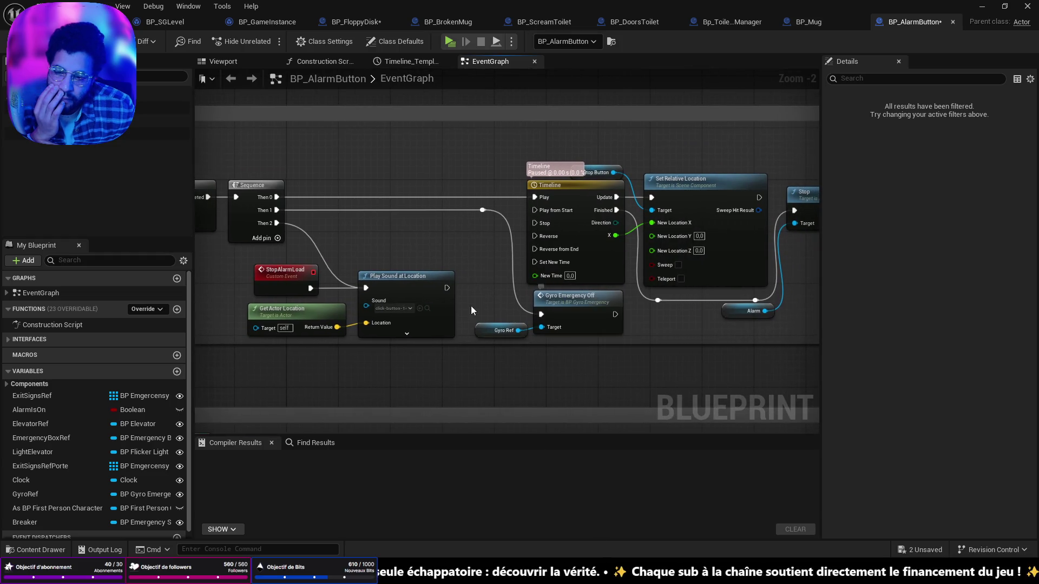
left_click_drag(291, 300, 676, 292)
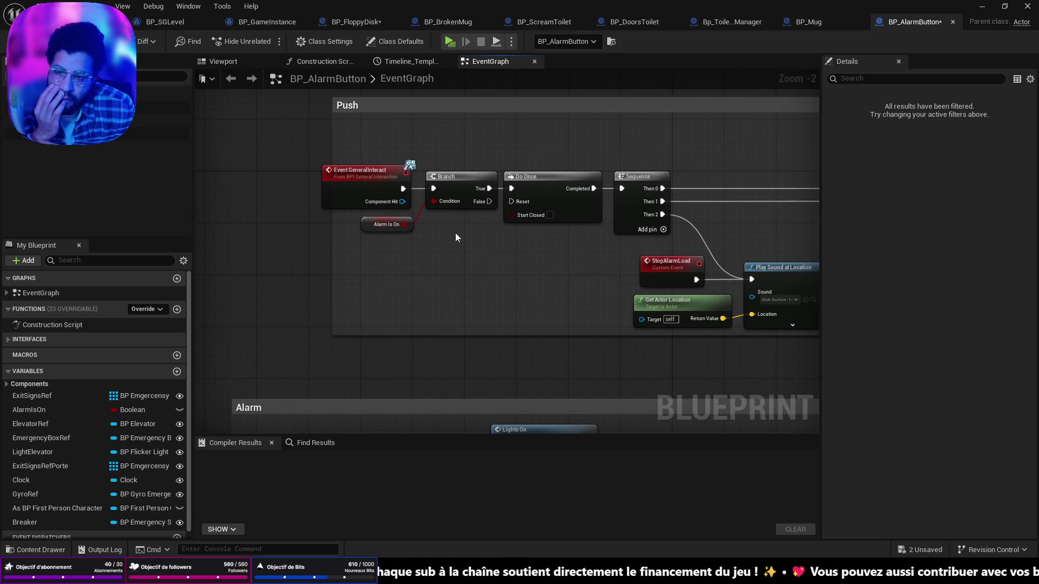
left_click_drag(336, 128, 403, 226)
Add a custom event named AlarmButton above the Push group
right_click(404, 227)
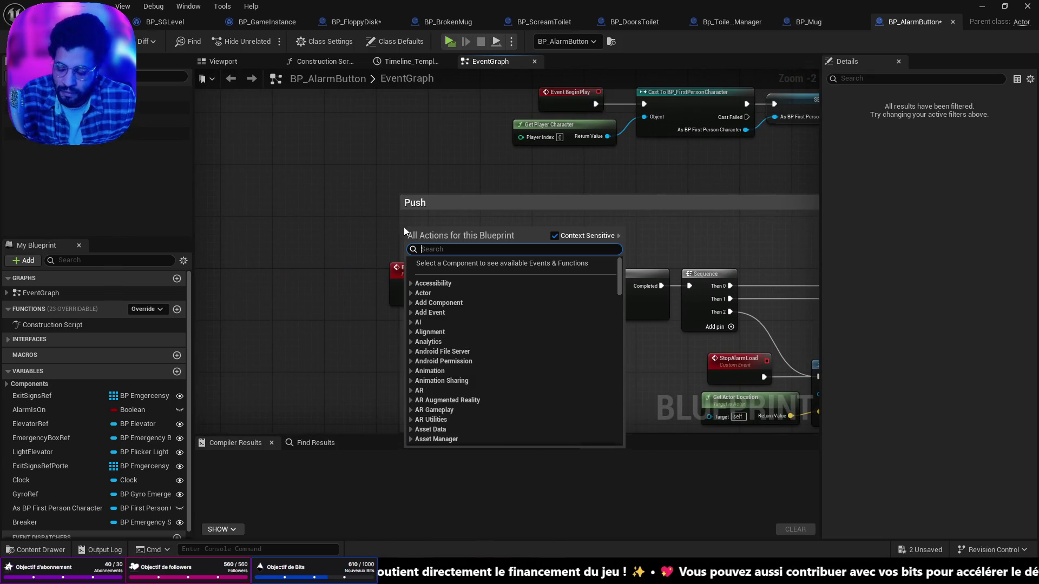
type("Alar")
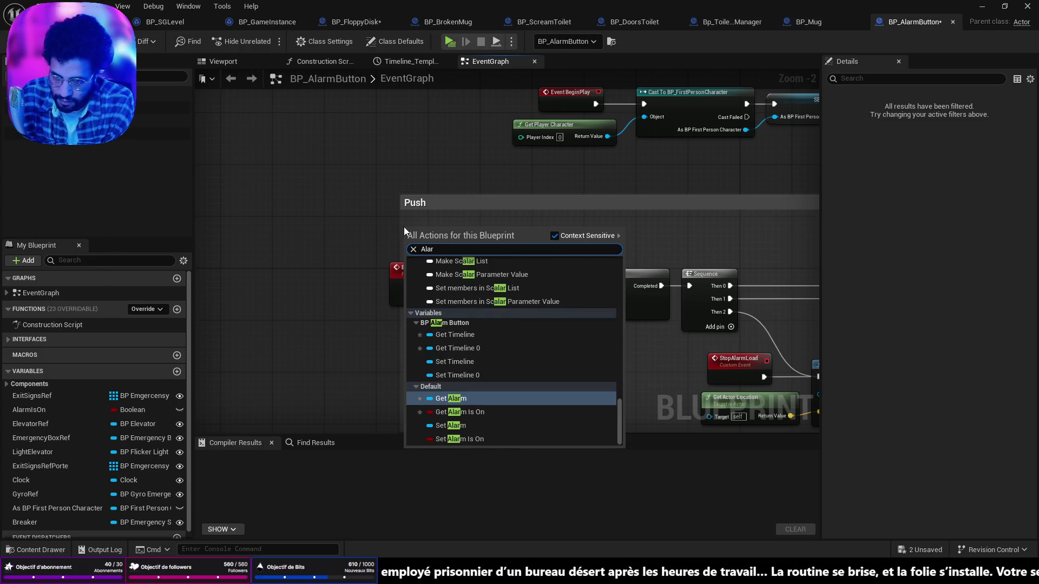
key("BackSpace")
key("BackSpace")
key("BackSpace")
type("custpm")
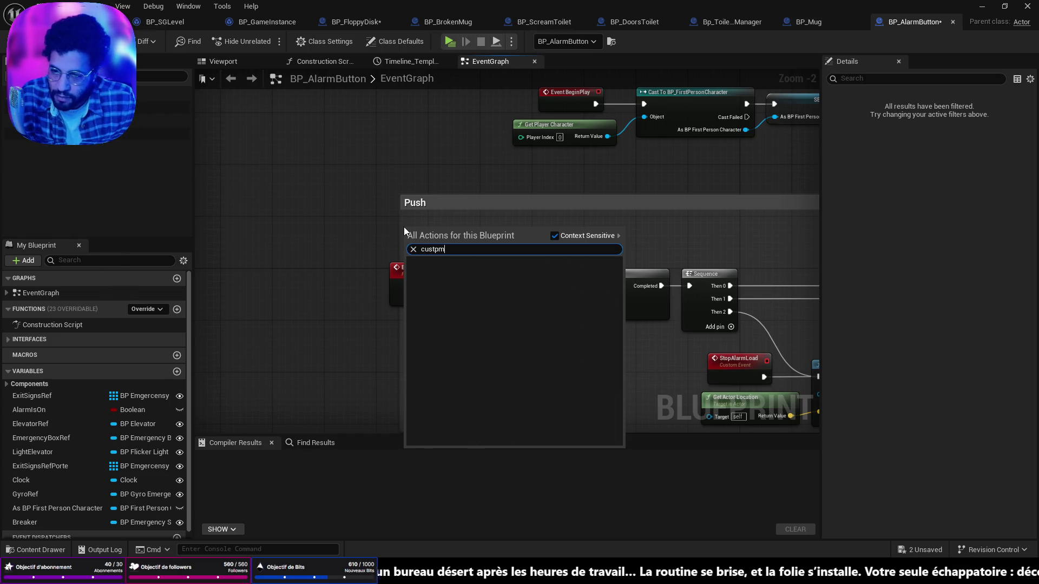
key("BackSpace")
key("BackSpace")
key("BackSpace")
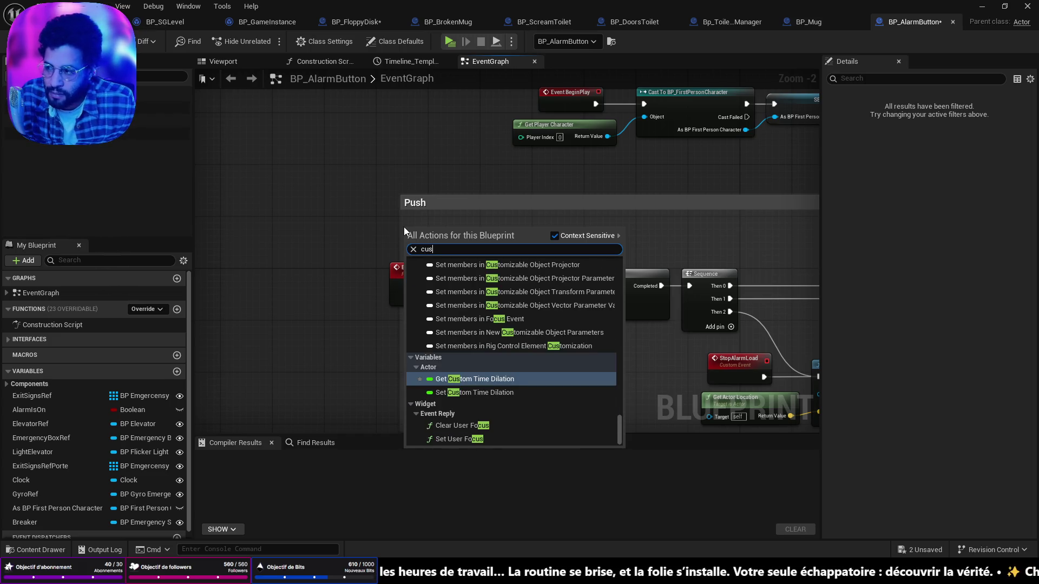
key("Escape")
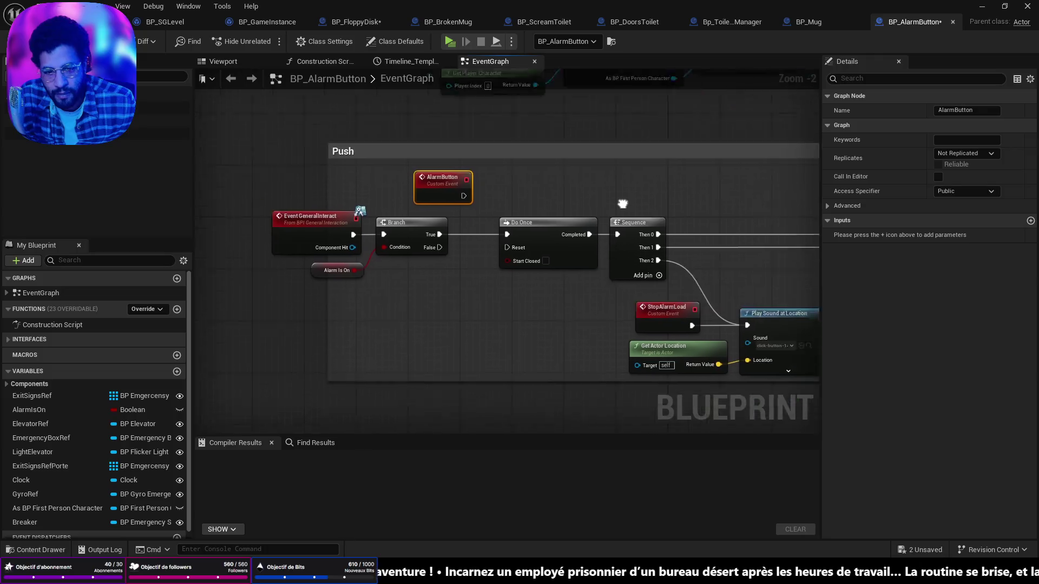
mouse_move(496, 173)
left_mouse_down()
mouse_move(352, 148)
mouse_move(366, 153)
mouse_move(265, 165)
mouse_move(363, 156)
mouse_move(534, 167)
mouse_move(470, 209)
left_mouse_up()
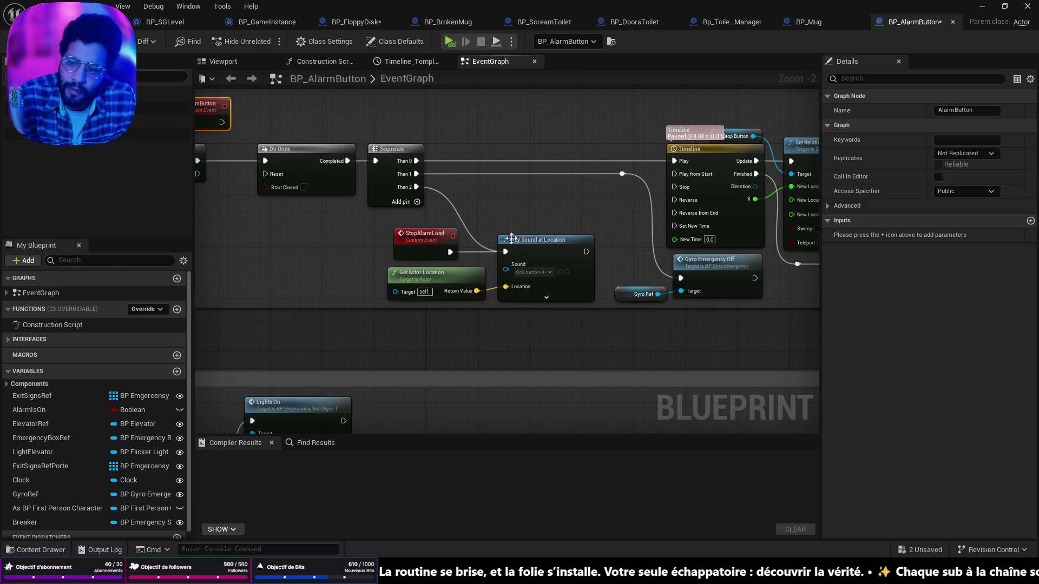
left_click_drag(322, 183, 413, 235)
mouse_move(287, 156)
left_mouse_down()
mouse_move(560, 143)
mouse_move(606, 161)
left_mouse_up()
Add a Sequence after AlarmButton and wire its Then 1 into Gyro Emergency Off
type("seqw")
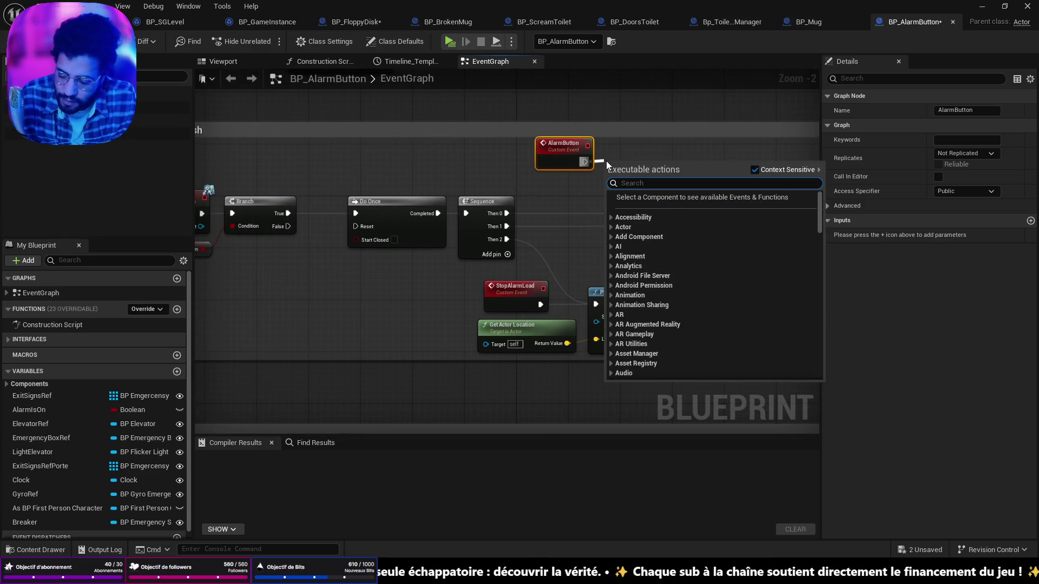
key("BackSpace")
key("Return")
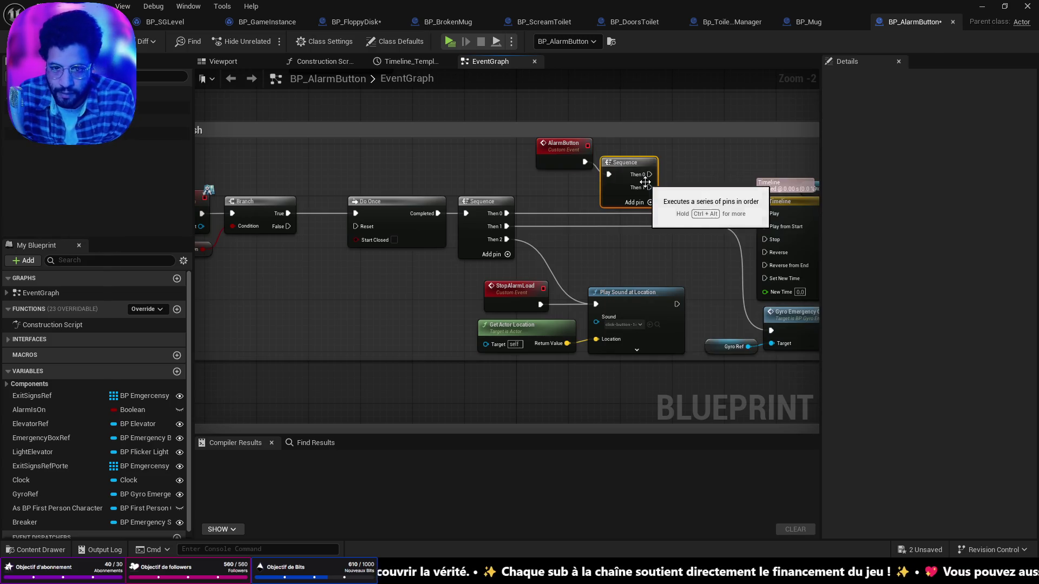
mouse_move(634, 177)
left_mouse_down()
mouse_move(649, 134)
mouse_move(557, 132)
mouse_move(645, 184)
left_mouse_up()
key("Escape")
mouse_move(547, 141)
left_mouse_down()
mouse_move(632, 298)
mouse_move(619, 309)
mouse_move(649, 298)
left_mouse_up()
left_click_drag(688, 335, 509, 304)
scroll(724, 216, "down", 1)
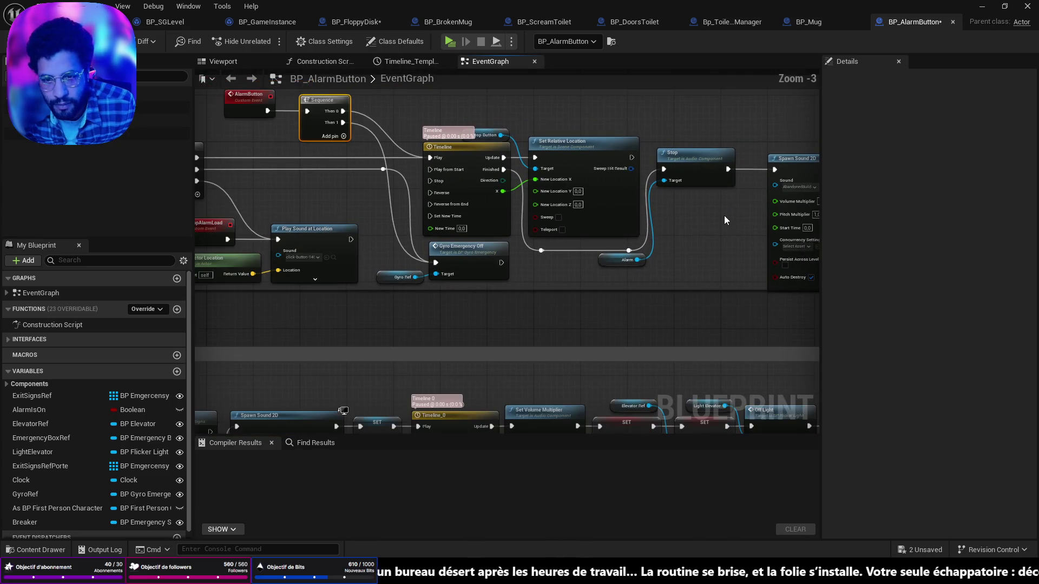
left_click_drag(724, 216, 370, 243)
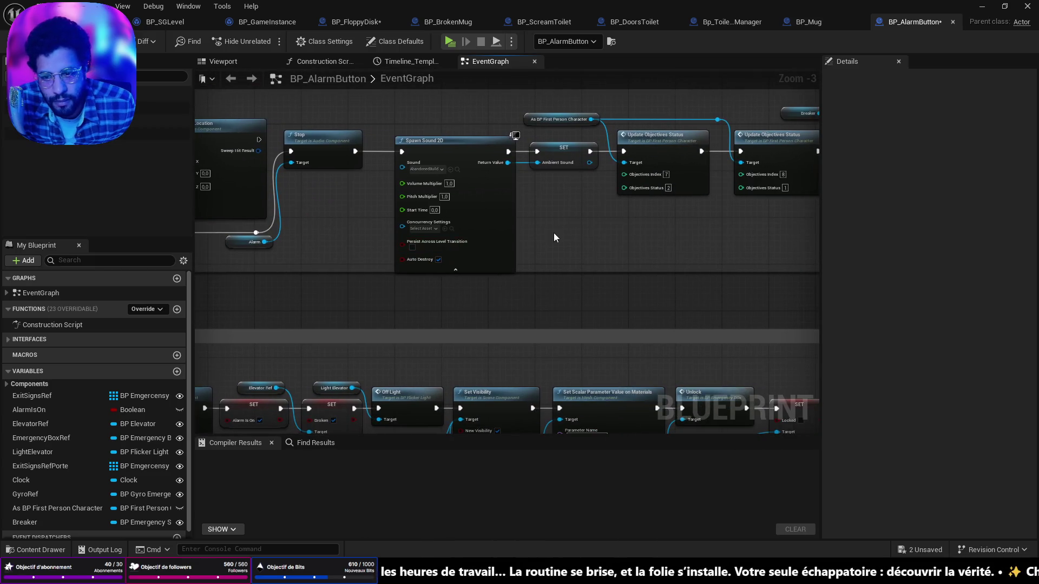
left_click_drag(666, 211, 492, 233)
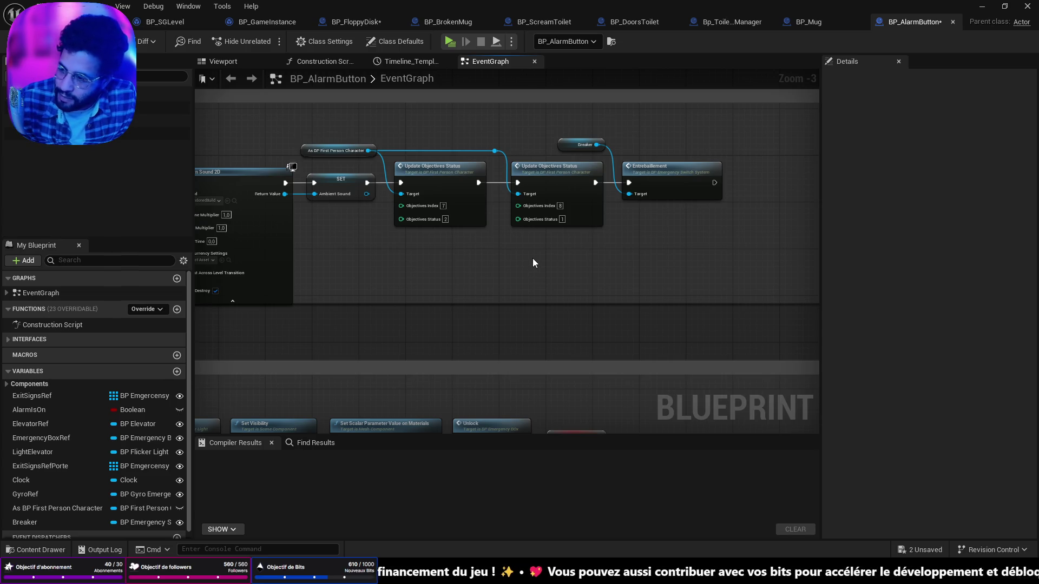
mouse_move(532, 260)
left_mouse_down()
mouse_move(507, 228)
mouse_move(457, 307)
mouse_move(794, 264)
mouse_move(780, 273)
left_mouse_up()
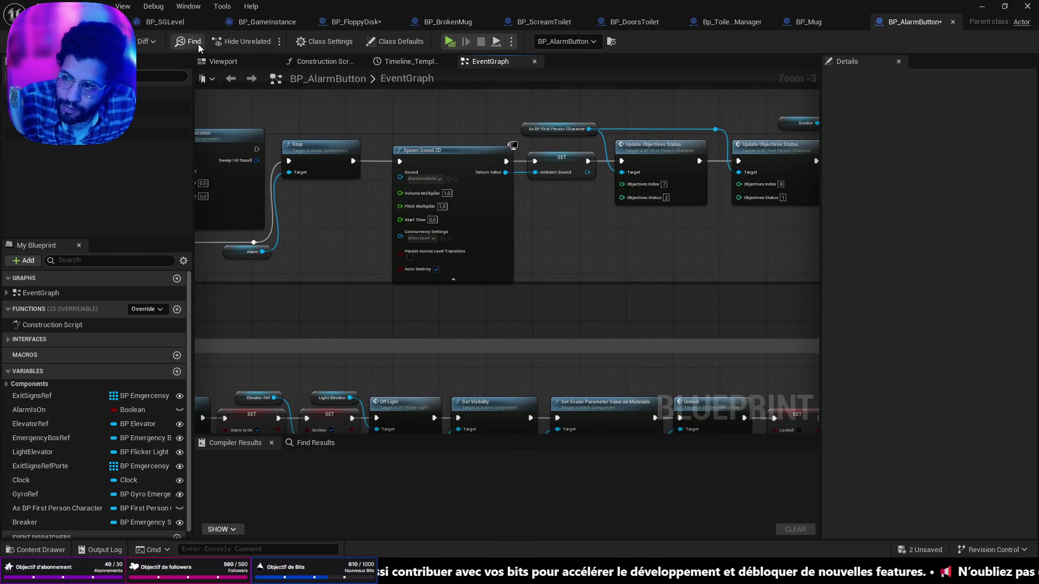
Switch to the BP_FloppyDisk graph around the Broken Mug Appear nodes
left_click(831, 21)
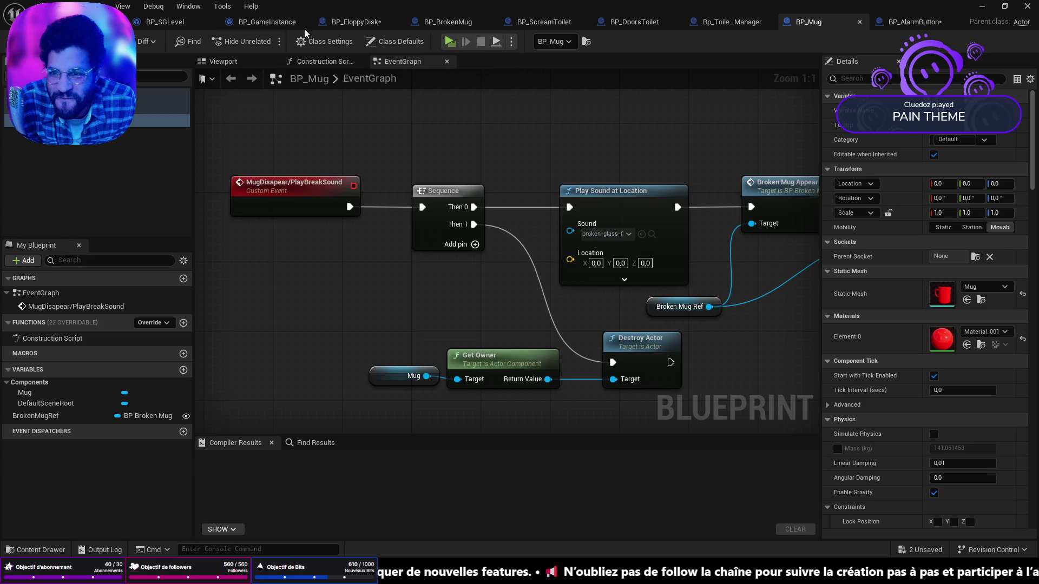
left_click(354, 21)
left_click_drag(505, 362, 636, 328)
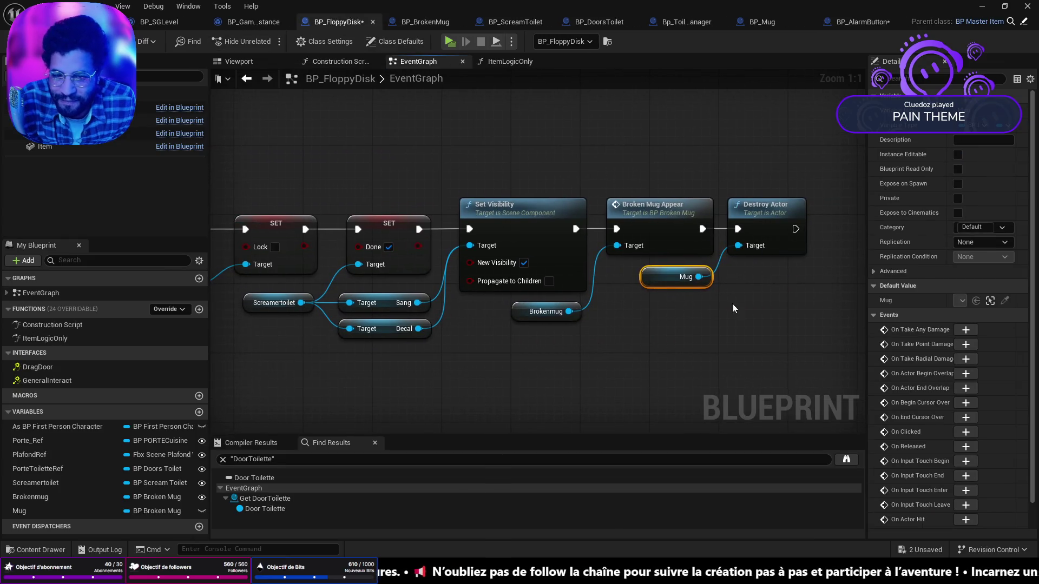
mouse_move(558, 336)
left_mouse_down()
mouse_move(603, 324)
mouse_move(532, 273)
mouse_move(406, 288)
left_mouse_up()
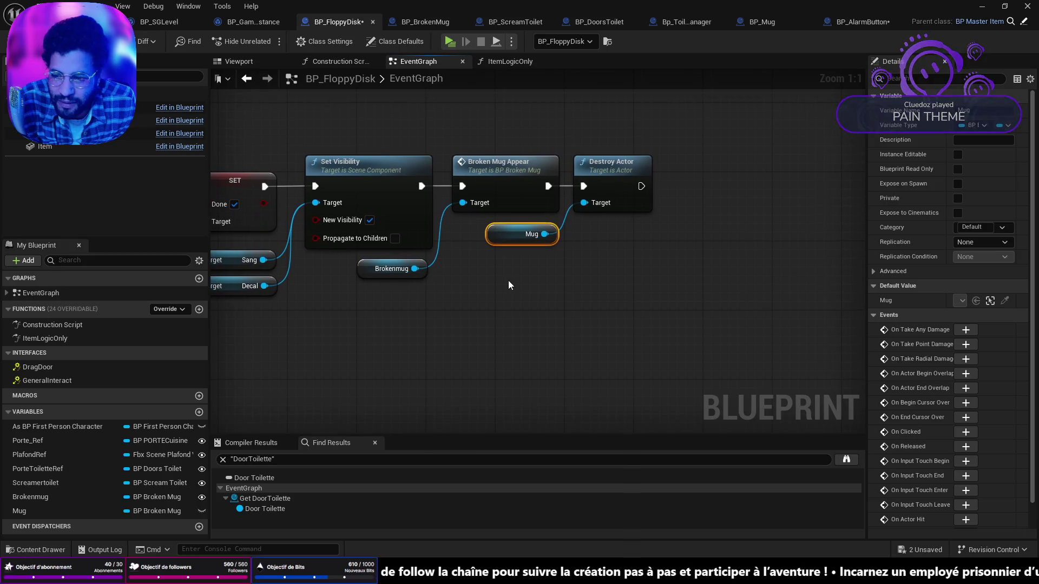
Create an AlarmButtonRef variable typed as a BP Alarm Button object reference
left_click(199, 413)
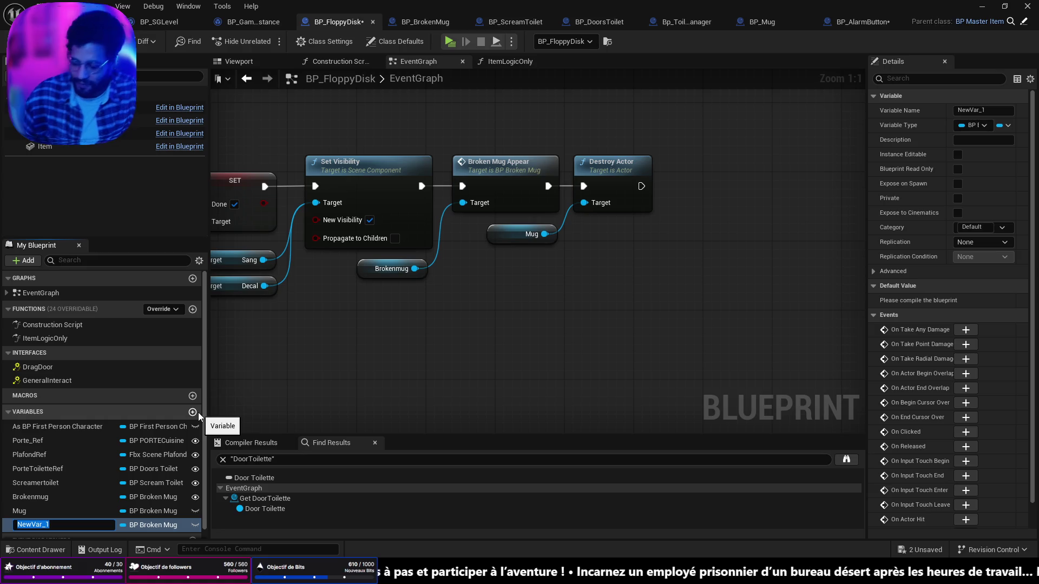
type("Alarm")
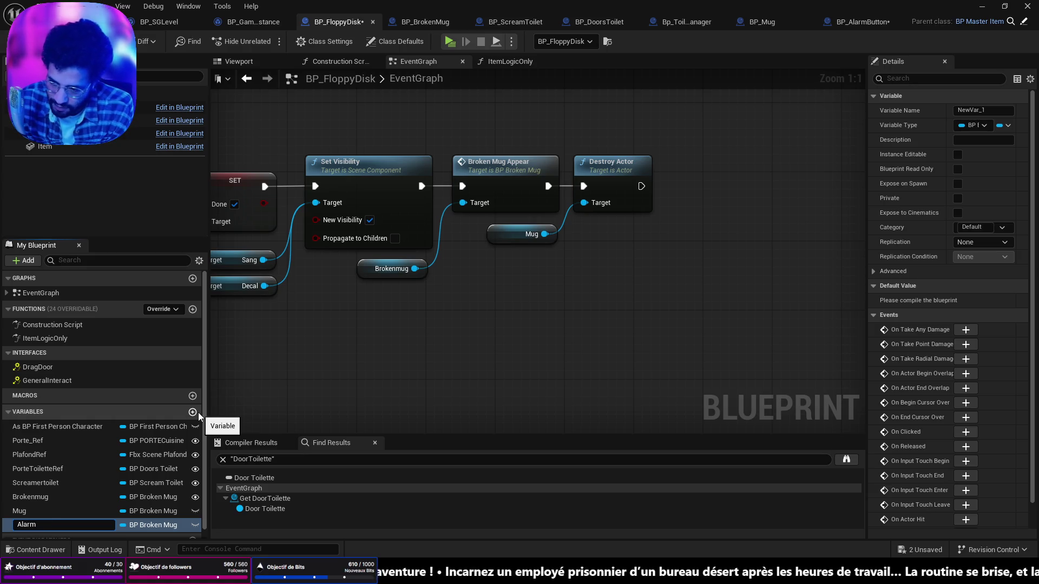
type("Buttponm")
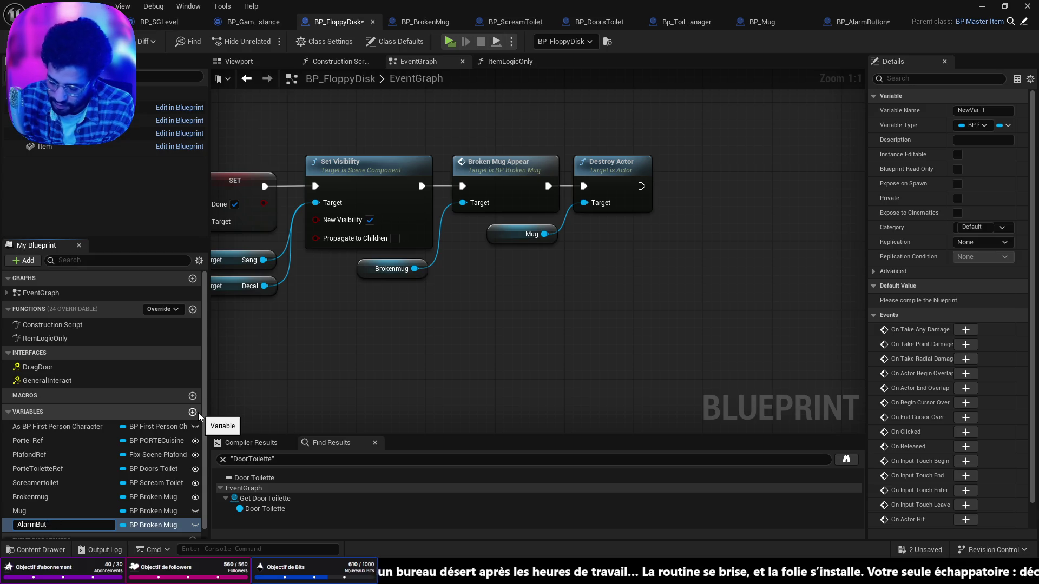
key("Return")
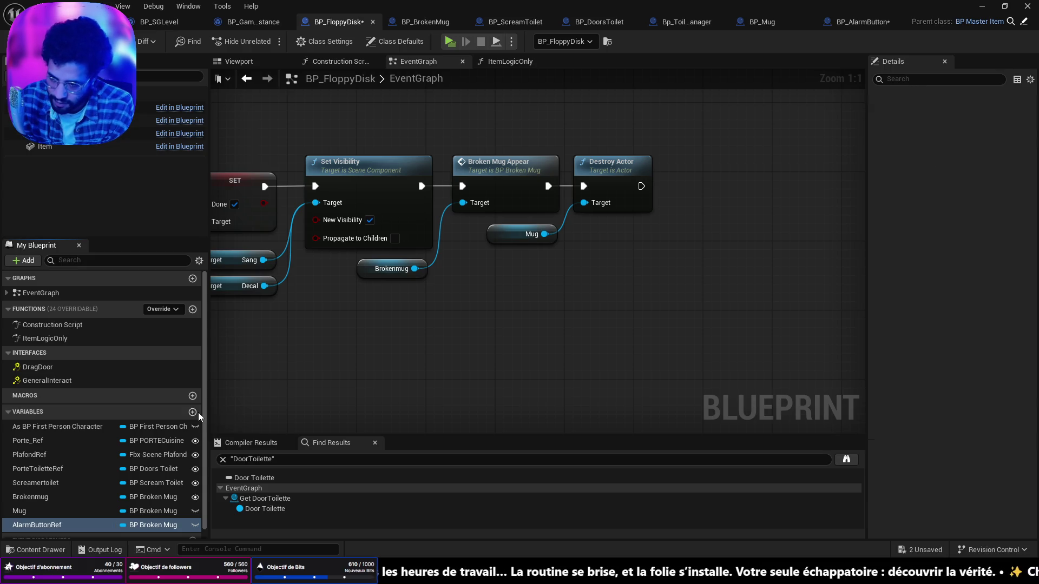
left_click(172, 524)
key("BackSpace")
type("p ala")
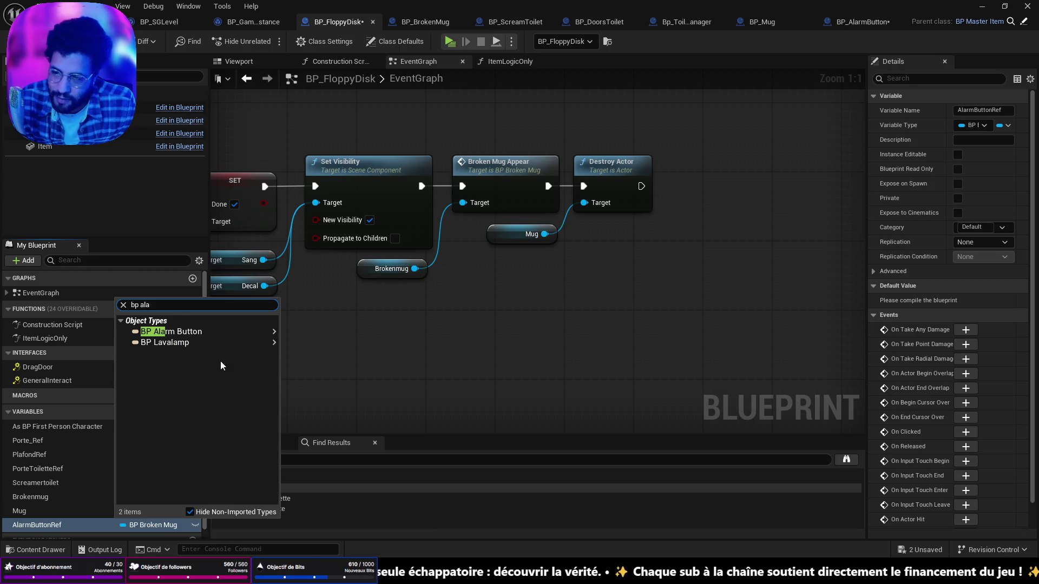
mouse_move(260, 332)
left_click(319, 337)
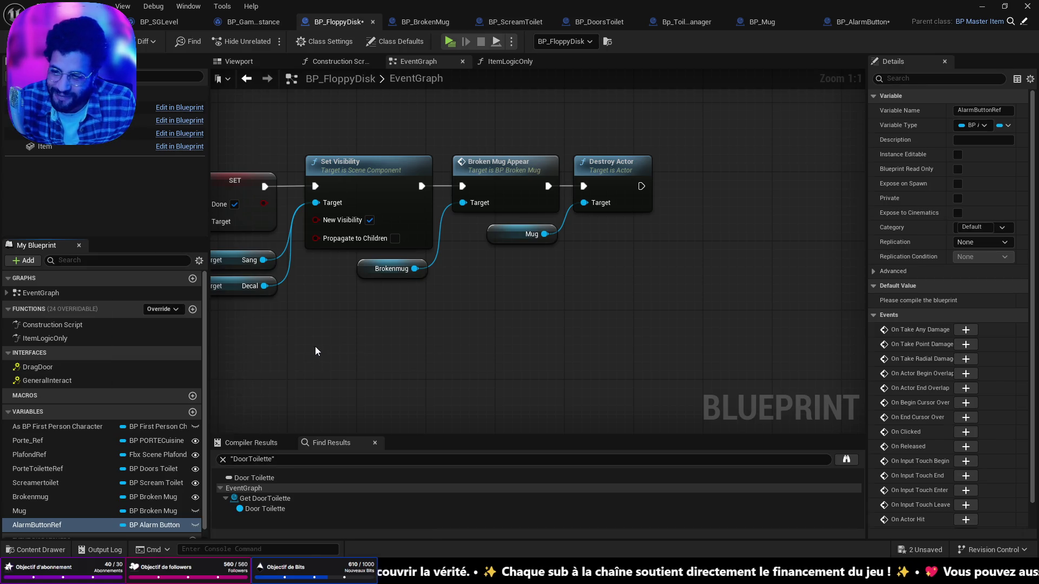
Make AlarmButtonRef instance editable and place its getter beside Destroy Actor
left_click(195, 525)
left_click_drag(144, 526, 621, 240)
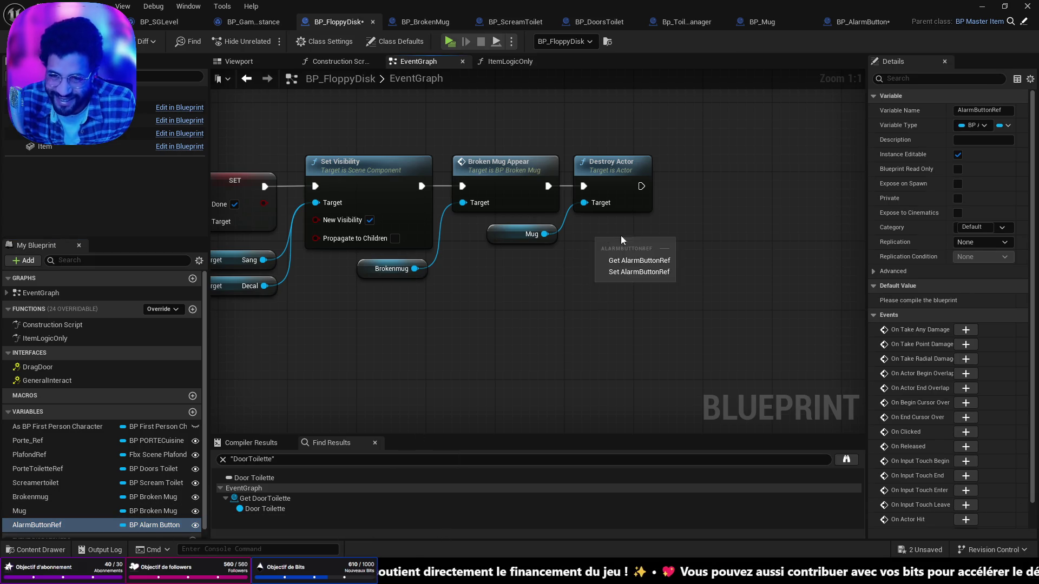
left_click_drag(37, 525, 502, 282)
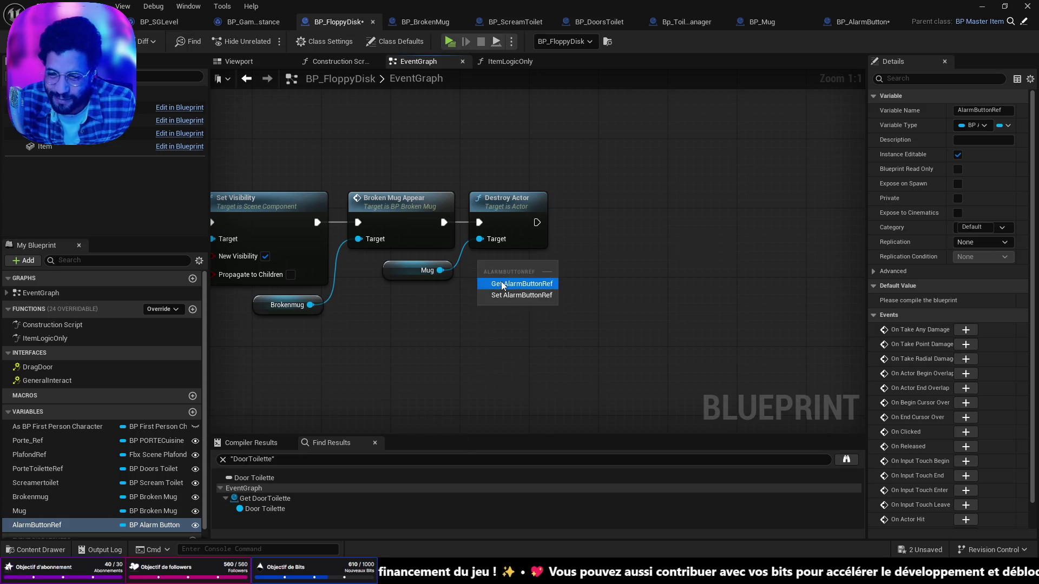
left_click(502, 284)
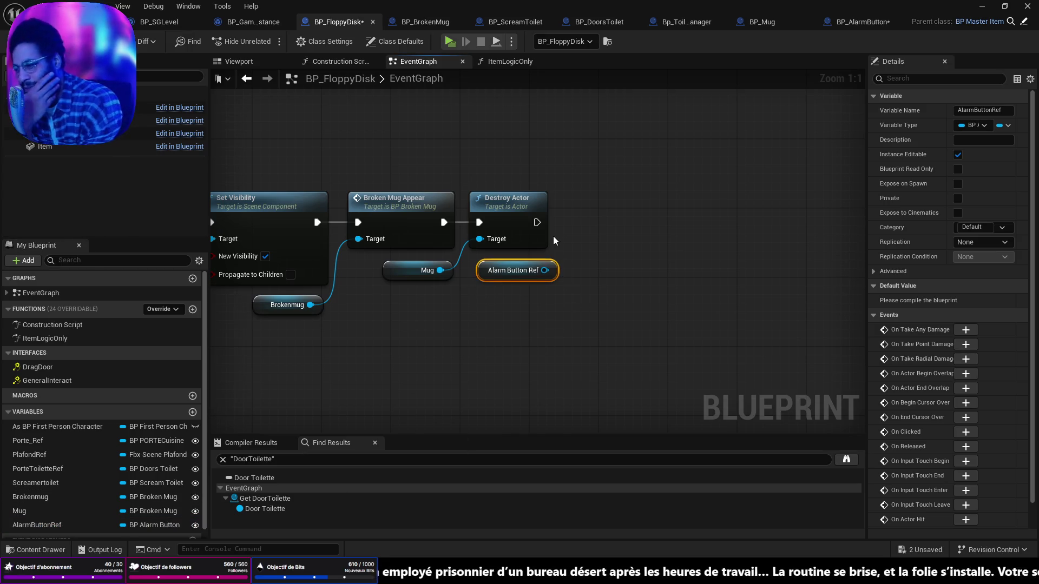
mouse_move(515, 270)
left_mouse_down()
mouse_move(507, 279)
mouse_move(571, 249)
left_mouse_up()
Call Alarm Button on AlarmButtonRef right after Destroy Actor, save all, and jump to the event
type("s")
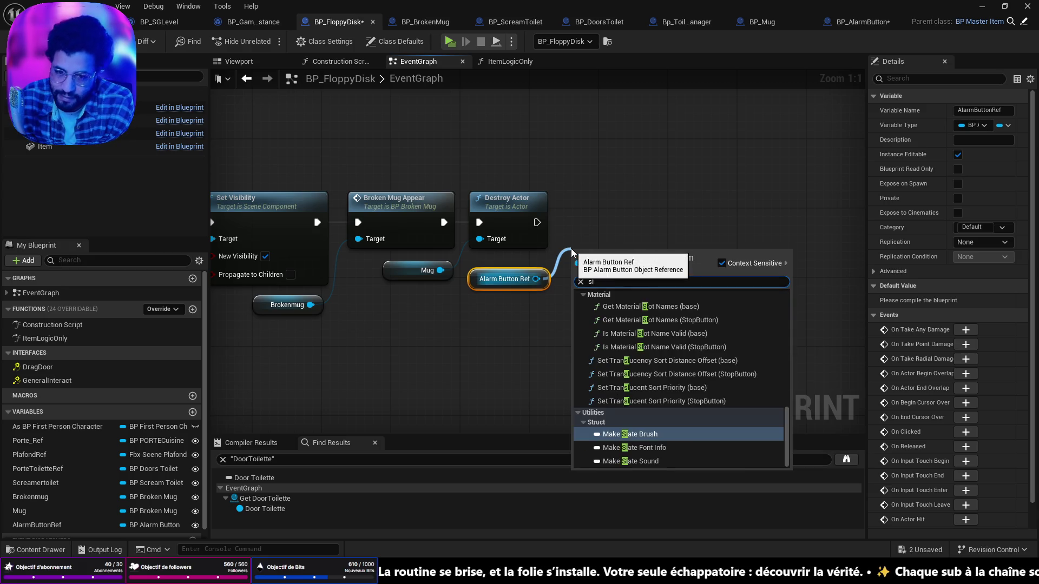
key("BackSpace")
type("ala")
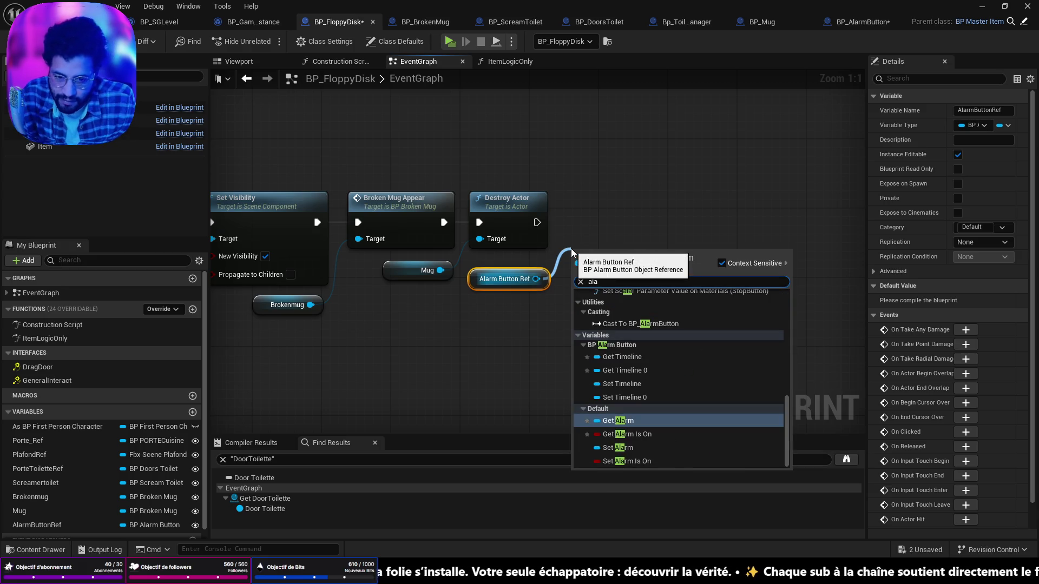
type("r")
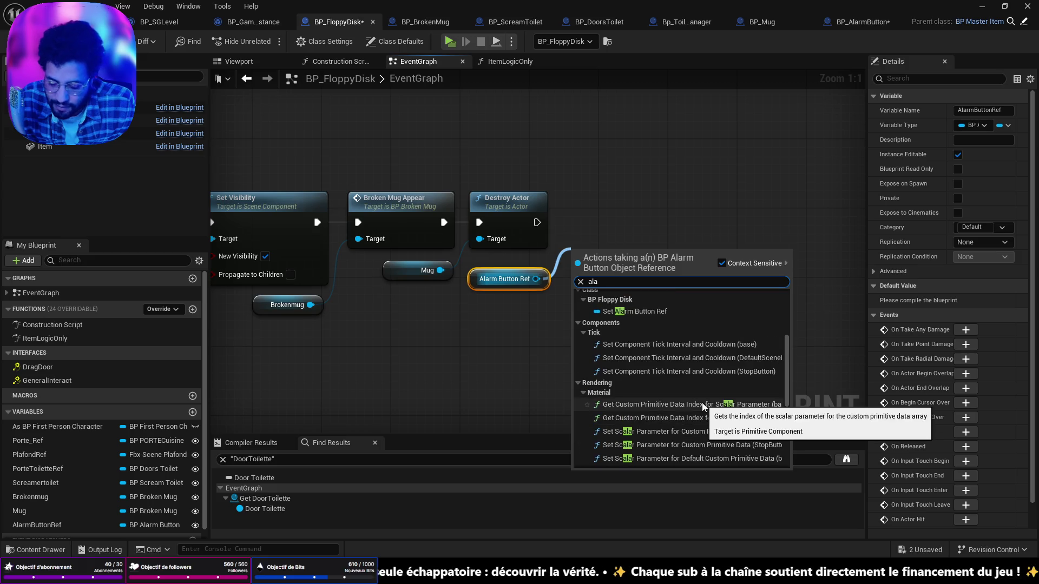
type("m")
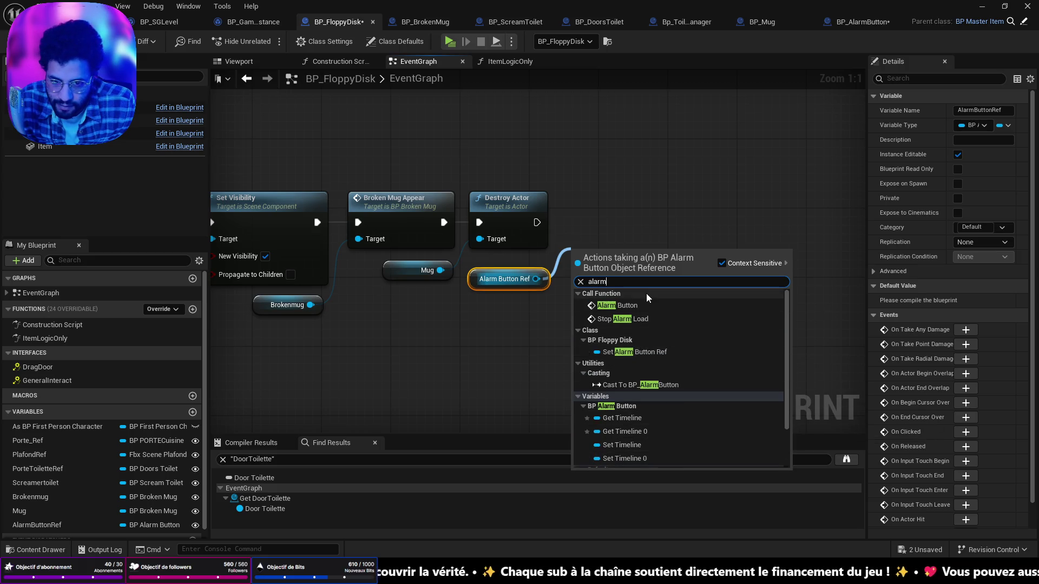
left_click(617, 305)
left_click_drag(615, 283, 615, 232)
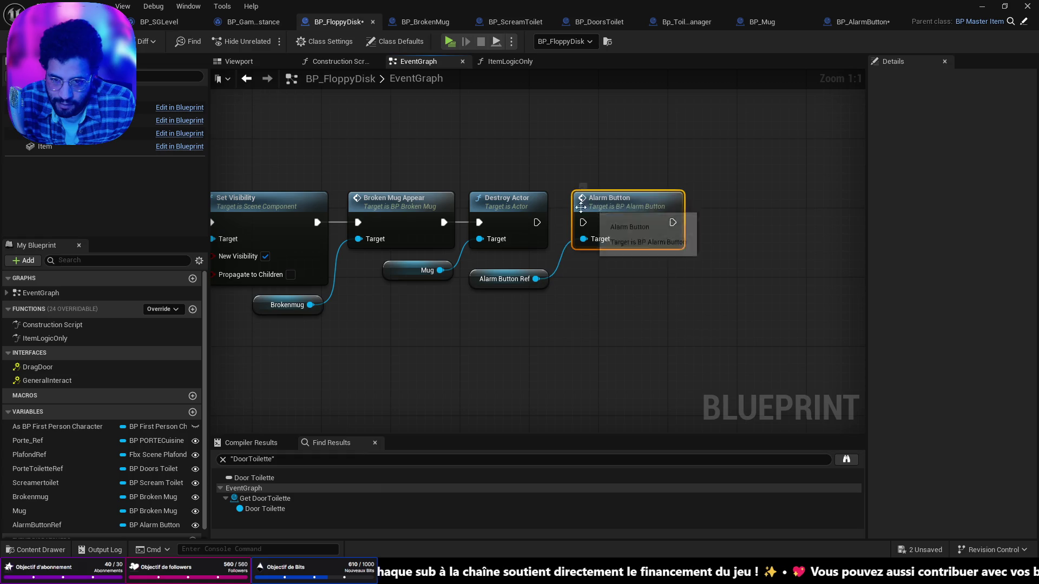
left_click_drag(542, 226, 627, 240)
key("ctrl+shift+s")
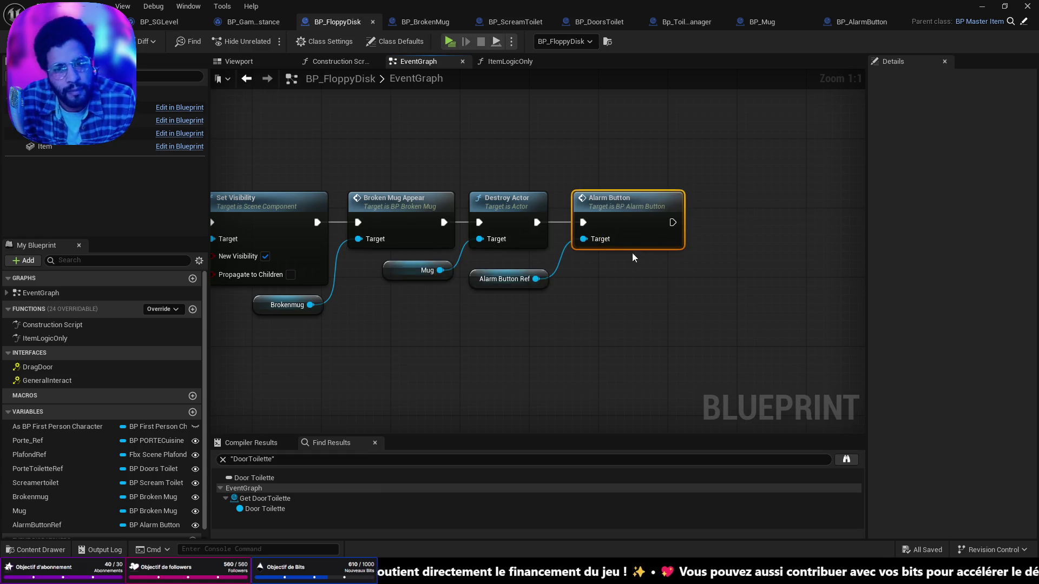
double_click(655, 196)
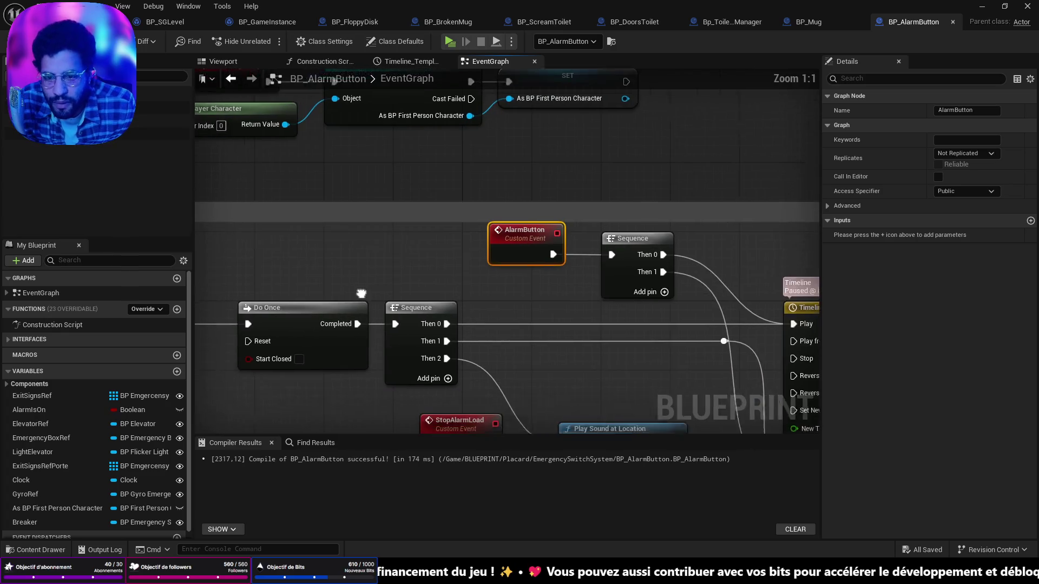
Delete the StopAlarmLoad custom event and save BP_AlarmButton
left_click_drag(506, 242, 439, 156)
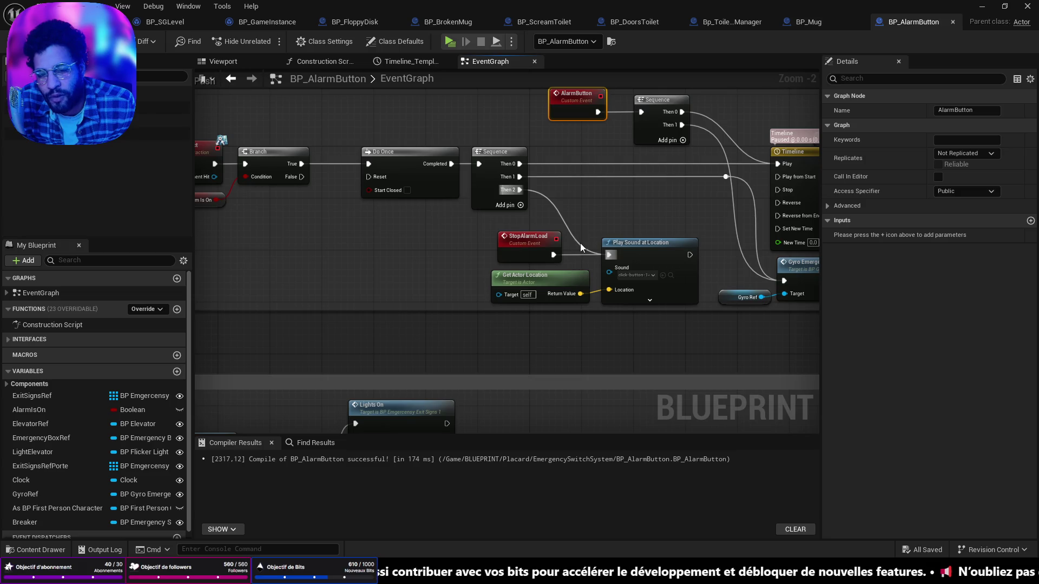
scroll(642, 189, "up", 2)
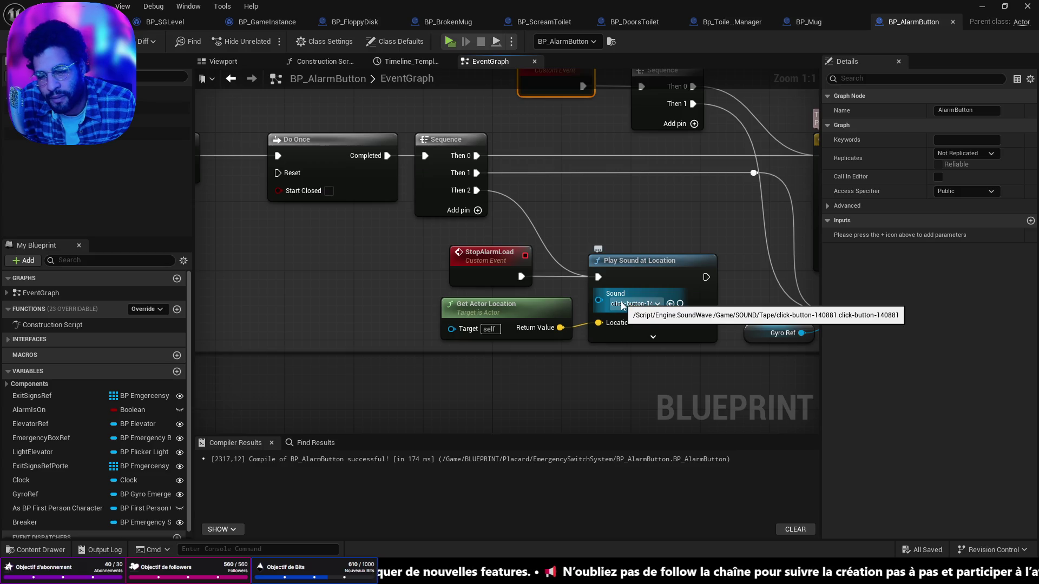
left_click(481, 275)
key("Delete")
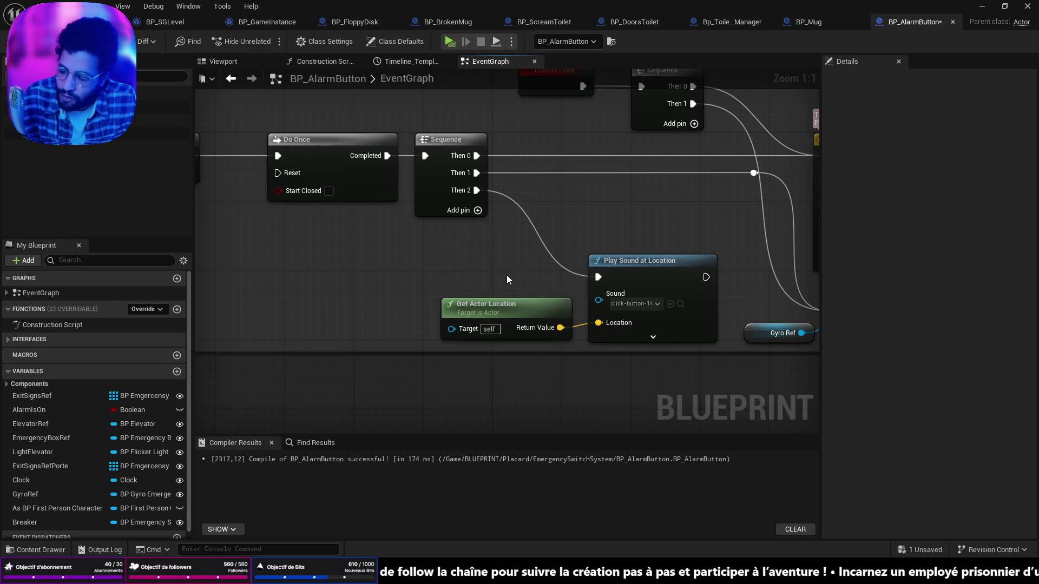
key("ctrl+s")
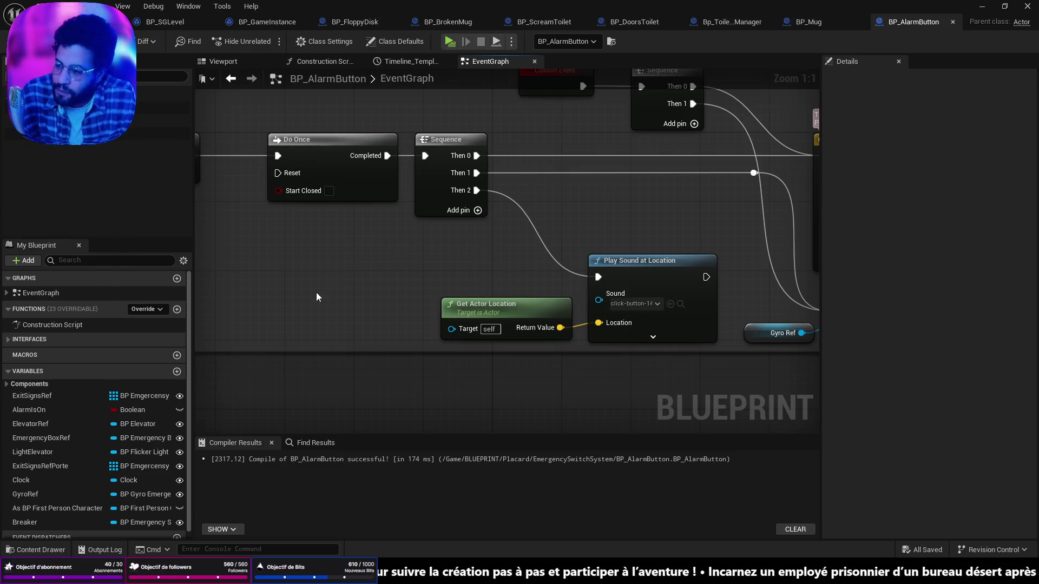
Look over the Stop, Spawn Sound 2D, SET and Sequence nodes, then switch to BP_Mug
scroll(303, 245, "down", 2)
mouse_move(304, 247)
left_mouse_down()
mouse_move(539, 244)
mouse_move(365, 245)
mouse_move(366, 267)
left_mouse_up()
left_click_drag(607, 302, 355, 323)
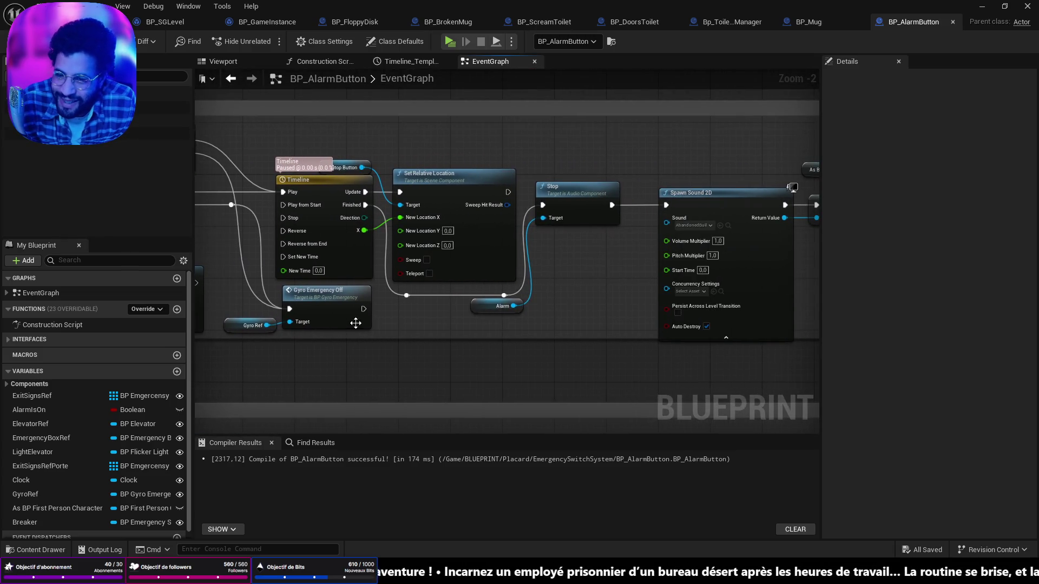
left_click_drag(711, 263, 654, 271)
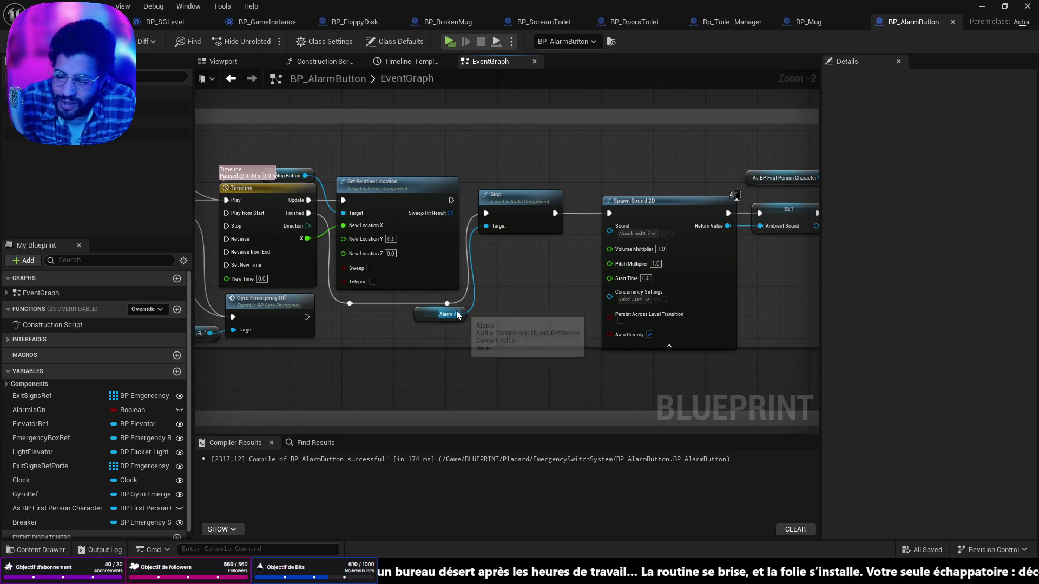
left_click_drag(449, 328, 550, 346)
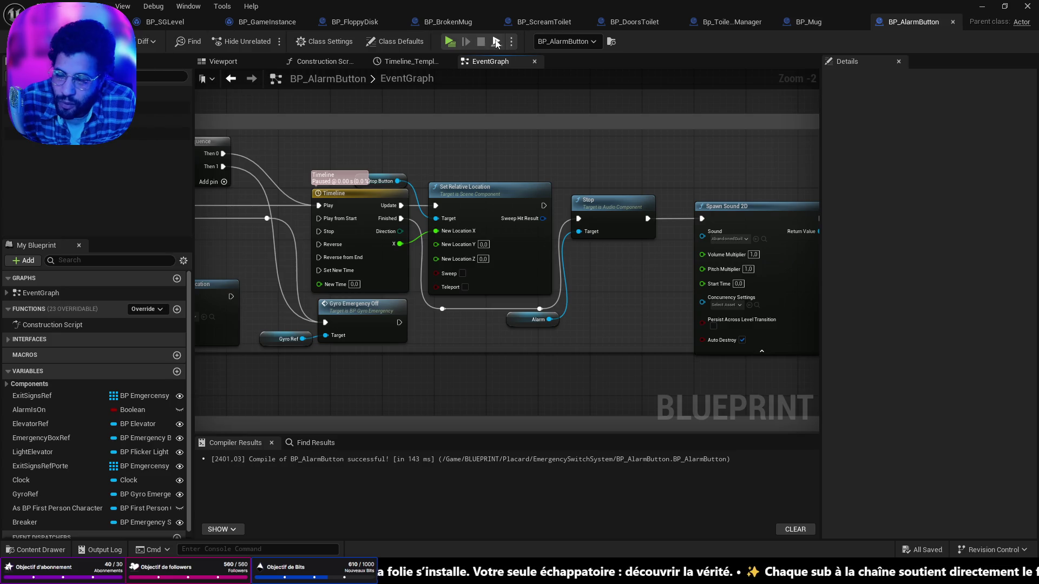
left_click(809, 21)
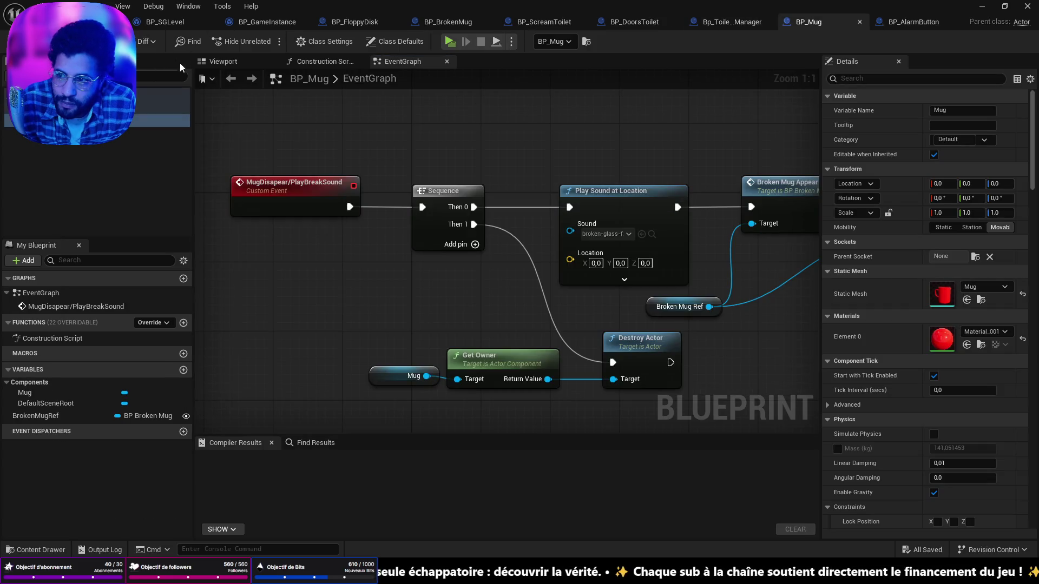
Select BP_EmergencySwitchSystem in the level and open its blueprint
left_click(82, 22)
scroll(411, 252, "down", 5)
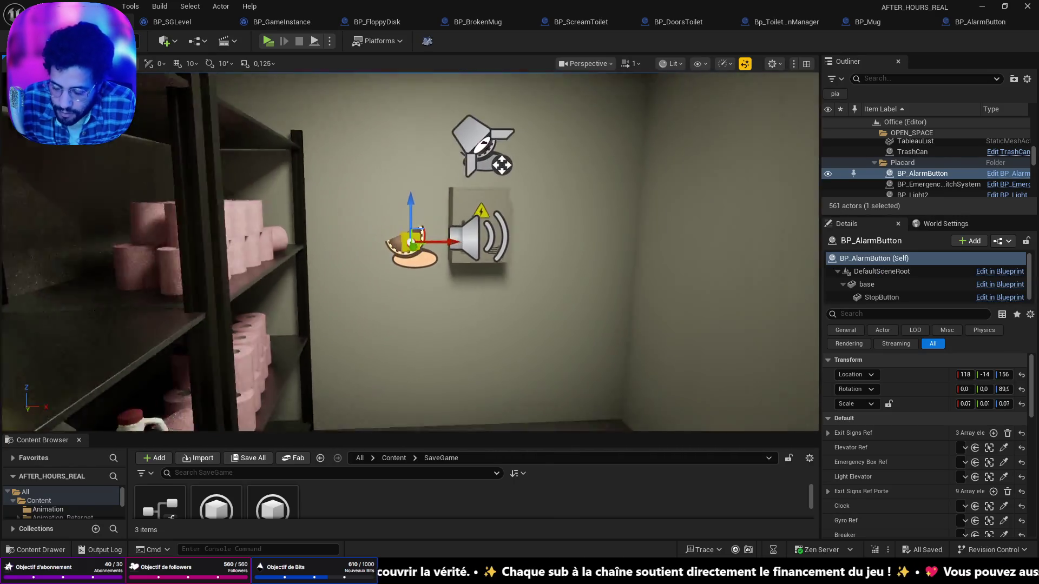
scroll(433, 246, "up", 4)
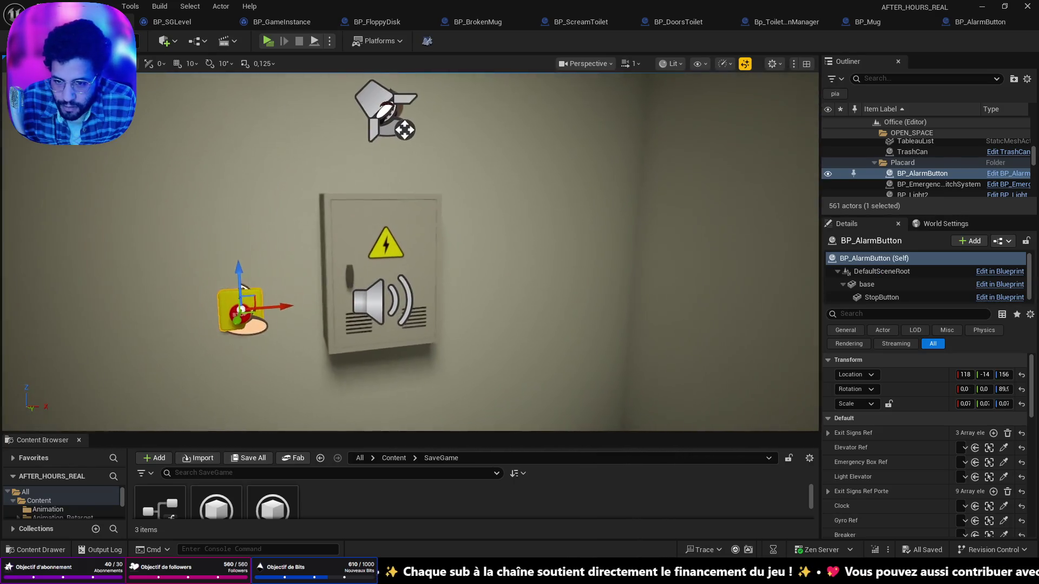
left_click(433, 246)
left_click(1006, 187)
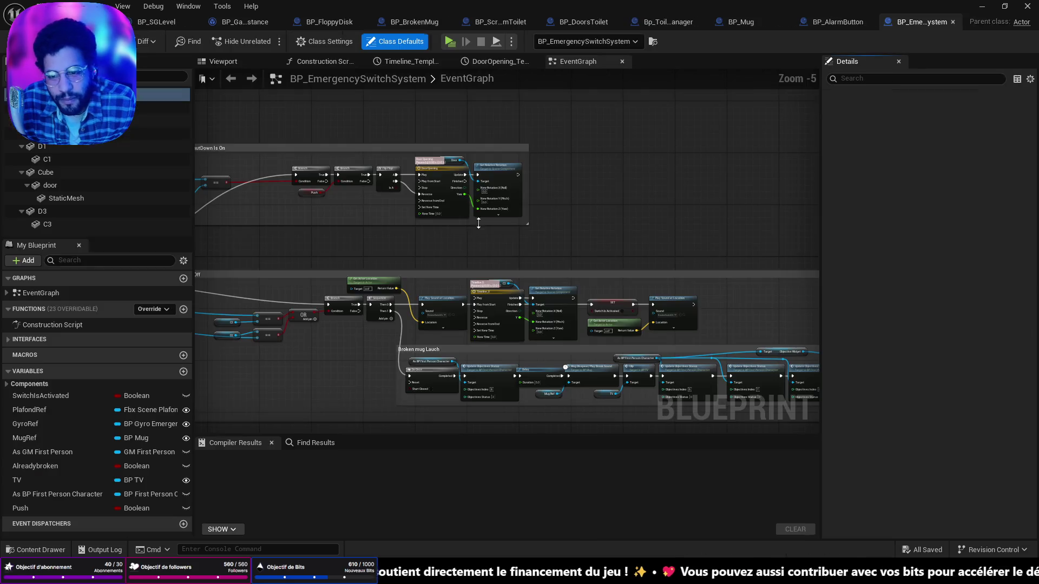
scroll(465, 232, "down", 8)
scroll(464, 232, "up", 6)
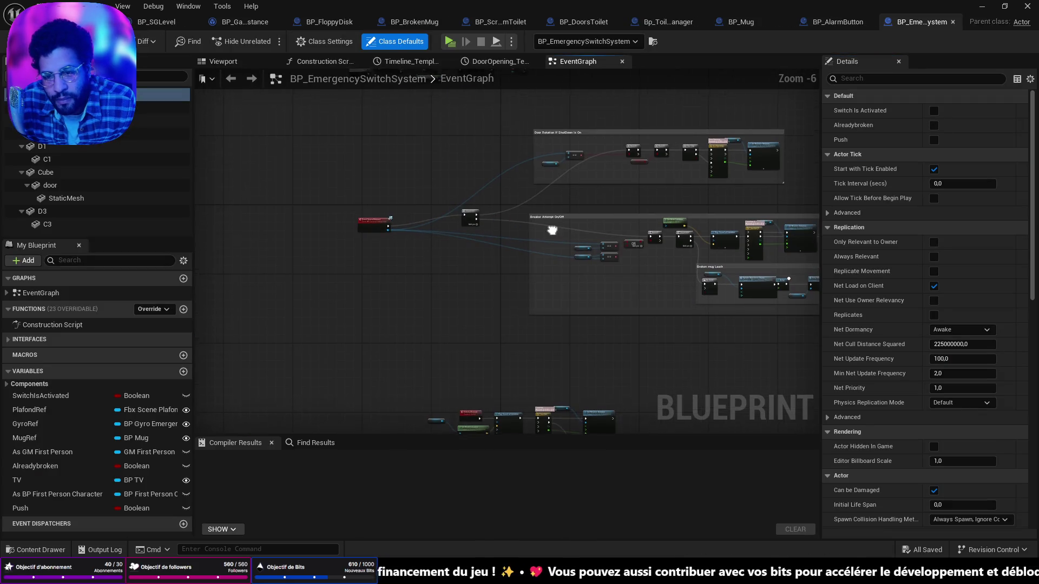
scroll(509, 271, "up", 4)
Look over the Breaker, Broken mug, SET and Objectives nodes in its event graph
mouse_move(404, 210)
left_mouse_down()
mouse_move(447, 259)
mouse_move(495, 268)
left_mouse_up()
scroll(643, 263, "down", 2)
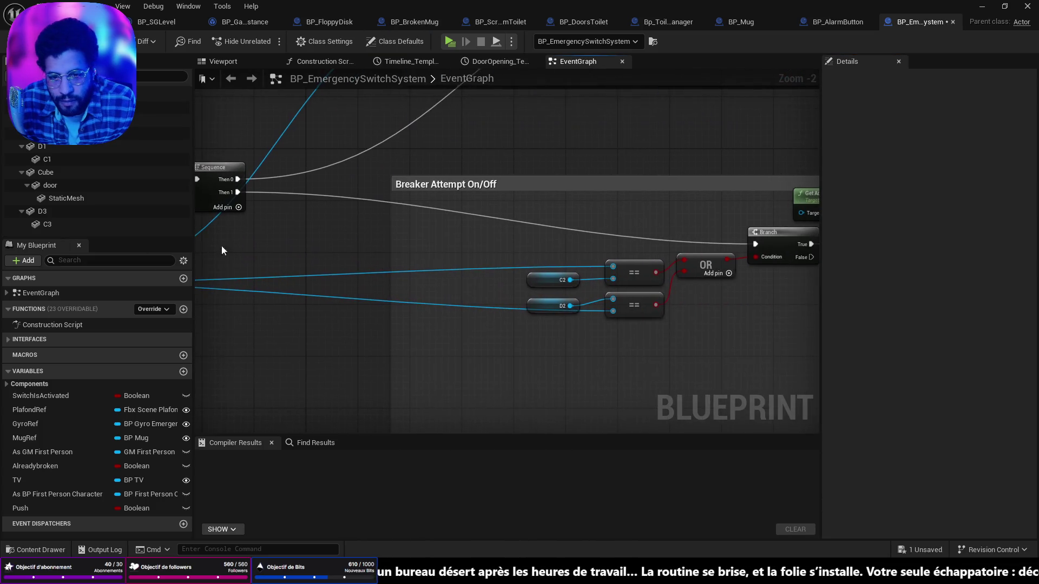
mouse_move(553, 244)
left_mouse_down()
mouse_move(523, 318)
mouse_move(300, 199)
mouse_move(155, 189)
left_mouse_up()
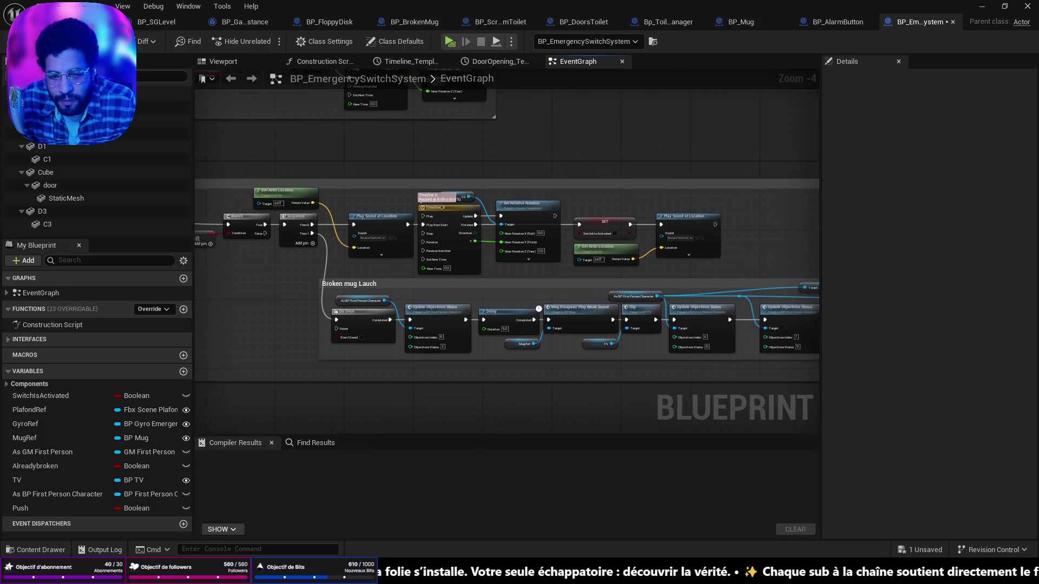
mouse_move(628, 244)
left_mouse_down()
mouse_move(324, 147)
mouse_move(335, 195)
mouse_move(225, 212)
mouse_move(294, 270)
mouse_move(281, 282)
mouse_move(66, 390)
left_mouse_up()
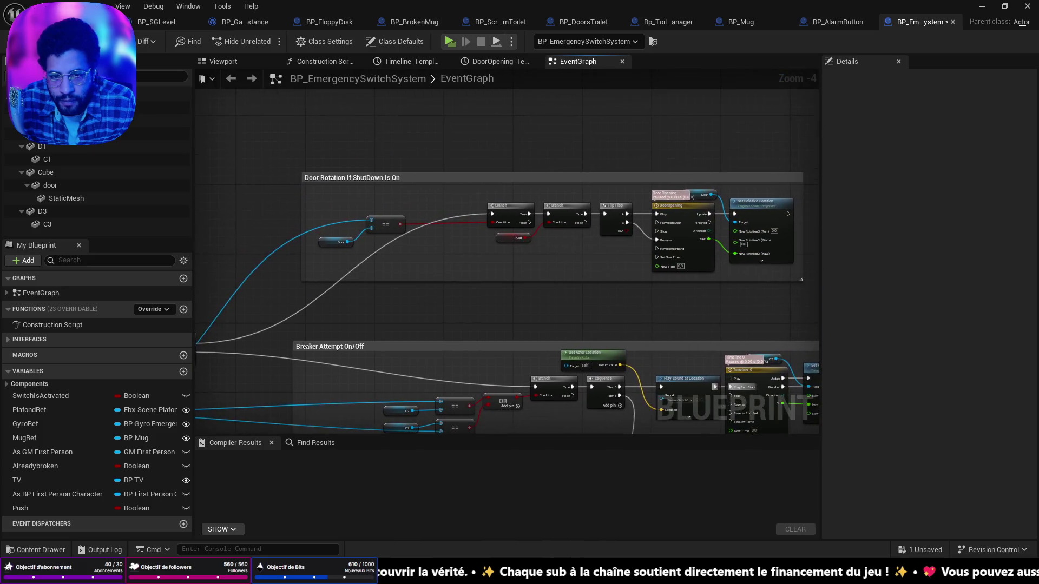
scroll(473, 261, "up", 3)
Review the Door Rotation group's Flip Flop, DoorOpening timeline and rotation nodes
left_click_drag(511, 251, 78, 251)
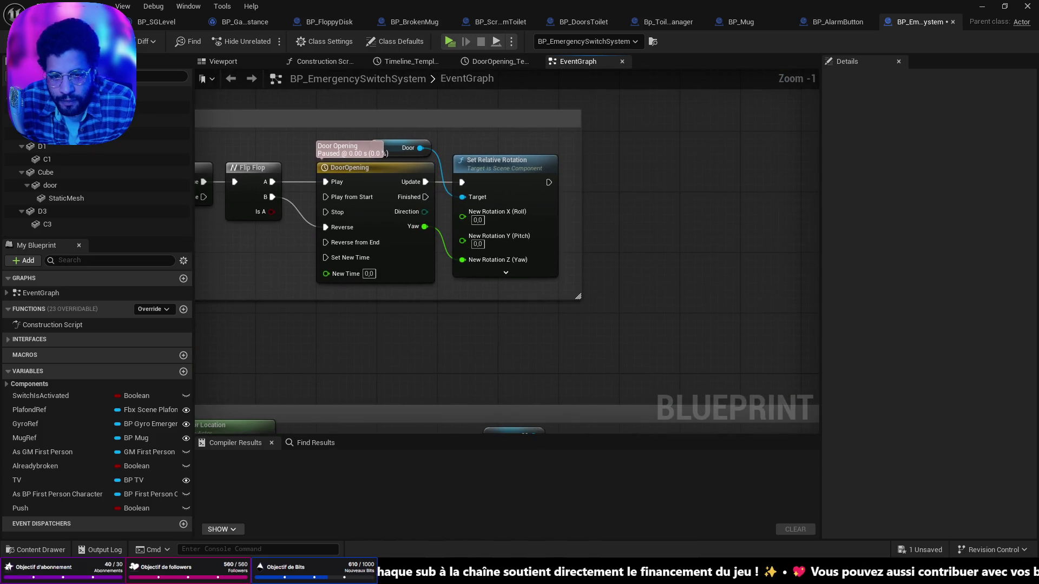
mouse_move(376, 202)
left_mouse_down()
mouse_move(809, 202)
mouse_move(587, 271)
mouse_move(442, 283)
left_mouse_up()
left_click_drag(641, 205, 472, 273)
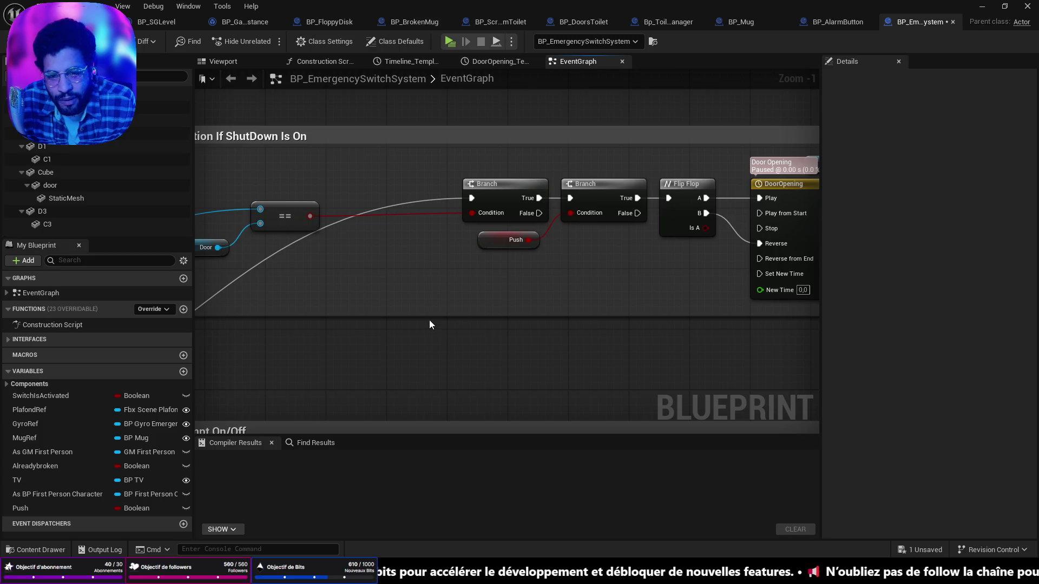
scroll(427, 319, "down", 4)
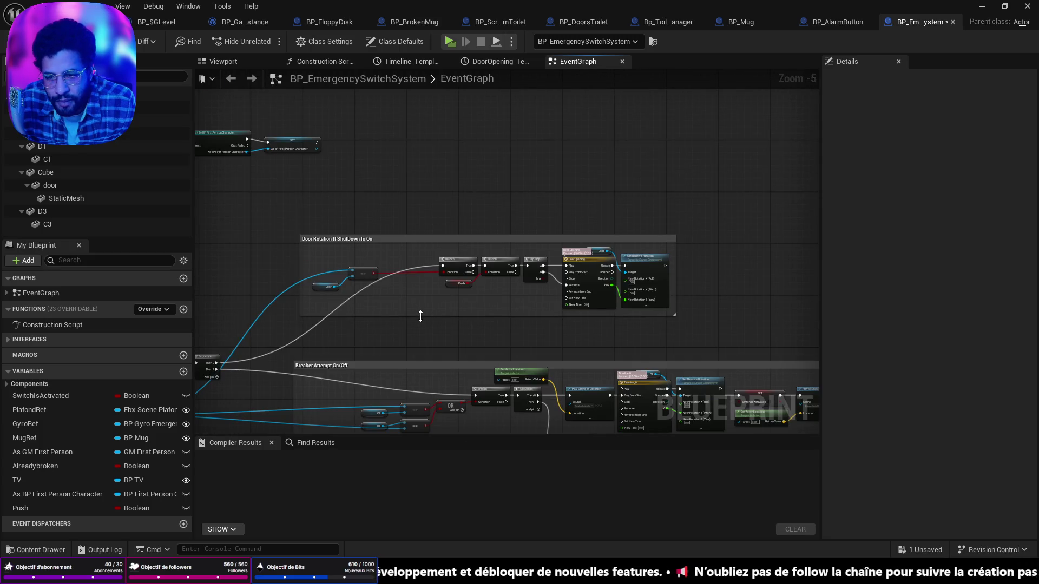
scroll(421, 316, "up", 4)
scroll(395, 312, "down", 2)
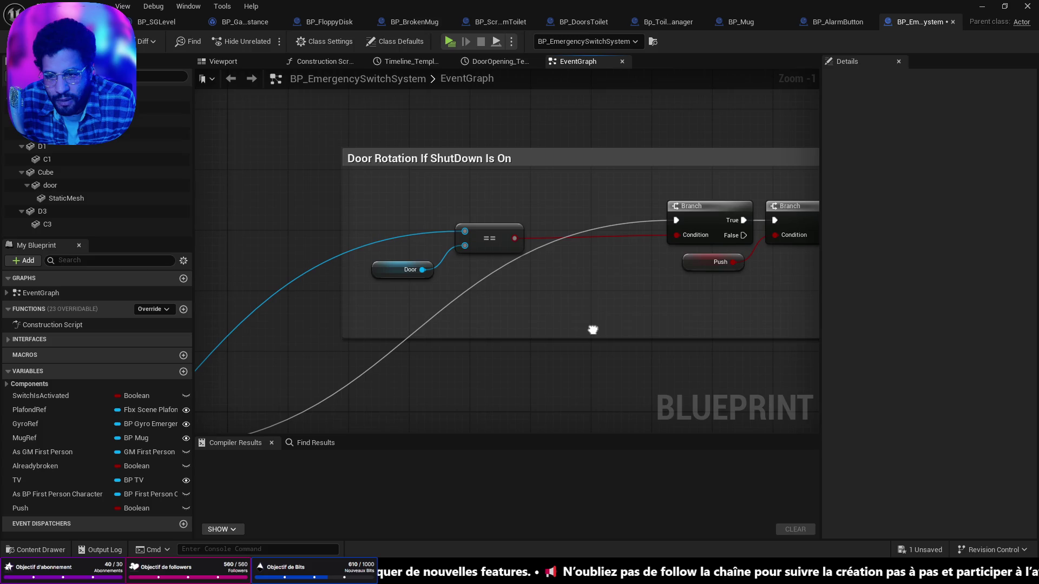
mouse_move(542, 320)
left_mouse_down()
mouse_move(427, 188)
mouse_move(528, 84)
mouse_move(661, 153)
mouse_move(408, 144)
mouse_move(789, 300)
mouse_move(644, 253)
left_mouse_up()
mouse_move(359, 209)
left_mouse_down()
mouse_move(346, 221)
mouse_move(444, 217)
mouse_move(519, 230)
mouse_move(282, 33)
left_mouse_up()
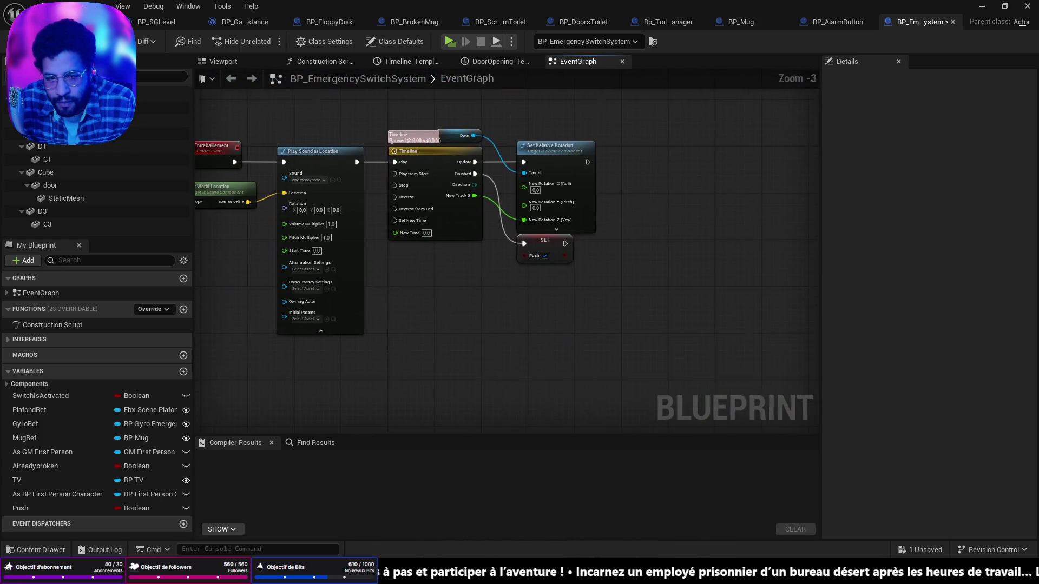
left_click_drag(518, 230, 646, 262)
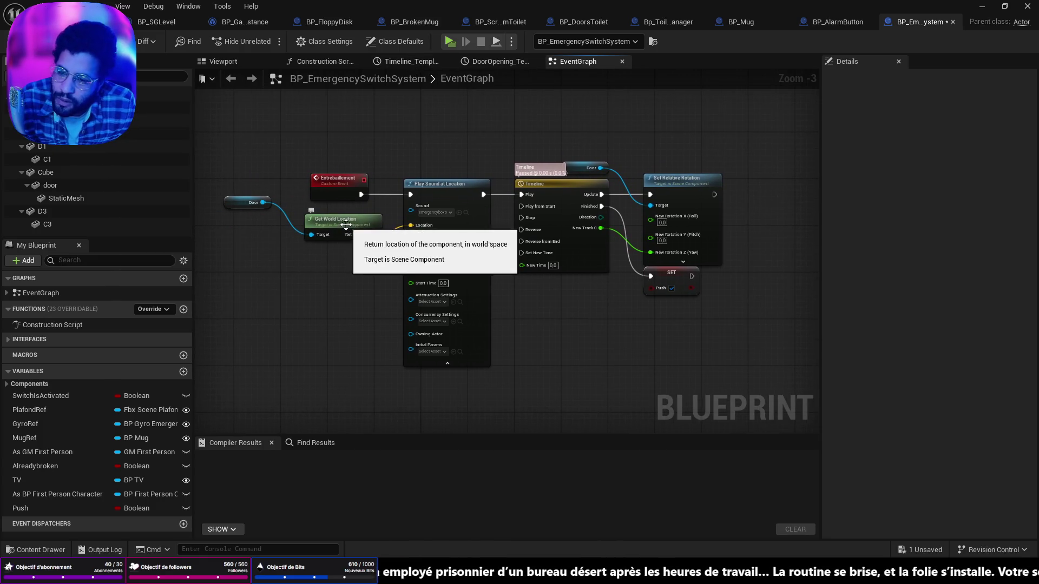
Nudge the Door and SET Push nodes into tidier positions, then return to BP_AlarmButton
left_click_drag(346, 224, 352, 220)
left_click_drag(236, 199, 252, 226)
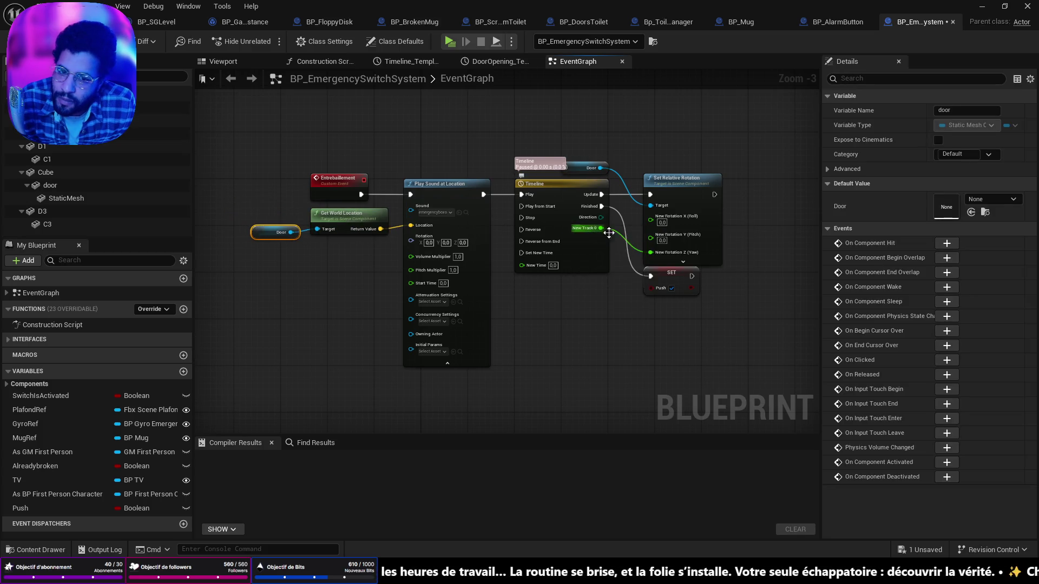
left_click_drag(667, 274, 669, 278)
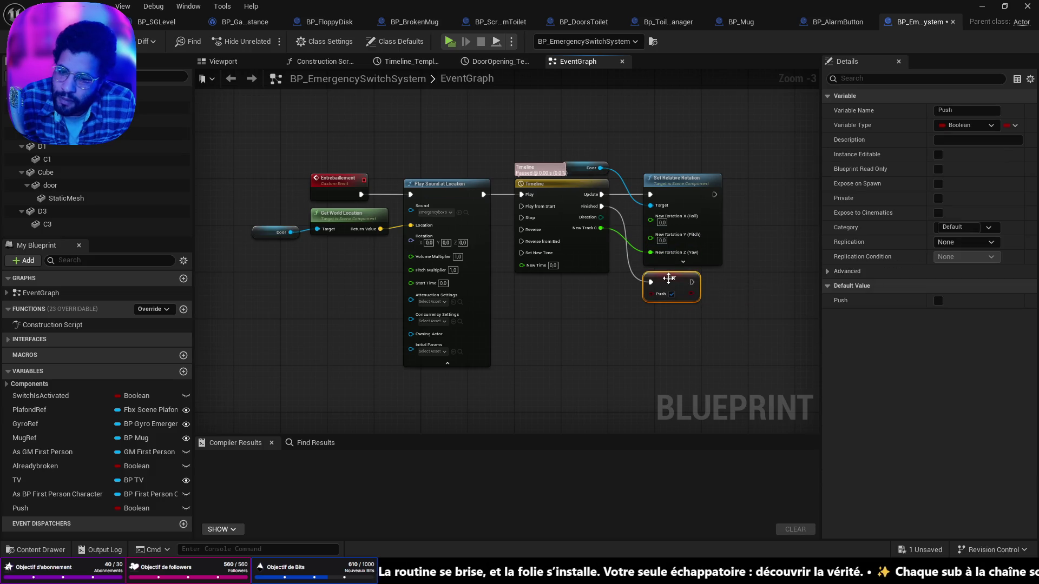
left_click(825, 23)
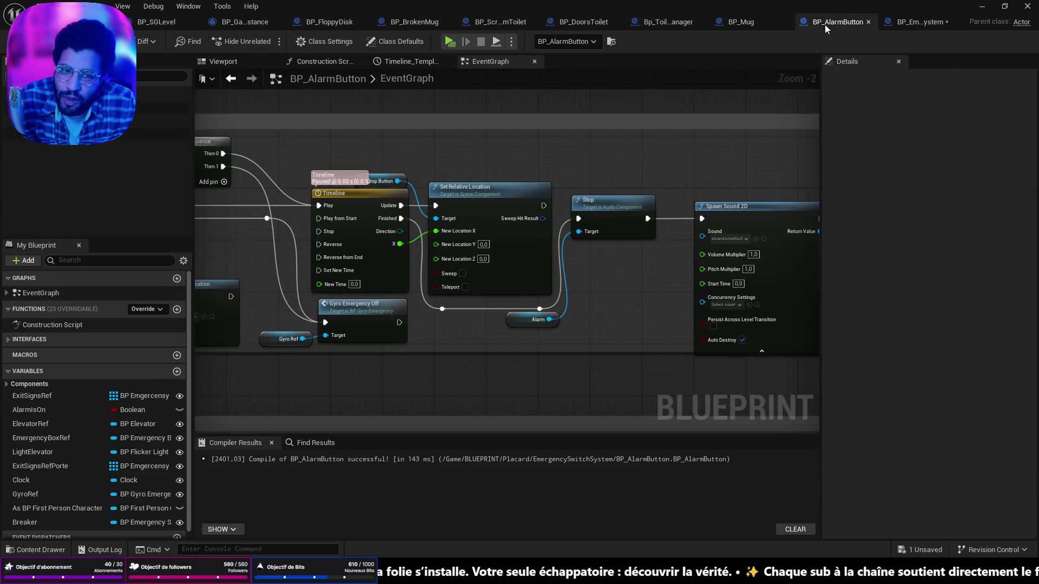
mouse_move(651, 155)
left_mouse_down()
mouse_move(244, 146)
mouse_move(790, 151)
left_mouse_up()
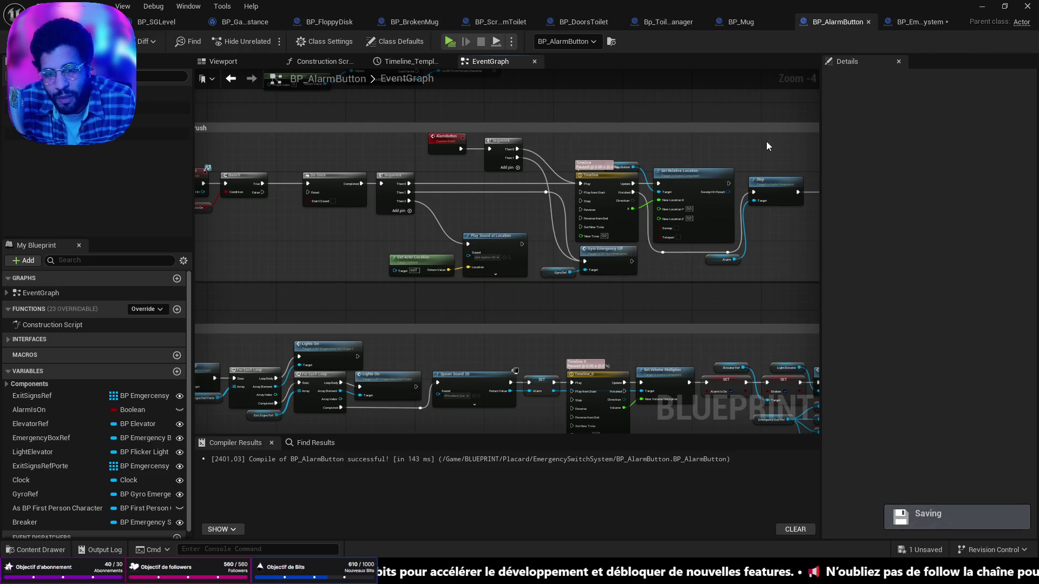
left_click(916, 23)
Follow the Broken mug Lauch chain from Do Once through Update Objectives Status to Delay
scroll(470, 256, "down", 5)
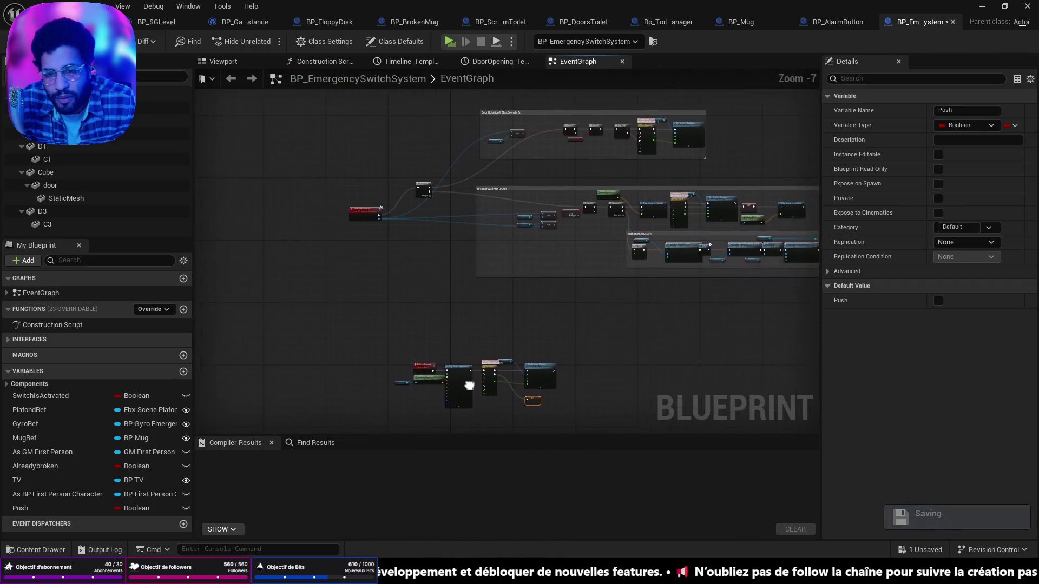
scroll(471, 257, "up", 3)
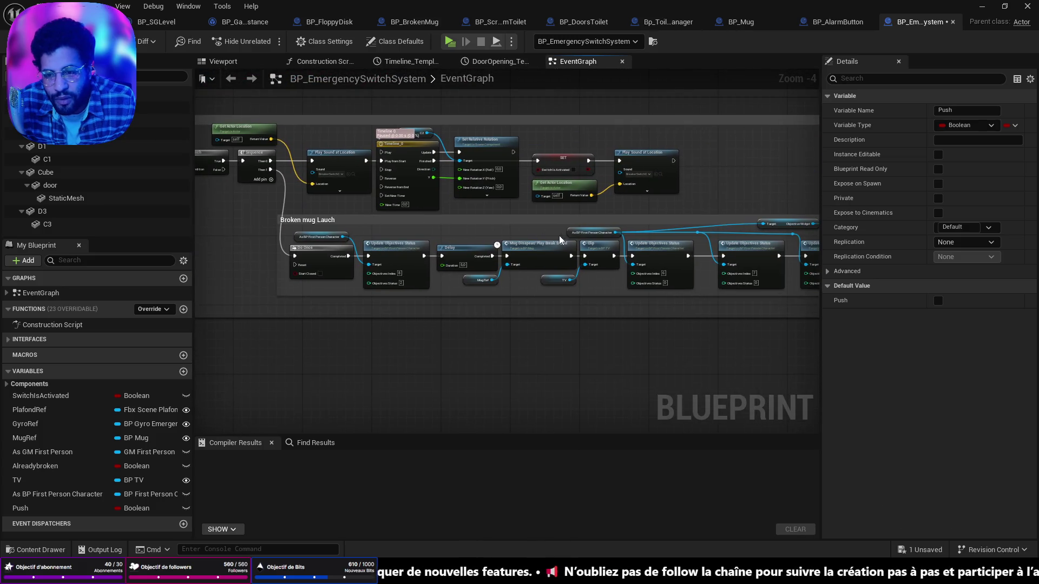
left_click_drag(387, 219, 615, 200)
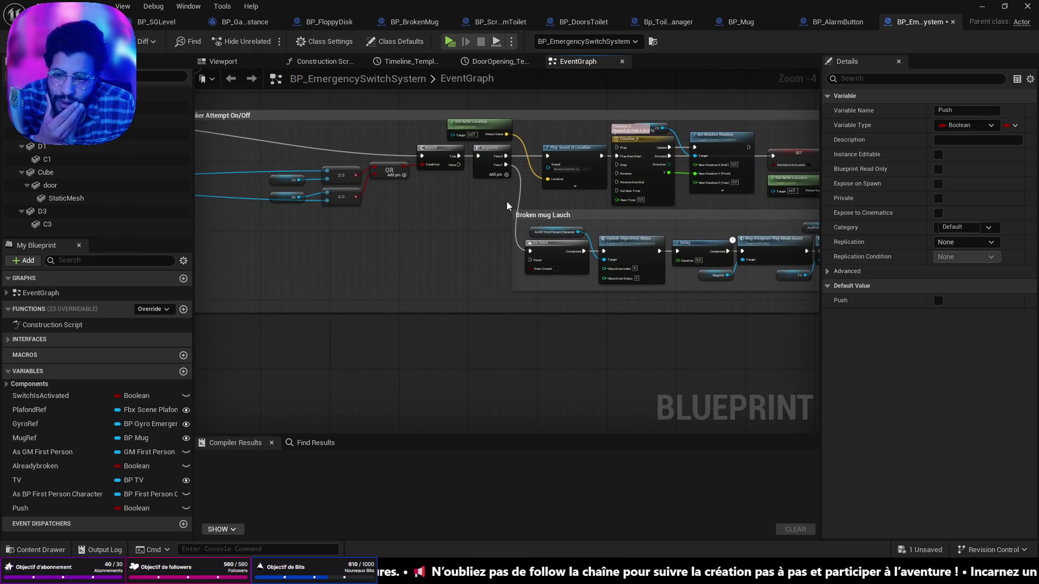
scroll(690, 195, "up", 3)
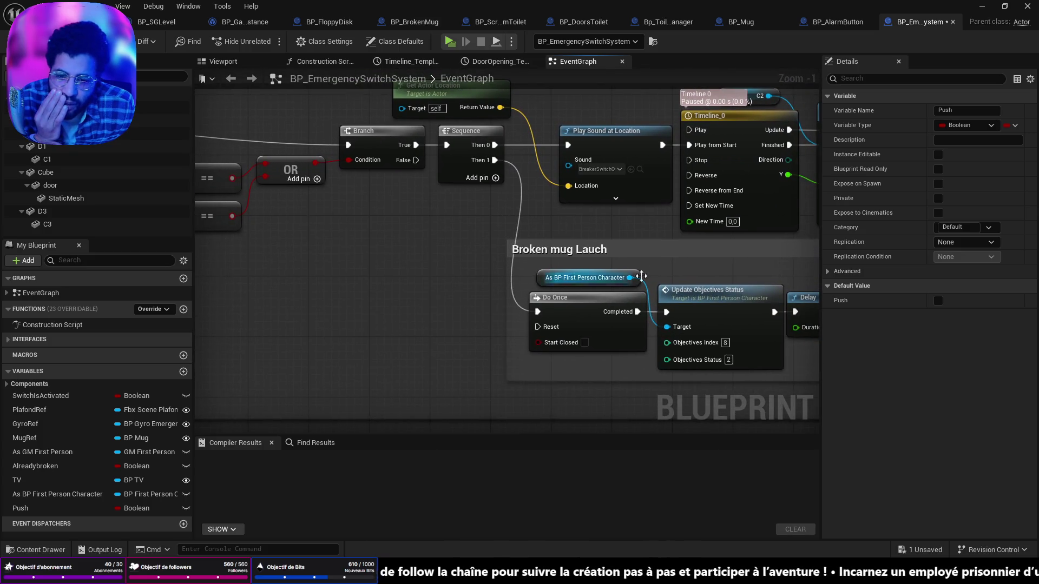
left_click_drag(591, 292, 506, 282)
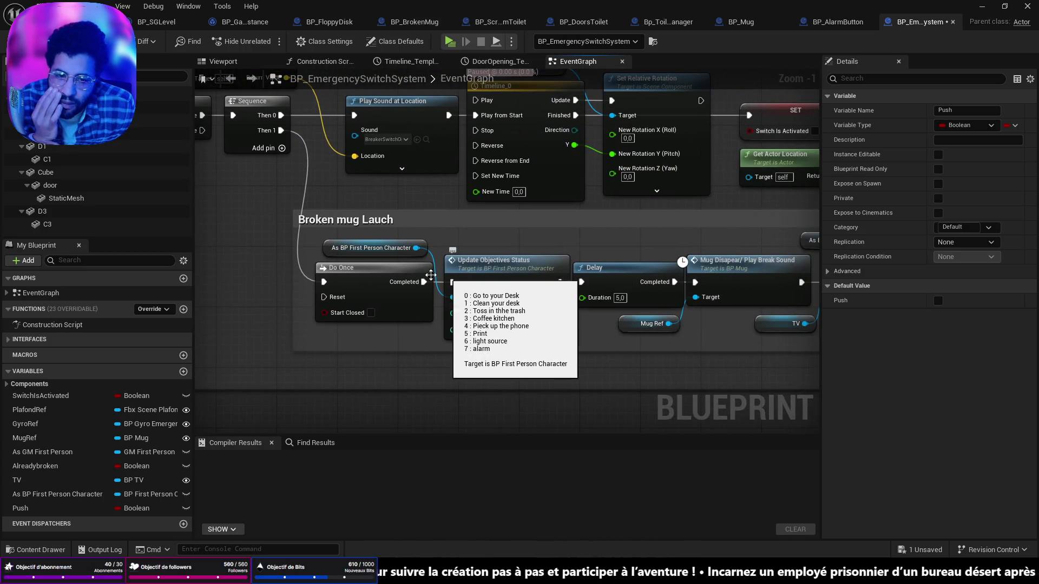
left_click_drag(445, 274, 217, 255)
scroll(398, 273, "down", 2)
left_click_drag(595, 260, 383, 233)
mouse_move(676, 125)
left_mouse_down()
mouse_move(549, 199)
mouse_move(433, 241)
mouse_move(502, 215)
mouse_move(530, 222)
left_mouse_up()
Inspect the Breaker Attempt OR, Branch and Sequence nodes, then select the Alreadybroken variable
mouse_move(530, 352)
left_mouse_down()
mouse_move(386, 64)
mouse_move(525, 129)
left_mouse_up()
left_click_drag(818, 317, 468, 258)
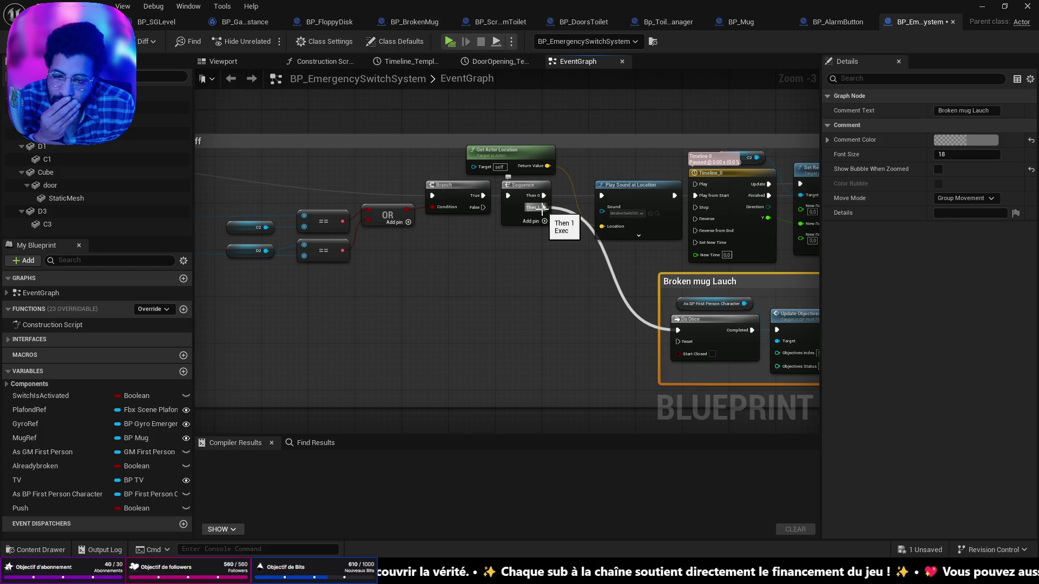
left_click_drag(541, 211, 555, 292)
left_click(444, 322)
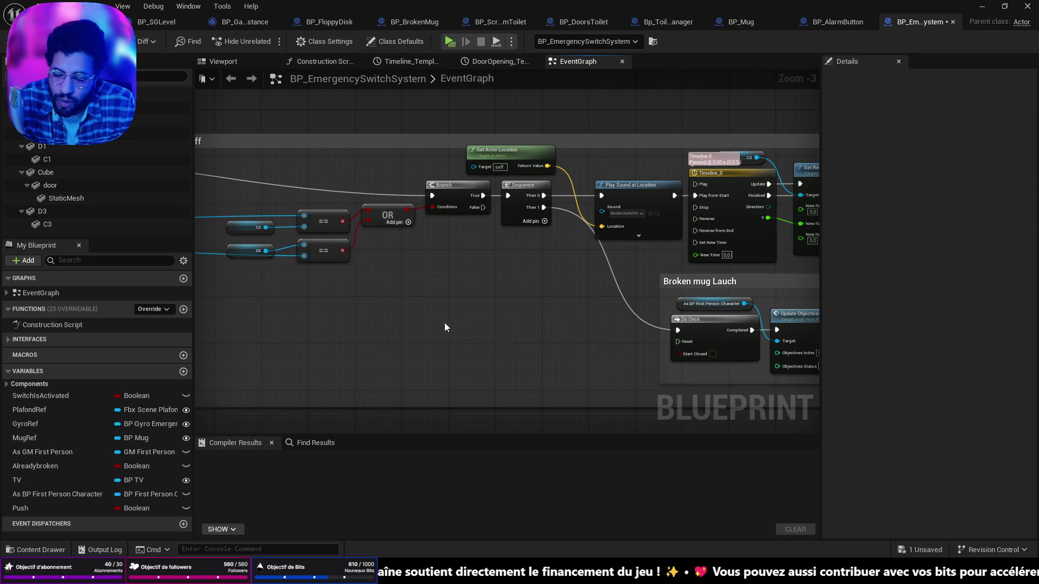
left_click(34, 468)
right_click(34, 470)
Find all references to Alreadybroken by name
mouse_move(89, 400)
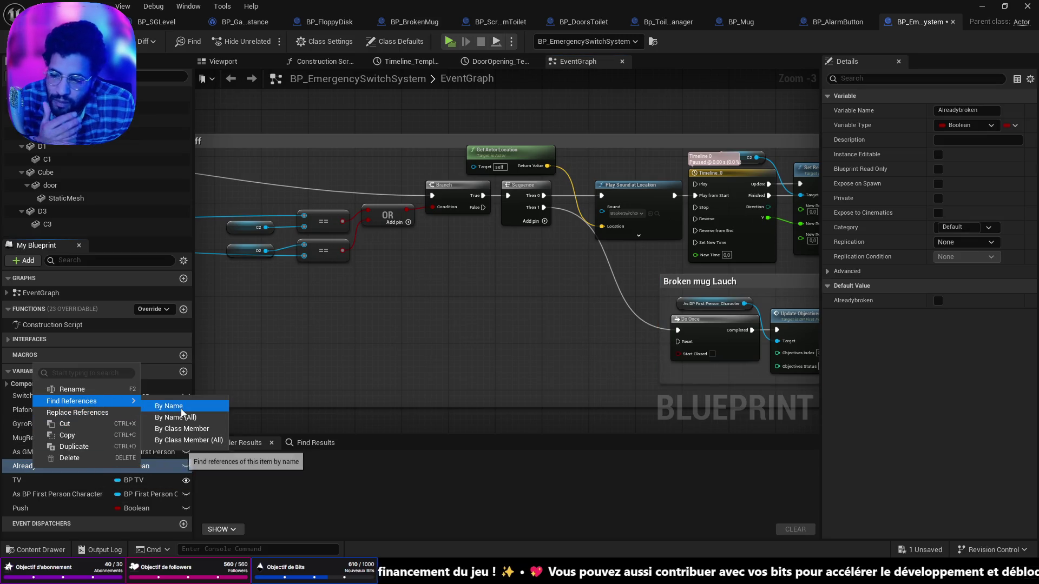
left_click(160, 403)
left_click(327, 343)
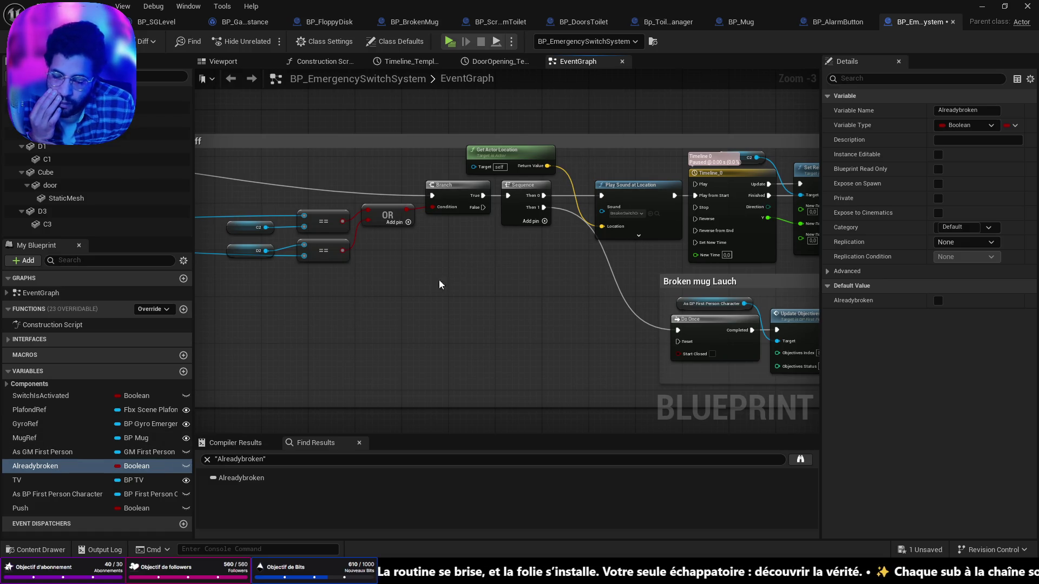
In BP_AlarmButton, move the AlarmButton event left and place a Breaker getter beside it
left_click(838, 25)
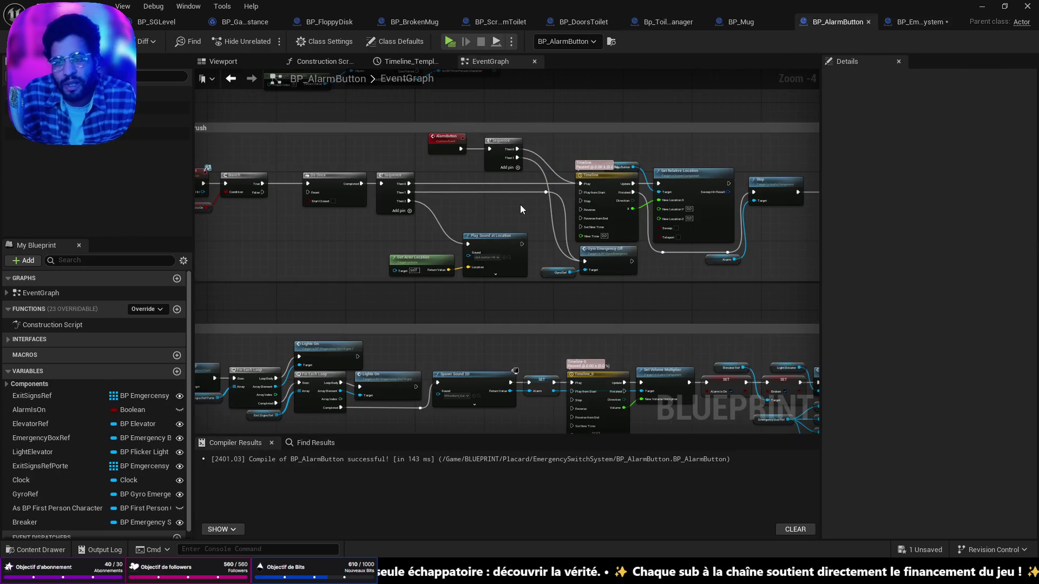
left_click(763, 27)
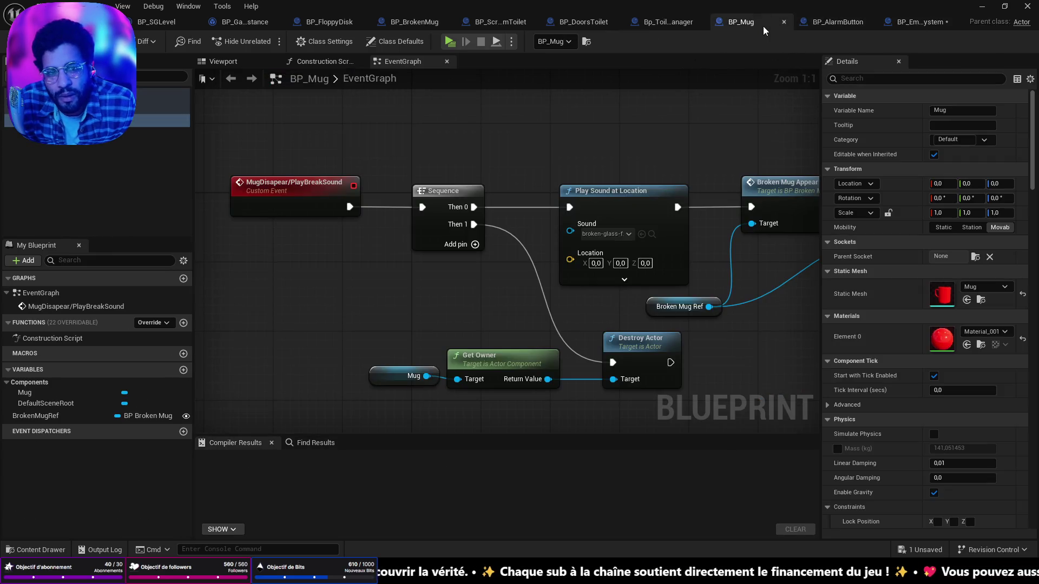
left_click(822, 25)
left_click_drag(651, 190, 751, 156)
mouse_move(648, 158)
left_mouse_down()
mouse_move(514, 158)
mouse_move(522, 158)
left_mouse_up()
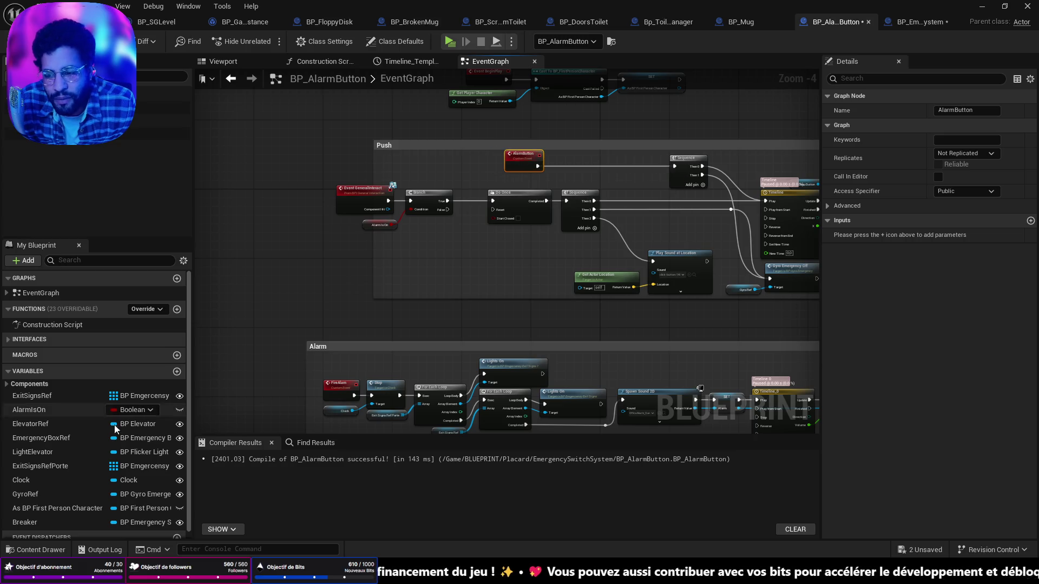
mouse_move(33, 519)
left_mouse_down()
mouse_move(44, 524)
mouse_move(534, 167)
mouse_move(518, 177)
left_mouse_up()
Add a Breaker getter and a SET Alreadybroken node from its pin
left_click(537, 200)
scroll(537, 201, "up", 4)
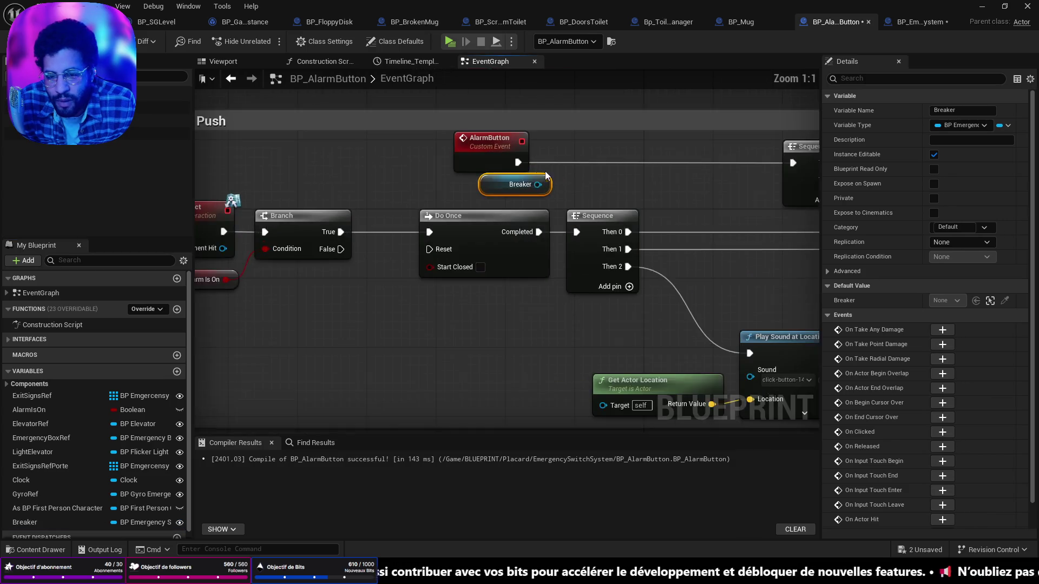
left_click_drag(464, 201, 511, 190)
type("alre")
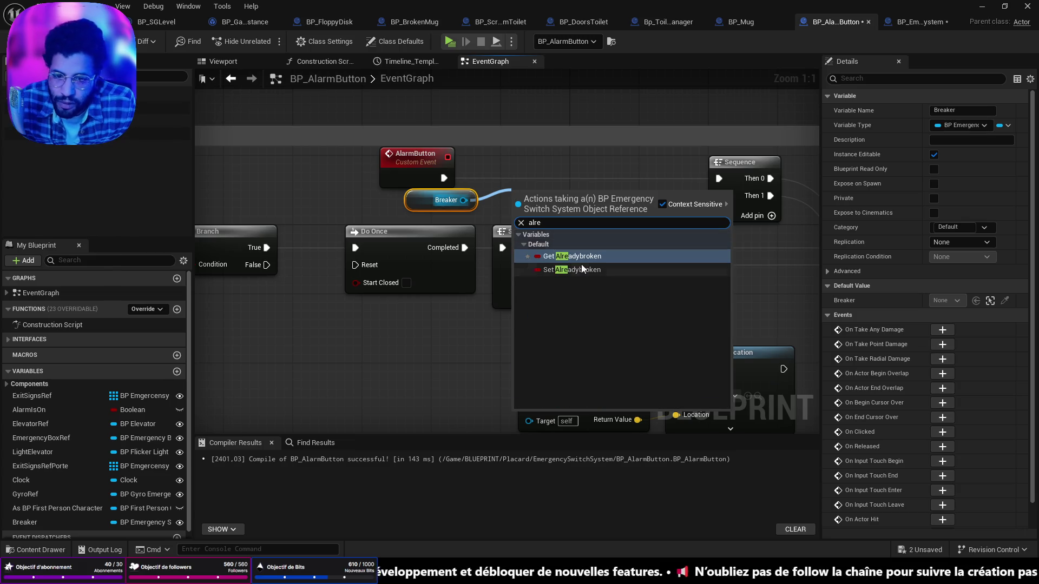
left_click(586, 254)
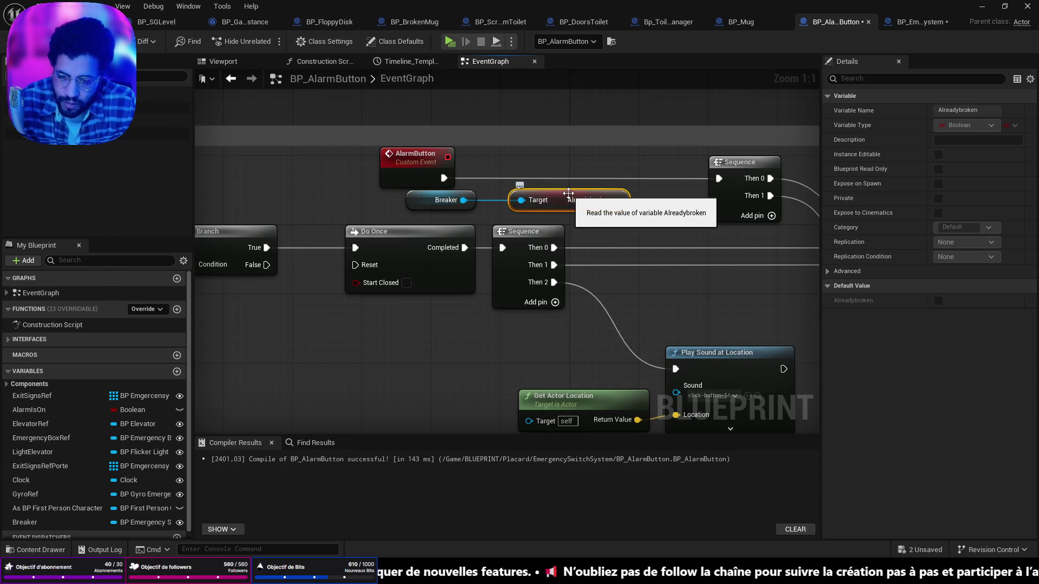
key("Delete")
left_click_drag(464, 201, 558, 199)
type("bre")
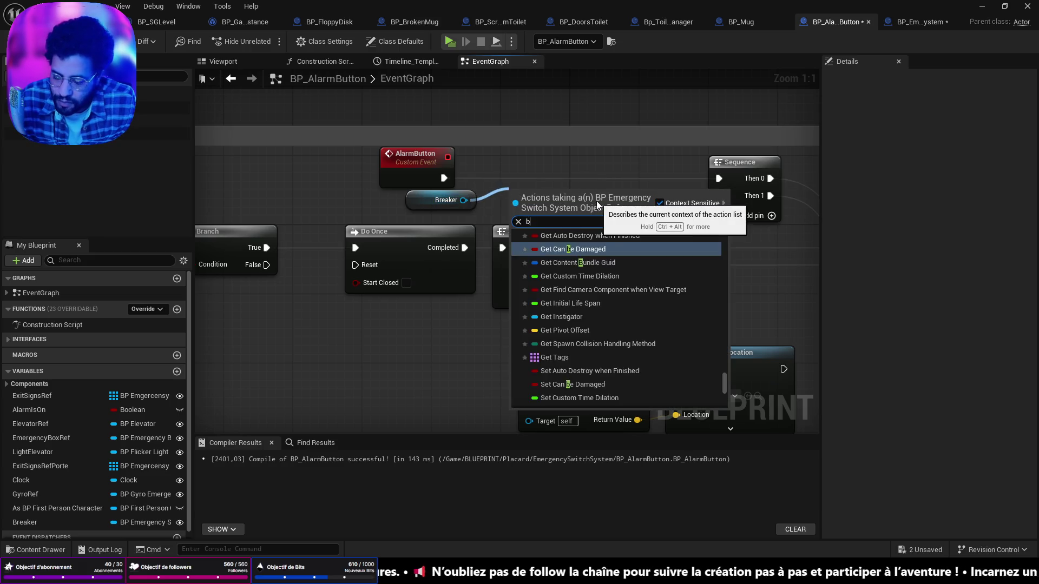
key("BackSpace")
key("BackSpace")
key("BackSpace")
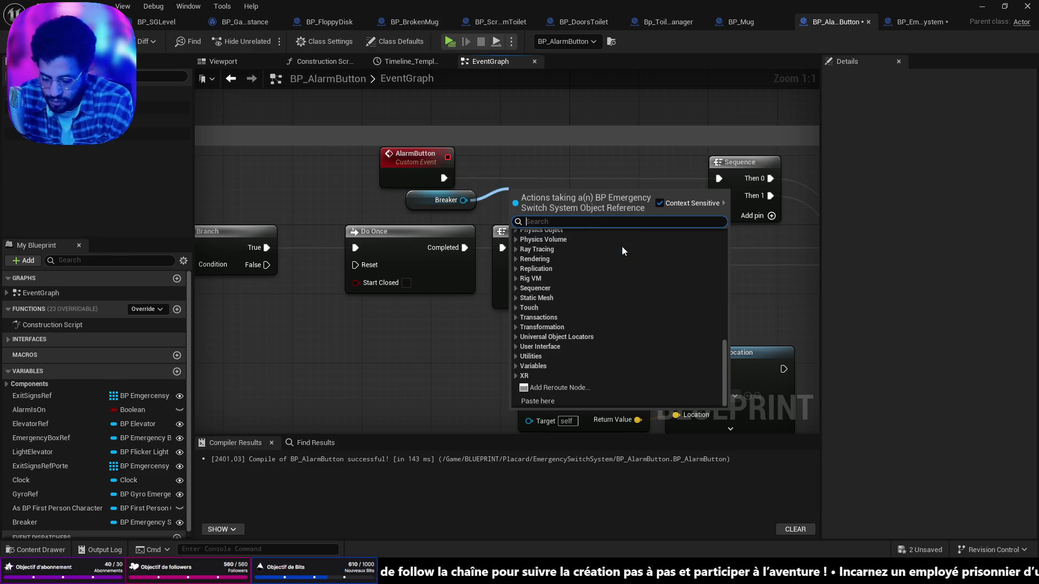
type("set alr")
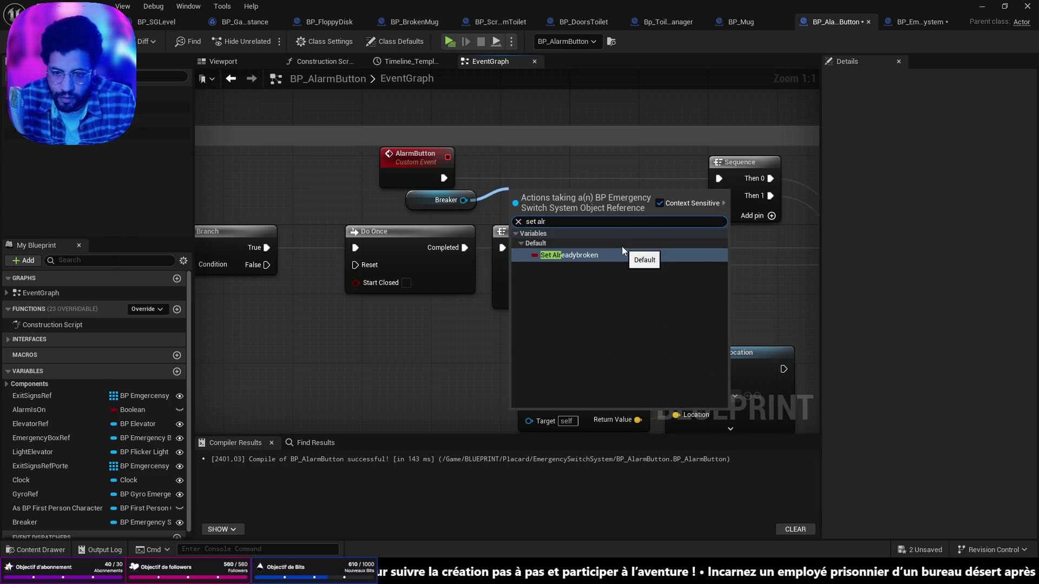
left_click(612, 257)
Wire AlarmButton → SET Alreadybroken (true) → Sequence, save, and tidy the nodes
left_click_drag(574, 180, 574, 171)
left_click_drag(444, 178, 521, 178)
left_click_drag(608, 178, 719, 179)
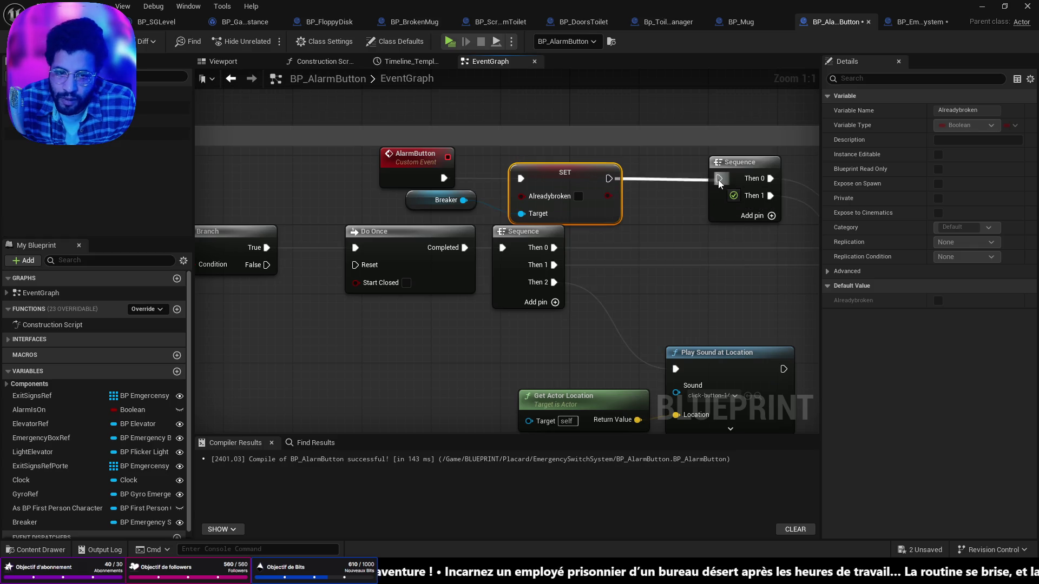
left_click(579, 197)
left_click_drag(587, 179, 629, 161)
key("ctrl+s")
left_click_drag(425, 154, 503, 137)
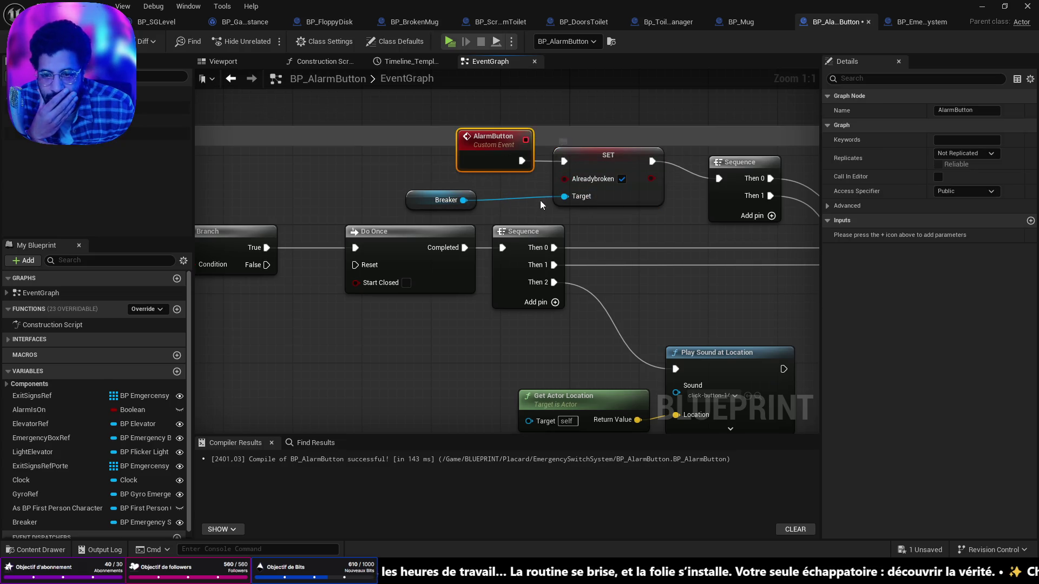
mouse_move(411, 201)
left_mouse_down()
mouse_move(463, 193)
mouse_move(513, 270)
left_mouse_up()
left_click(938, 23)
Insert an Alreadybroken Branch between Sequence Then 1 and Do Once (False path), then save
key("Escape")
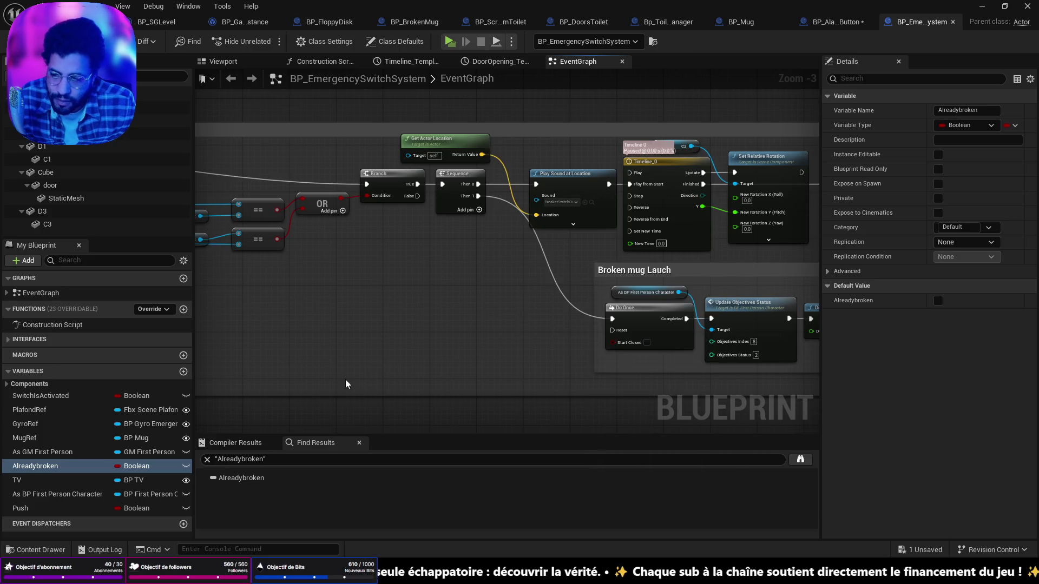
mouse_move(35, 466)
left_mouse_down()
mouse_move(278, 411)
mouse_move(441, 310)
left_mouse_up()
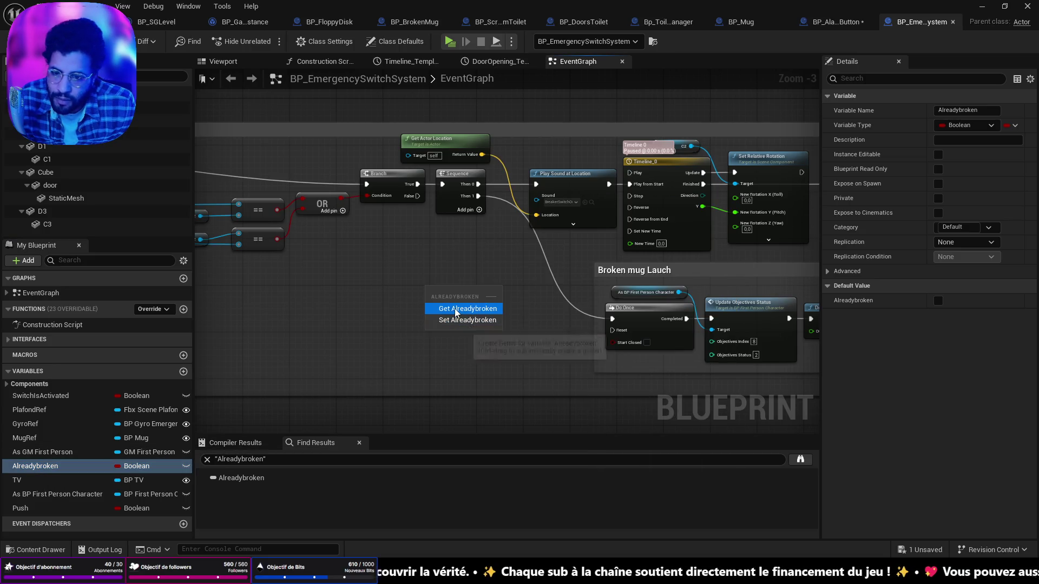
left_click(442, 311)
right_click(463, 287)
left_click(491, 394)
left_click_drag(464, 286, 527, 269)
mouse_move(478, 195)
left_mouse_down()
mouse_move(496, 278)
mouse_move(602, 325)
mouse_move(612, 319)
left_mouse_up()
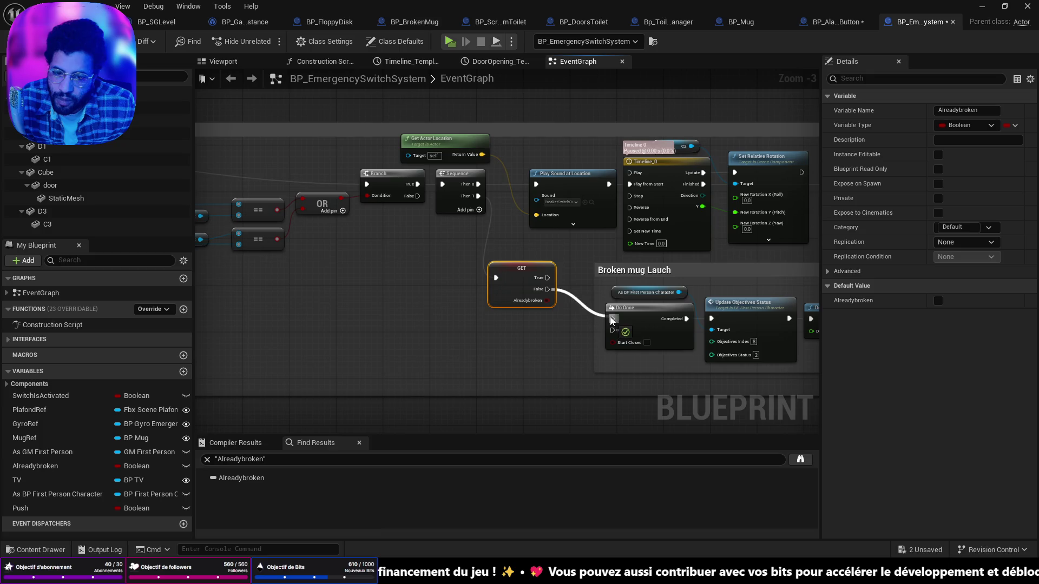
left_click_drag(533, 275, 556, 304)
key("ctrl+shift+s")
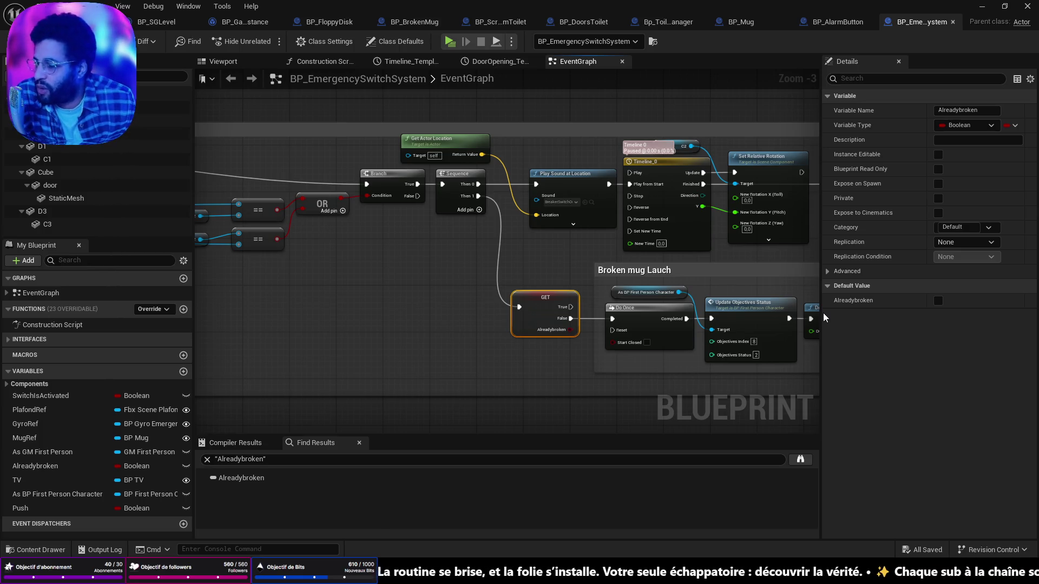
Shift the Door Rotation comment box down slightly and save the blueprint
scroll(509, 247, "down", 1)
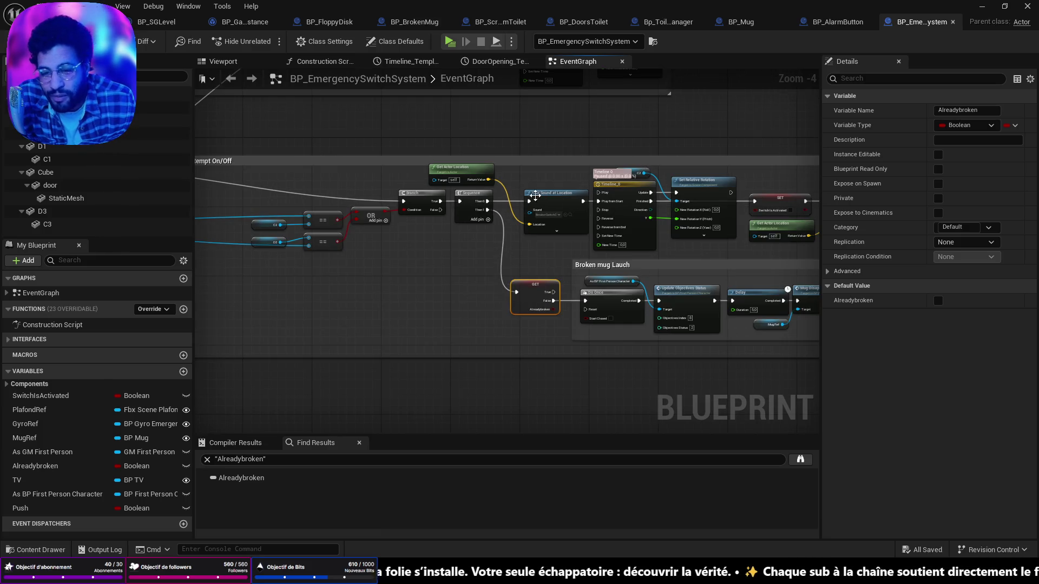
scroll(497, 281, "up", 3)
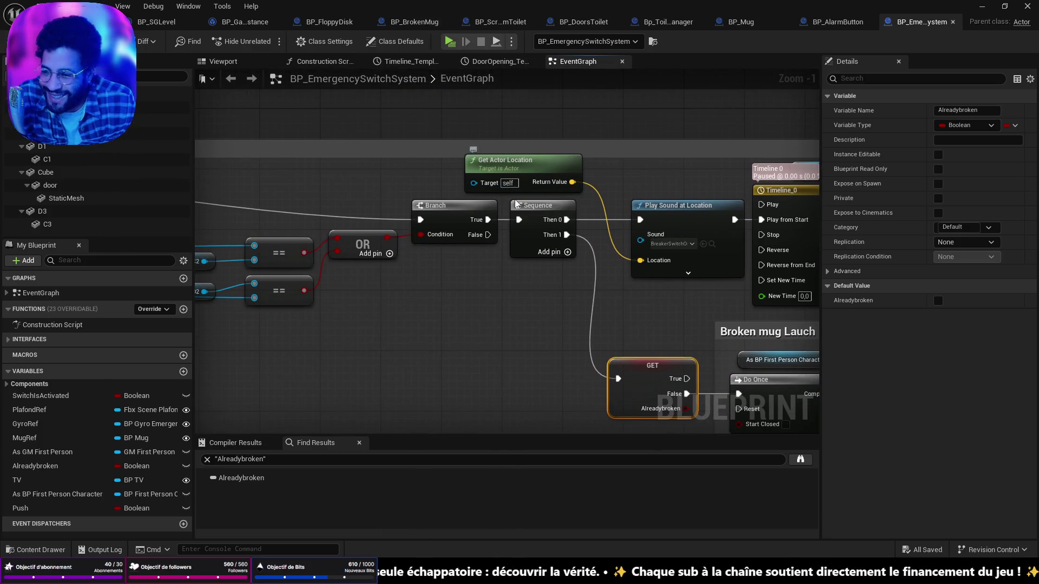
scroll(516, 204, "down", 2)
mouse_move(516, 204)
left_mouse_down()
mouse_move(541, 269)
mouse_move(494, 262)
left_mouse_up()
scroll(494, 262, "down", 2)
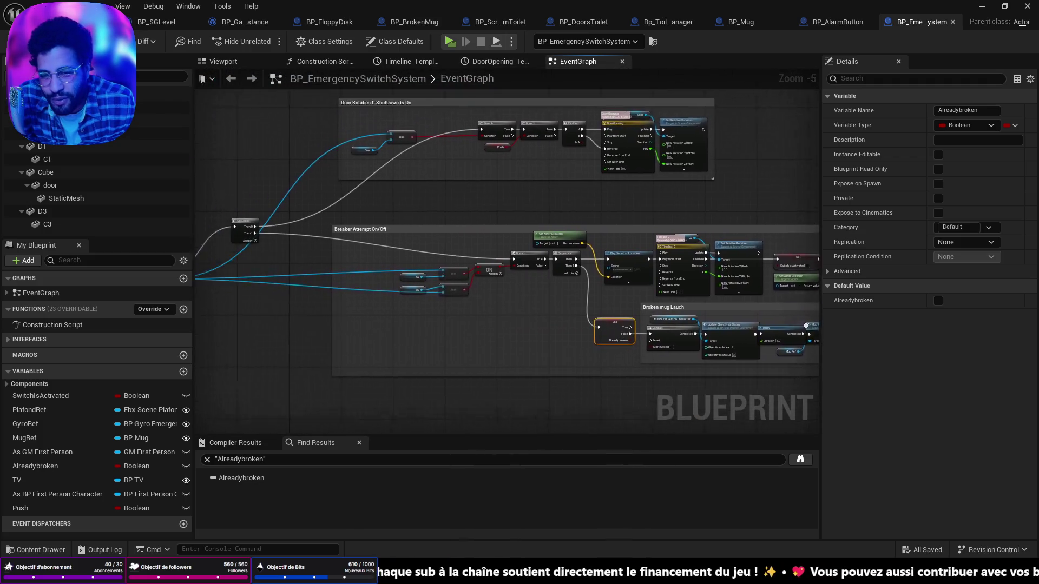
left_click_drag(657, 317, 760, 368)
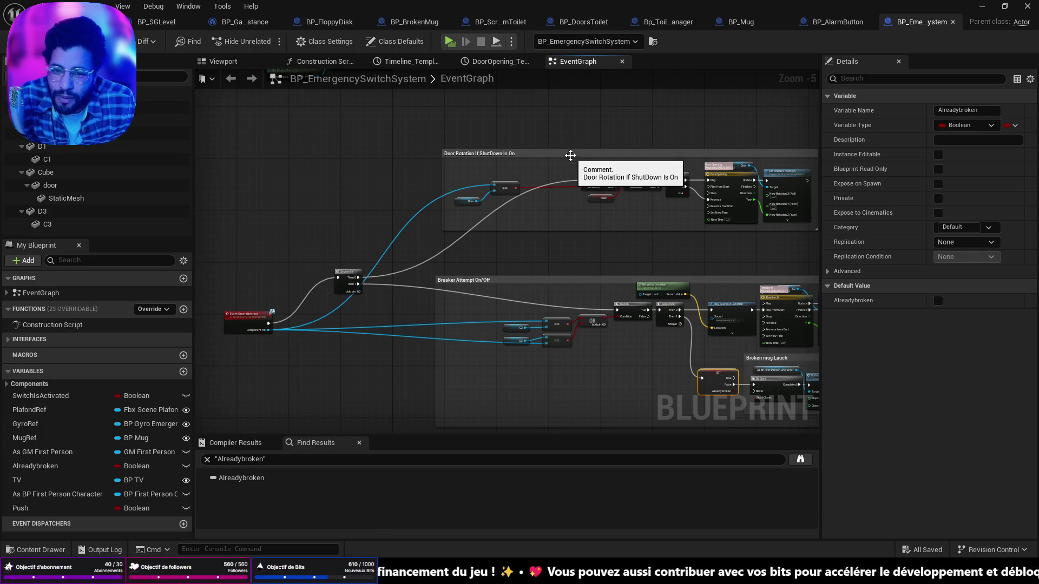
left_click_drag(571, 154, 567, 177)
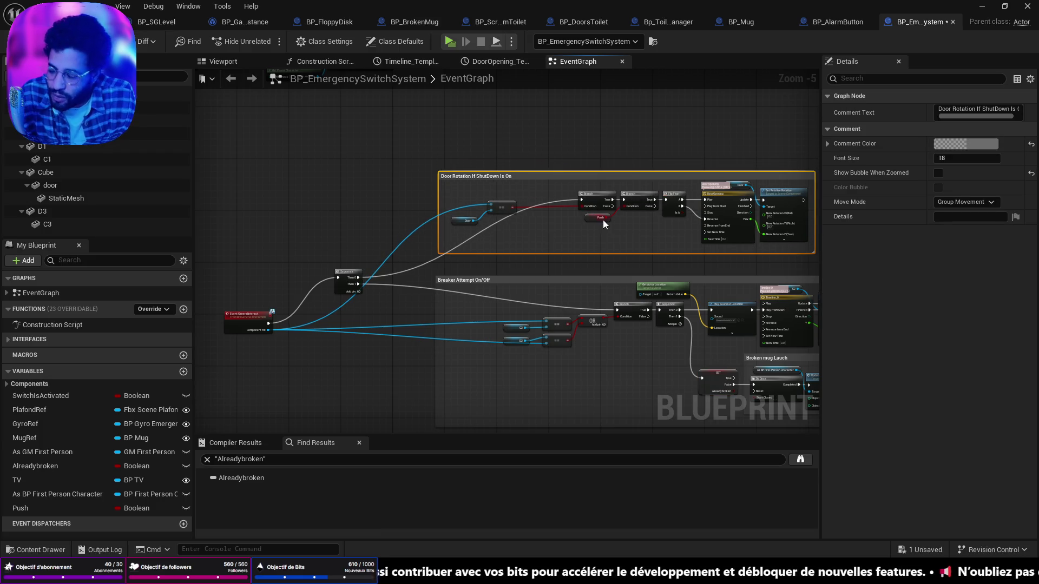
left_click(628, 149)
key("ctrl+s")
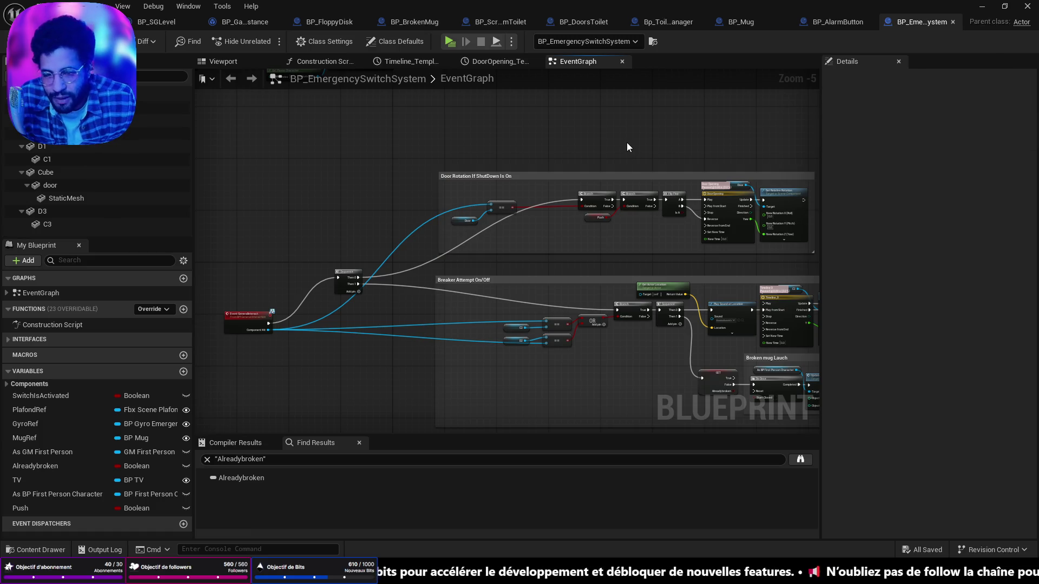
Resize the Breaker Attempt On/Off comment's left edge and move it left
mouse_move(795, 301)
left_mouse_down()
mouse_move(655, 200)
mouse_move(624, 200)
left_mouse_up()
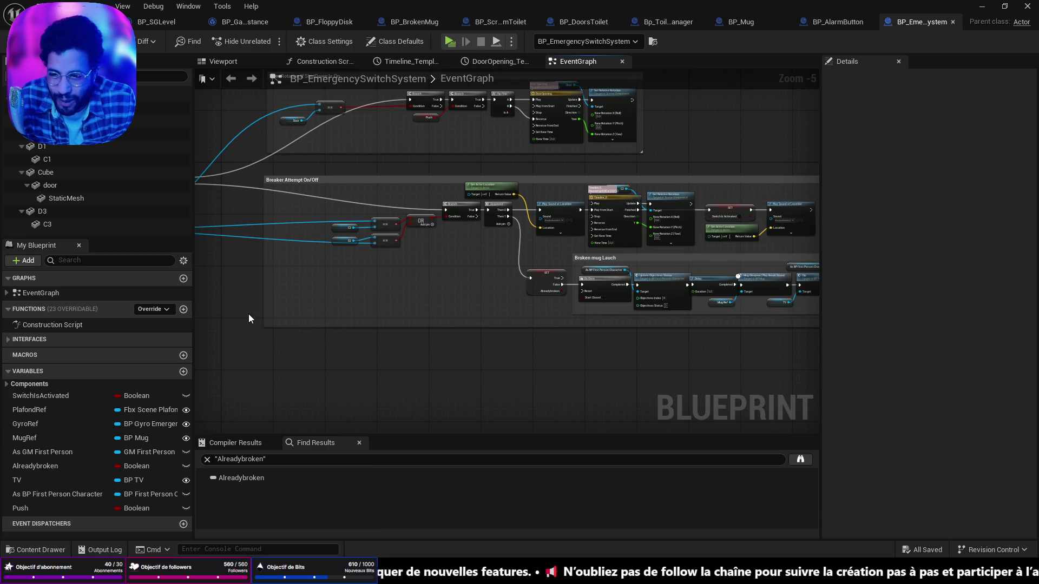
left_click_drag(263, 310, 325, 301)
mouse_move(541, 181)
left_mouse_down()
mouse_move(482, 185)
mouse_move(485, 174)
mouse_move(440, 172)
mouse_move(390, 248)
mouse_move(701, 231)
mouse_move(638, 228)
left_mouse_up()
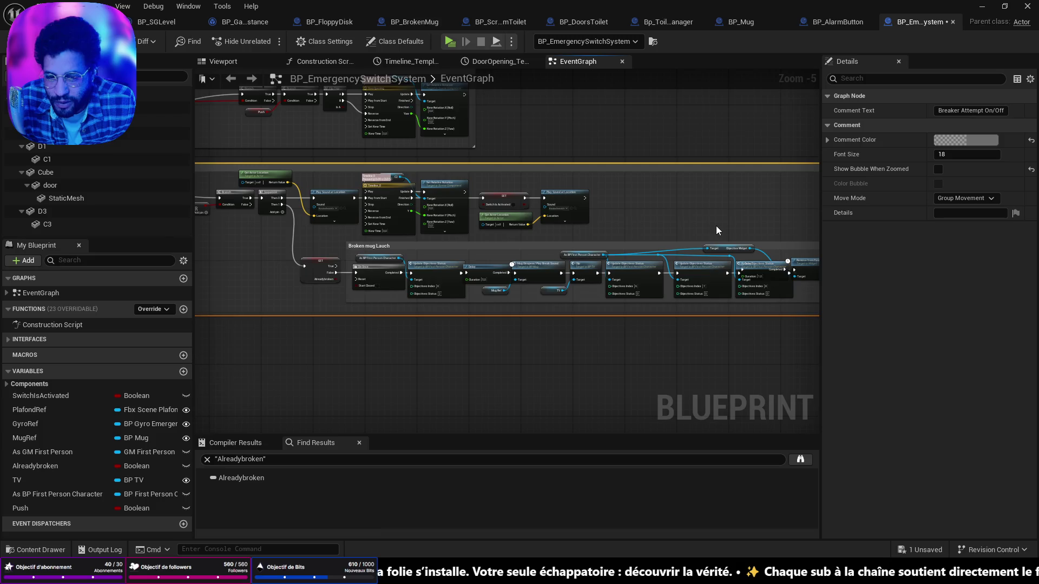
Drag the Breaker Attempt On/Off comment's right edge out past the Broken mug Lauch chain
scroll(716, 226, "down", 2)
mouse_move(716, 226)
left_mouse_down()
mouse_move(600, 255)
mouse_move(550, 307)
left_mouse_up()
scroll(550, 307, "up", 4)
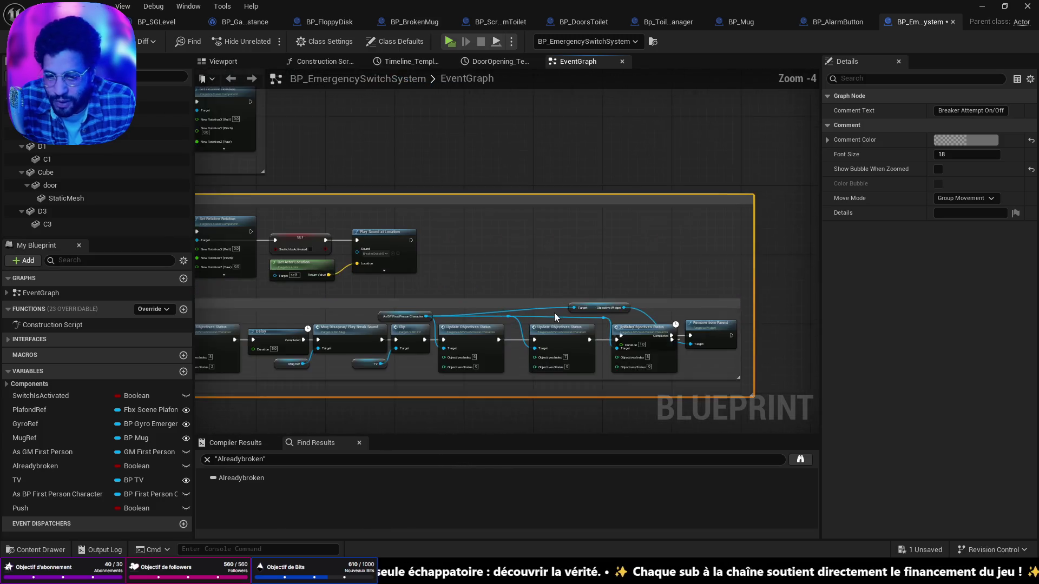
scroll(601, 292, "down", 3)
scroll(602, 286, "up", 1)
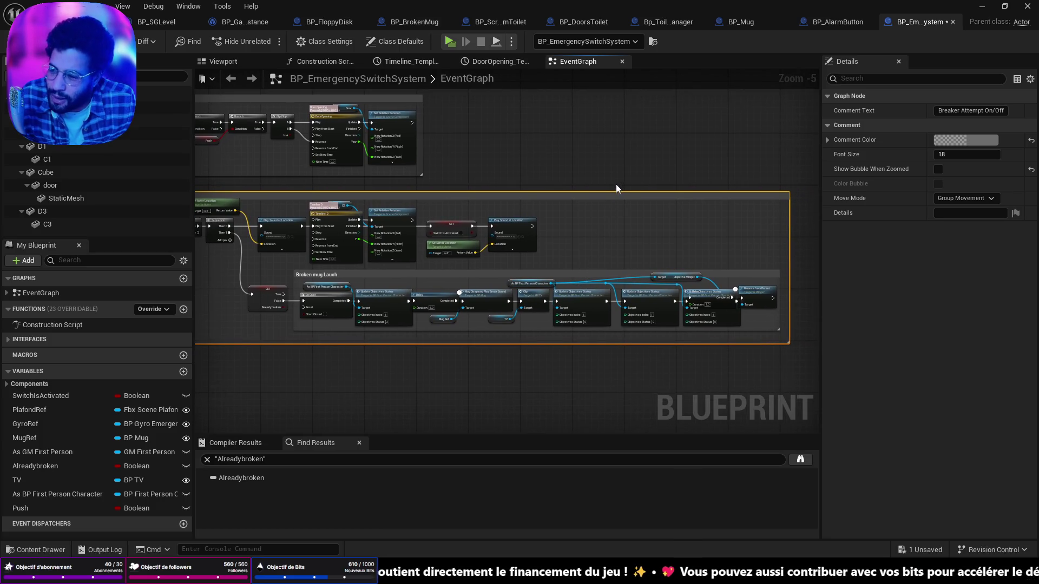
left_click_drag(597, 239, 597, 228)
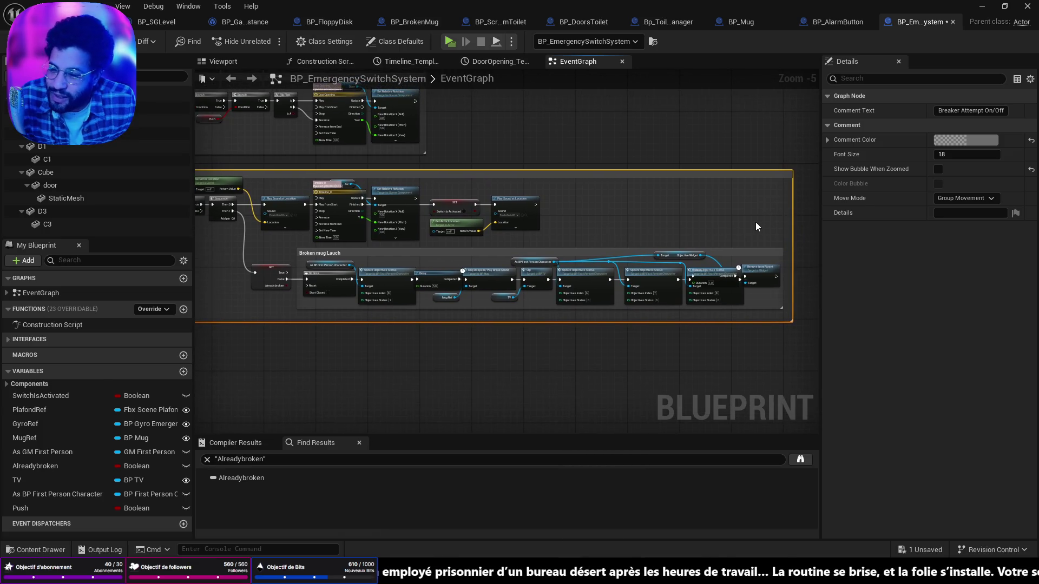
left_click_drag(662, 342, 672, 335)
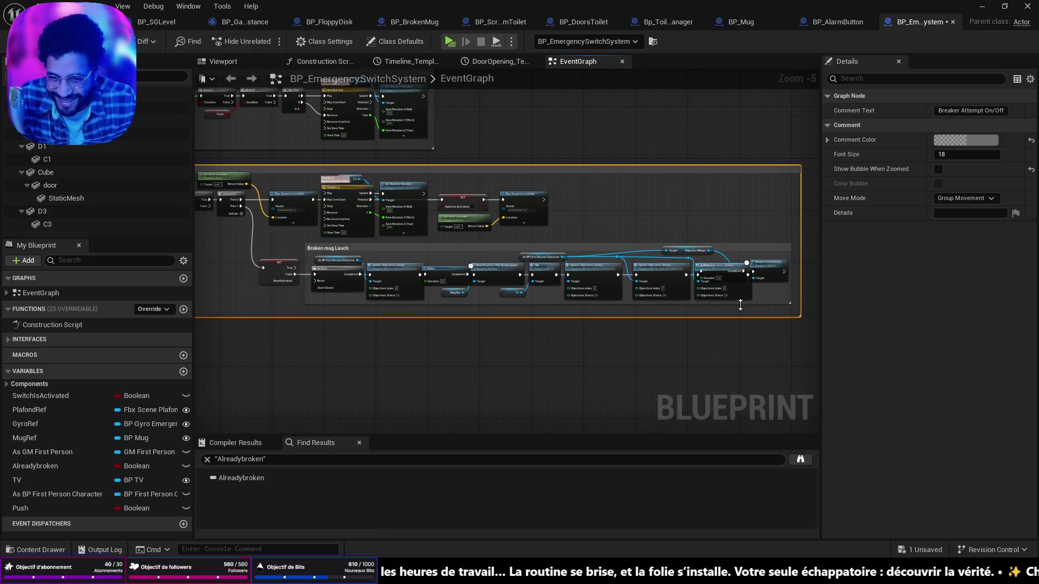
mouse_move(734, 293)
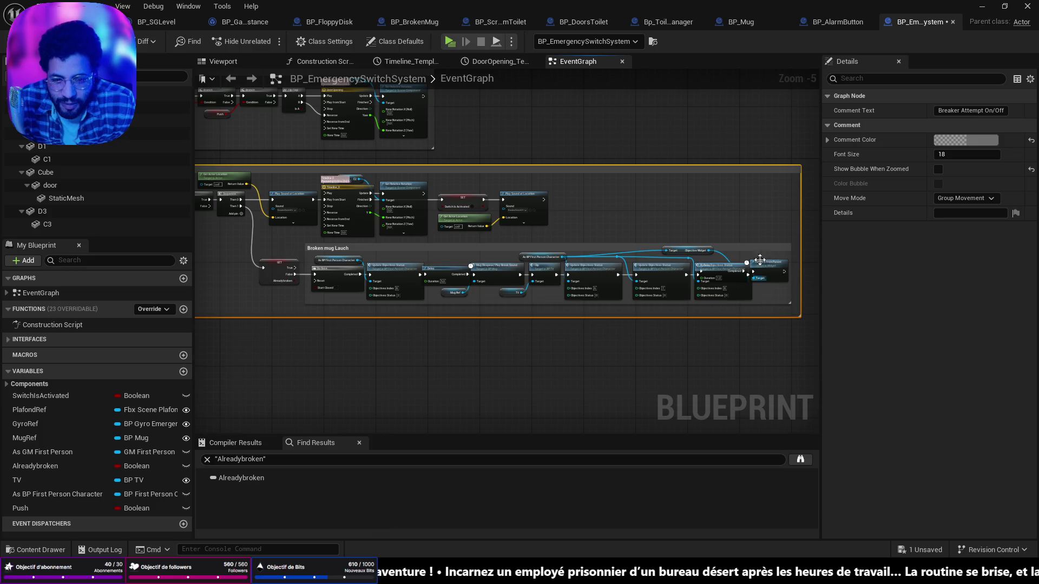
mouse_move(803, 266)
left_mouse_down()
mouse_move(709, 274)
mouse_move(805, 289)
left_mouse_up()
left_click_drag(681, 304, 963, 288)
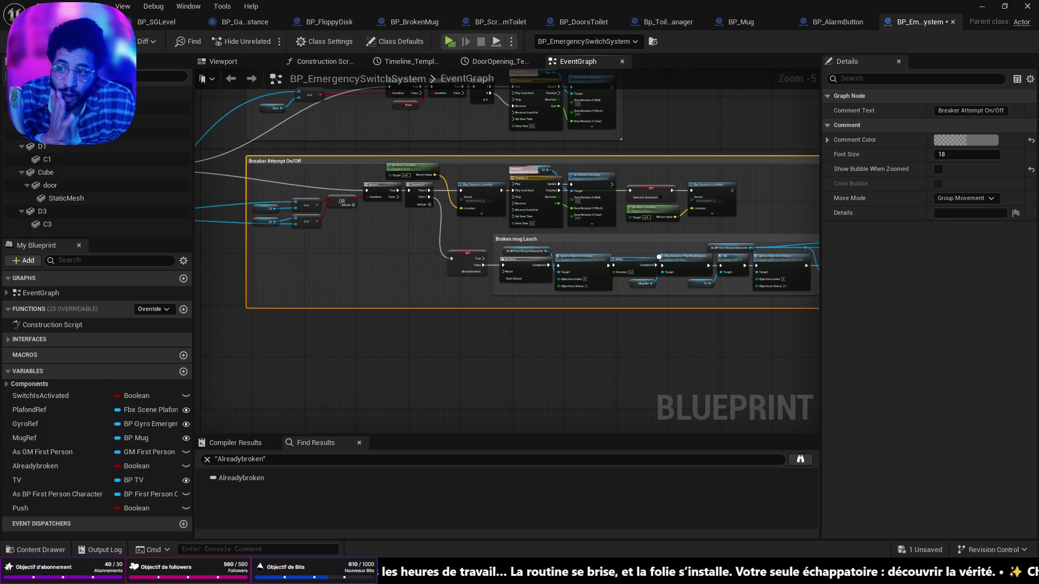
Open BP_AlarmButton from the Alarm Button node in BP_FloppyDisk
left_click(327, 22)
scroll(466, 251, "down", 2)
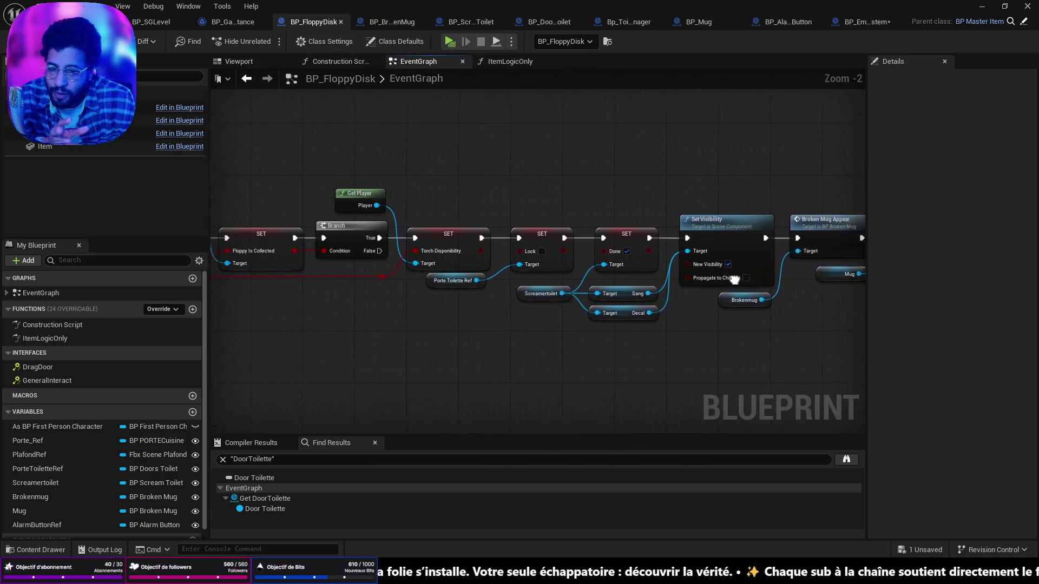
left_click_drag(587, 288, 440, 262)
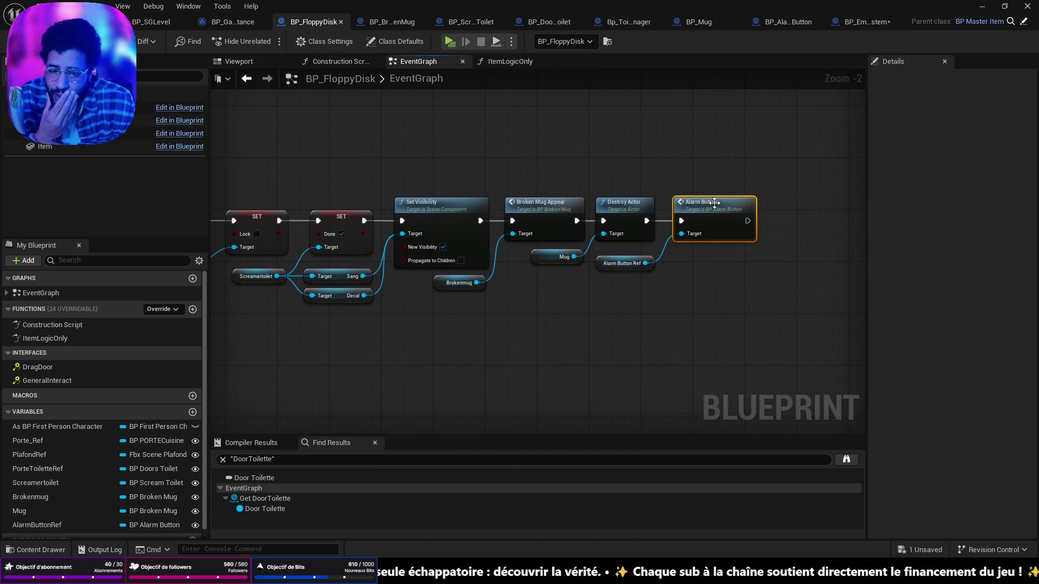
left_click_drag(715, 203, 709, 203)
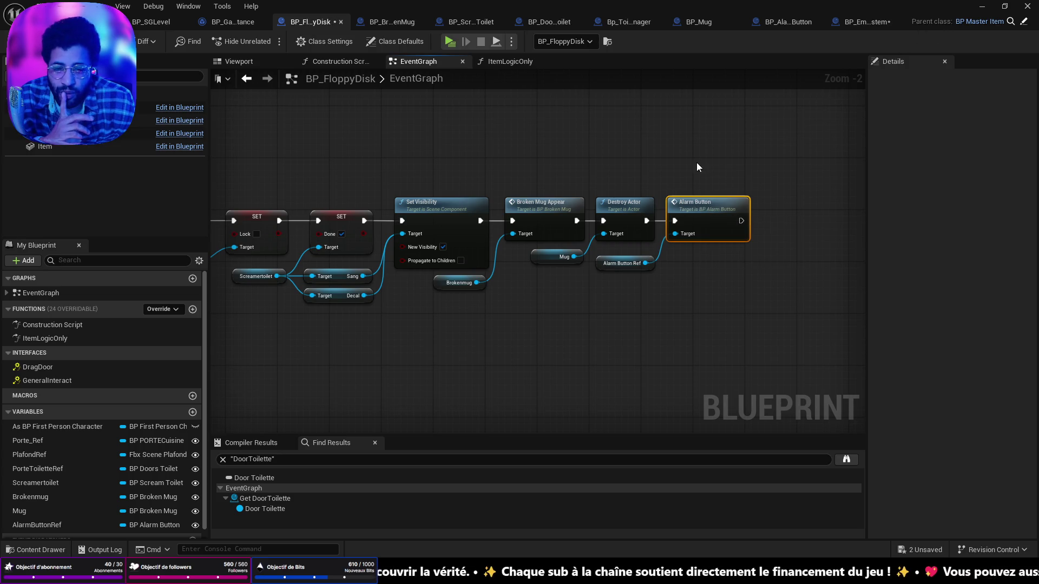
double_click(697, 205)
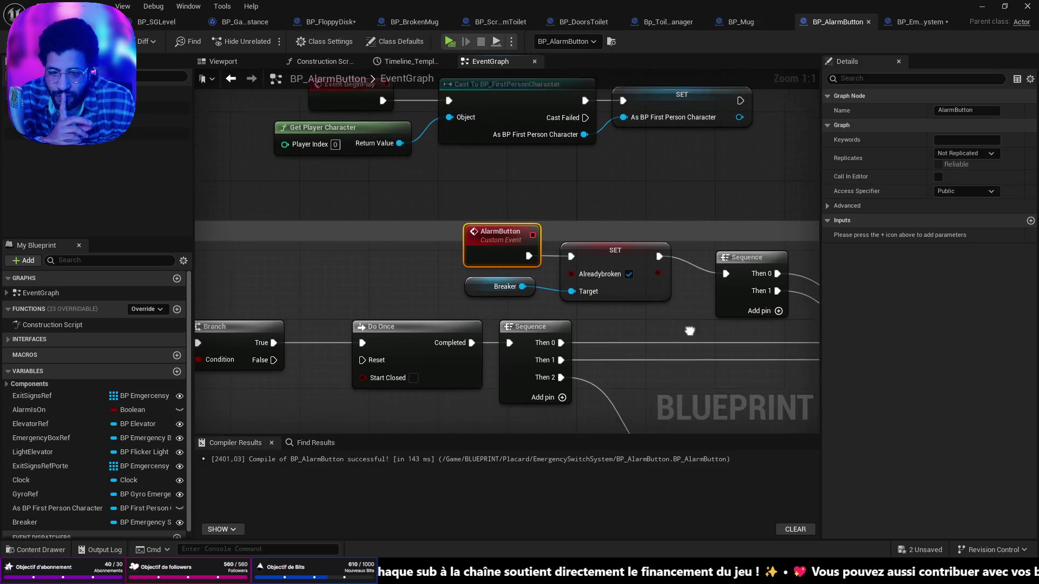
Select the Update Objectives Status, Breaker and Entrebaillement nodes and shift them right
mouse_move(574, 262)
left_mouse_down()
mouse_move(541, 244)
mouse_move(539, 260)
left_mouse_up()
mouse_move(661, 273)
left_mouse_down()
mouse_move(544, 184)
mouse_move(430, 190)
mouse_move(581, 175)
mouse_move(615, 190)
left_mouse_up()
scroll(668, 214, "down", 2)
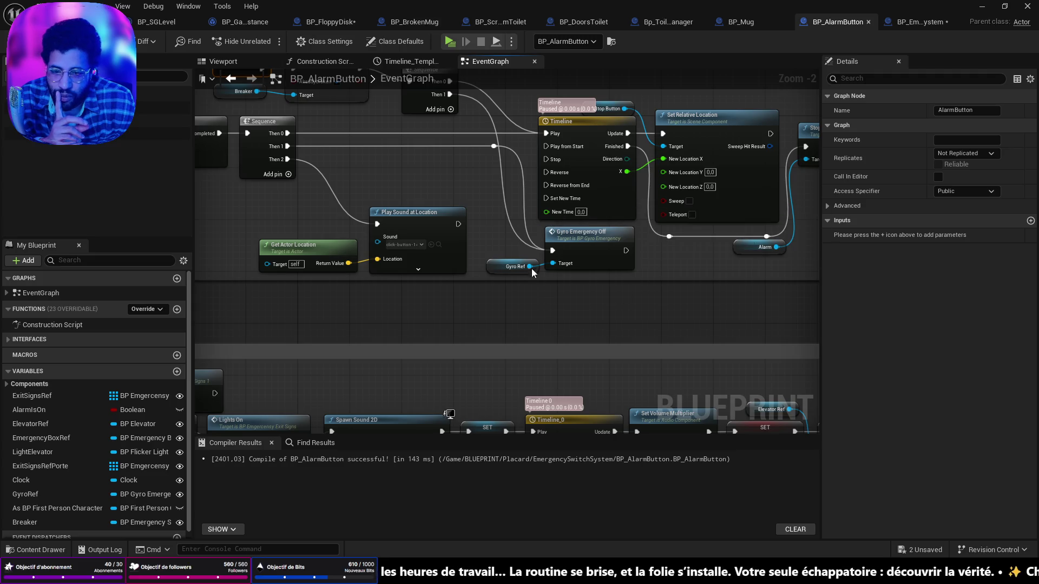
mouse_move(601, 273)
left_mouse_down()
mouse_move(604, 179)
mouse_move(506, 217)
left_mouse_up()
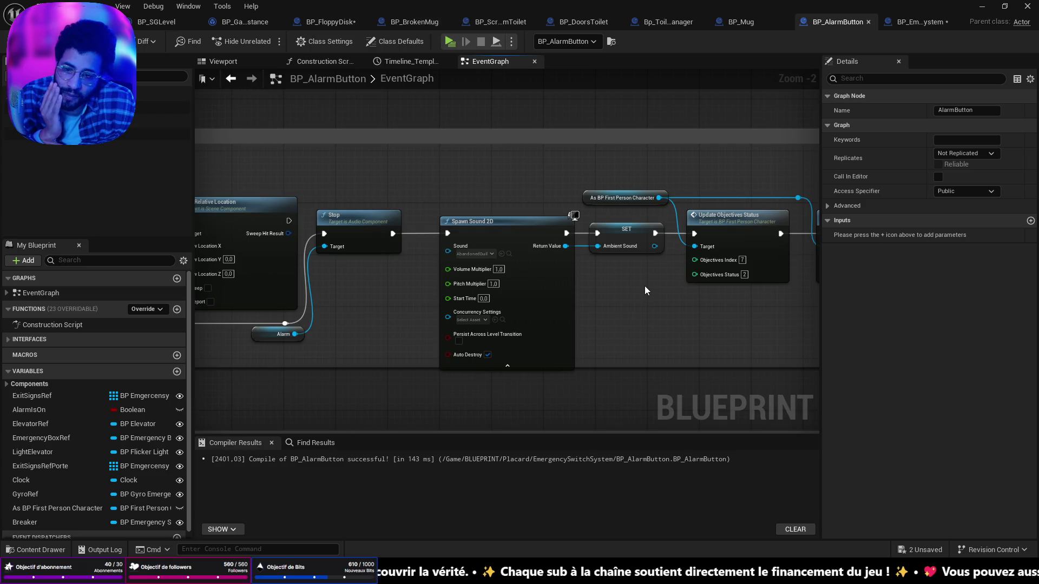
mouse_move(680, 303)
left_mouse_down()
mouse_move(529, 305)
mouse_move(446, 324)
left_mouse_up()
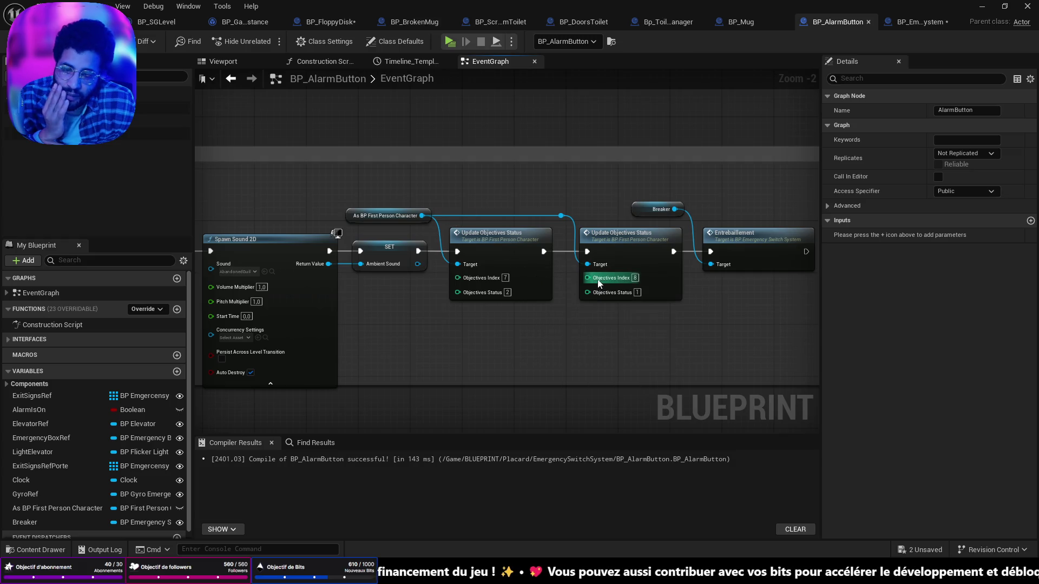
mouse_move(447, 300)
left_mouse_down()
mouse_move(493, 296)
mouse_move(415, 289)
left_mouse_up()
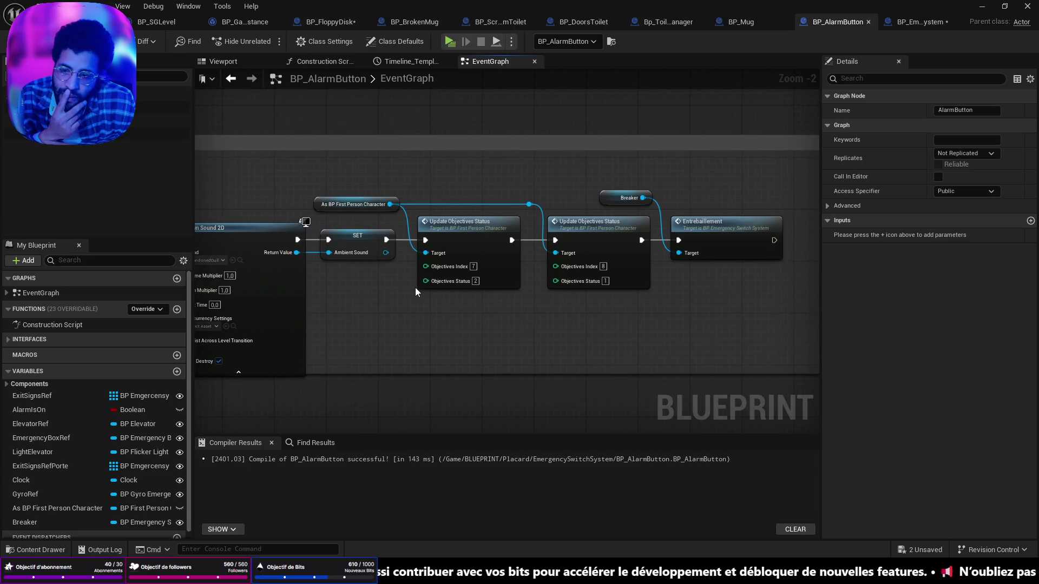
left_click_drag(394, 184, 570, 268)
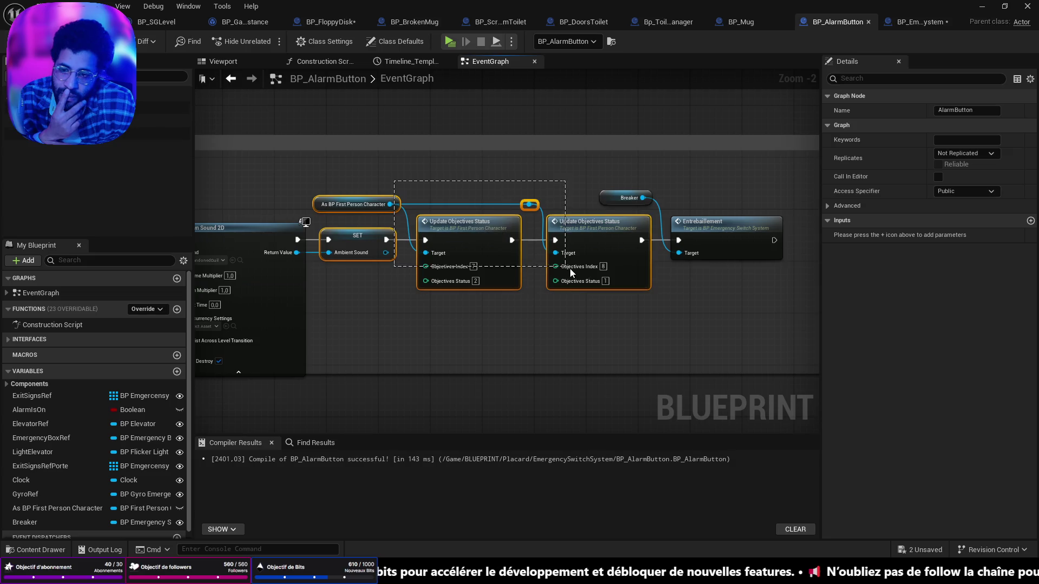
mouse_move(745, 329)
left_mouse_down()
mouse_move(399, 147)
mouse_move(399, 167)
left_mouse_up()
left_click_drag(462, 216, 592, 216)
mouse_move(452, 313)
left_mouse_down()
mouse_move(540, 286)
mouse_move(637, 278)
mouse_move(595, 276)
mouse_move(665, 281)
mouse_move(424, 267)
left_mouse_up()
scroll(540, 286, "down", 3)
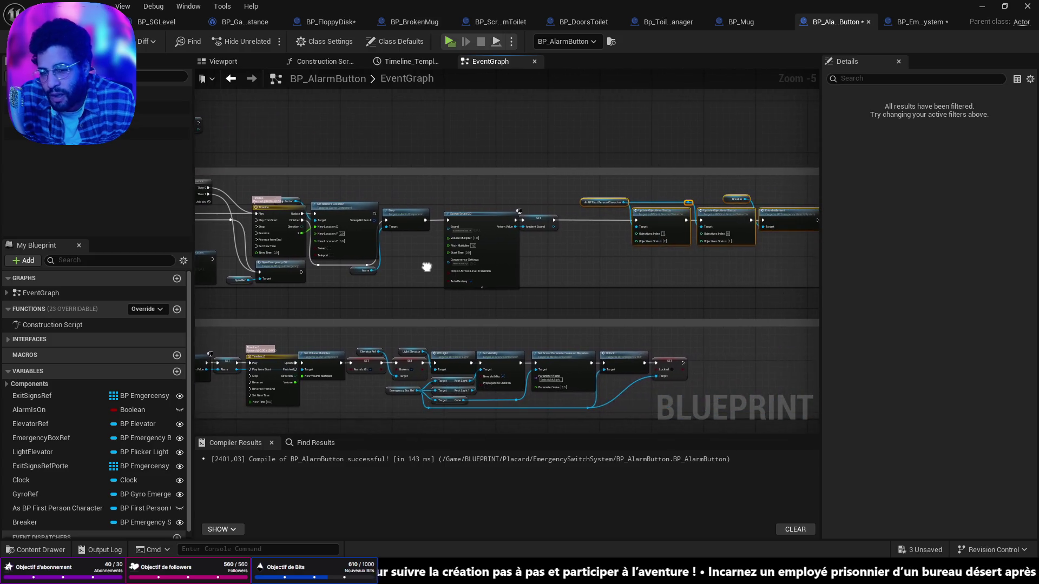
Insert a Branch node after the SET node
scroll(580, 229, "up", 4)
mouse_move(513, 209)
left_mouse_down()
mouse_move(547, 225)
mouse_move(579, 213)
left_mouse_up()
type("branch")
left_click(586, 270)
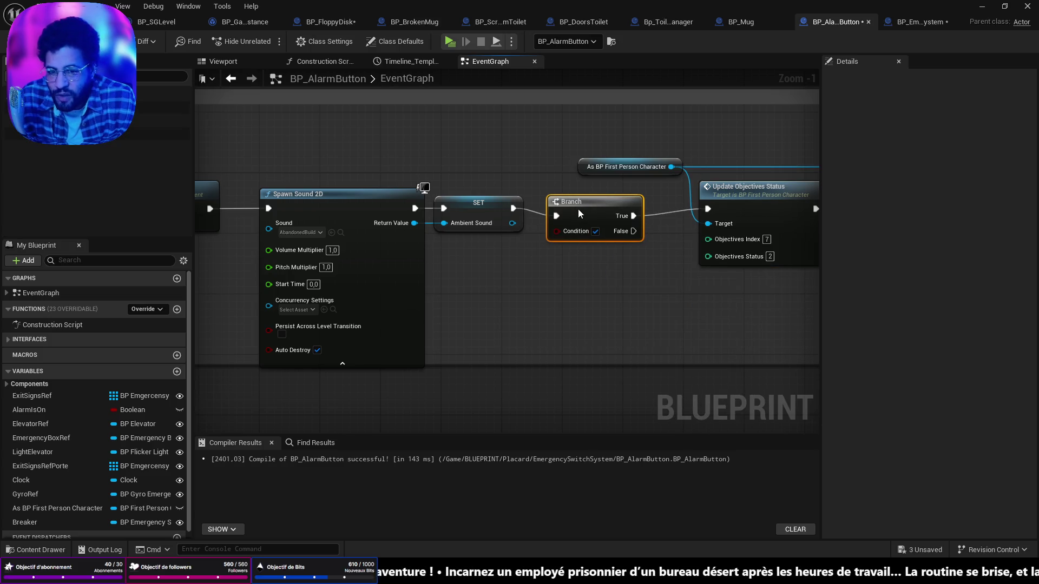
scroll(92, 433, "down", 1)
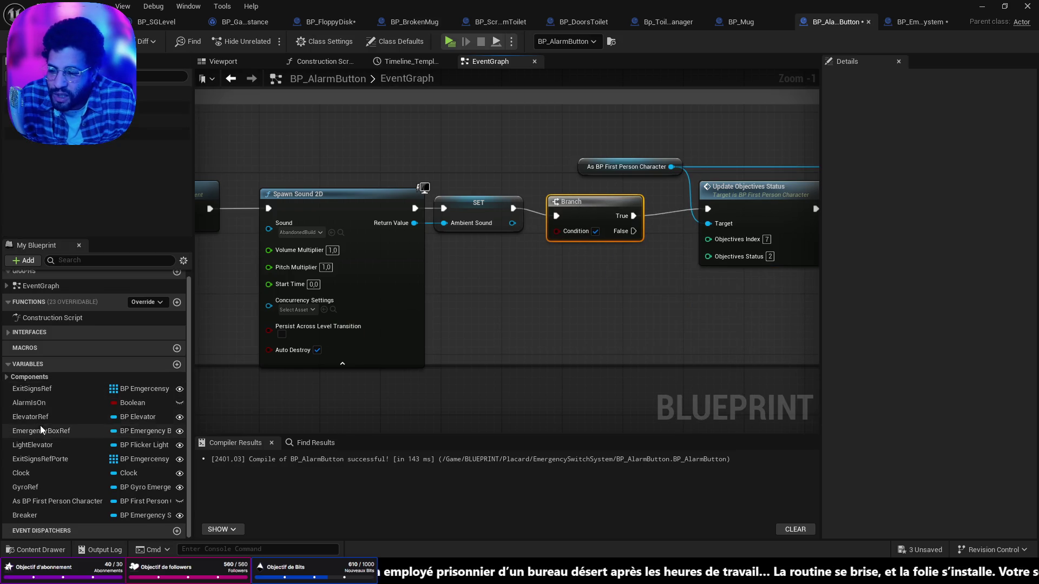
left_click_drag(505, 290, 524, 289)
scroll(525, 290, "down", 6)
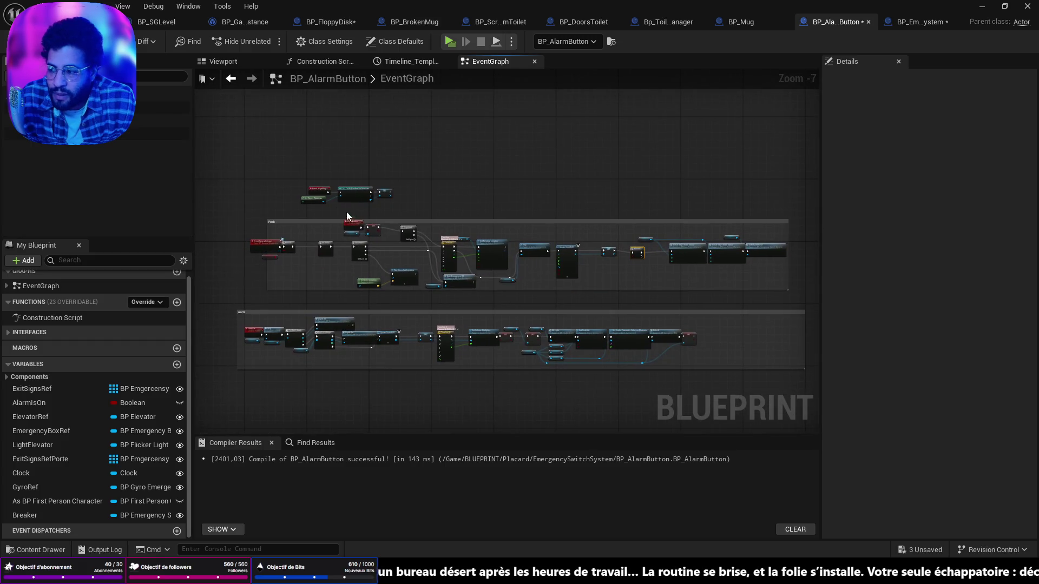
scroll(346, 216, "up", 7)
left_click_drag(655, 358, 510, 234)
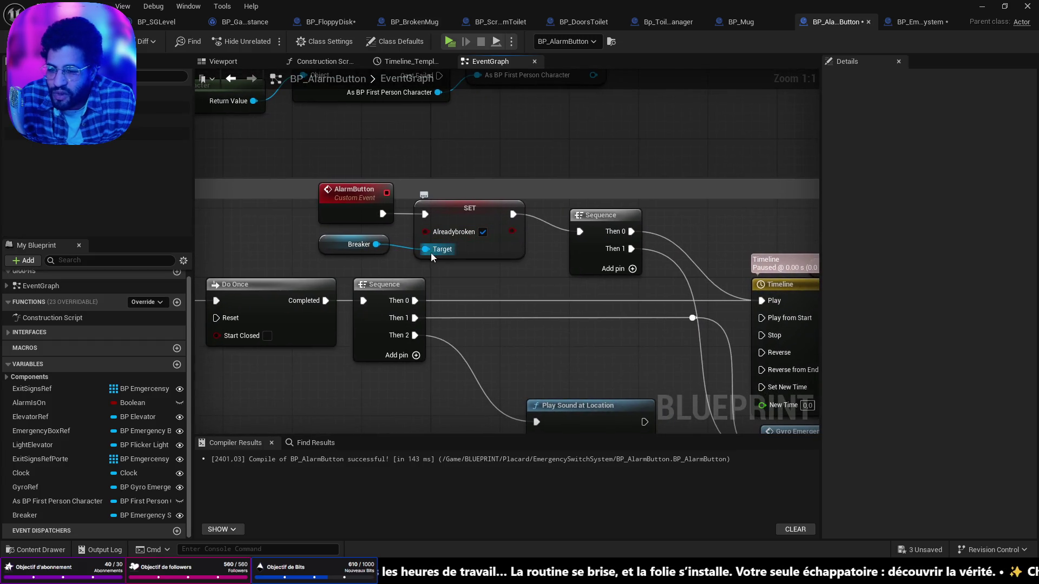
mouse_move(430, 253)
left_mouse_down()
mouse_move(398, 247)
mouse_move(347, 214)
mouse_move(257, 201)
left_mouse_up()
Place a Breaker getter from My Blueprint beside the Spawn Sound 2D node
left_click_drag(415, 182, 653, 303)
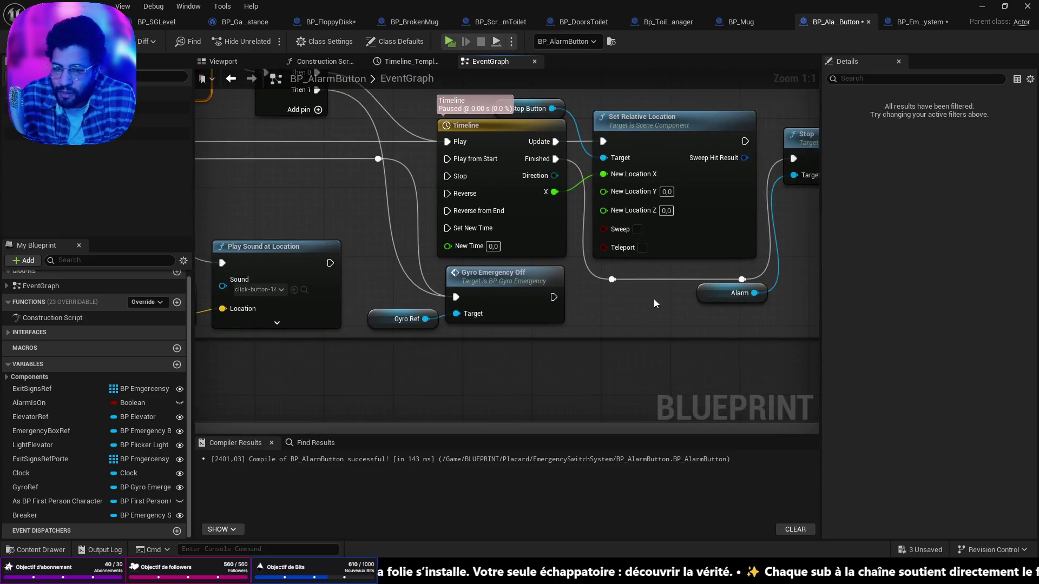
scroll(654, 303, "down", 4)
mouse_move(550, 281)
left_mouse_down()
mouse_move(471, 248)
mouse_move(740, 304)
mouse_move(631, 273)
mouse_move(637, 280)
left_mouse_up()
left_click_drag(476, 276, 318, 260)
left_click(504, 262)
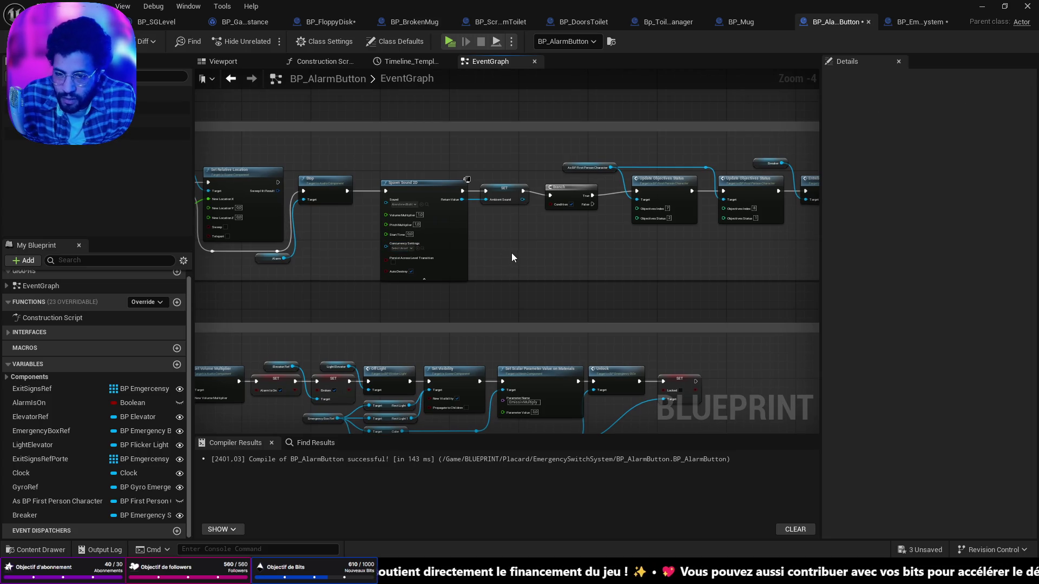
left_click_drag(512, 252, 634, 232)
left_click_drag(506, 193, 468, 248)
scroll(654, 275, "up", 4)
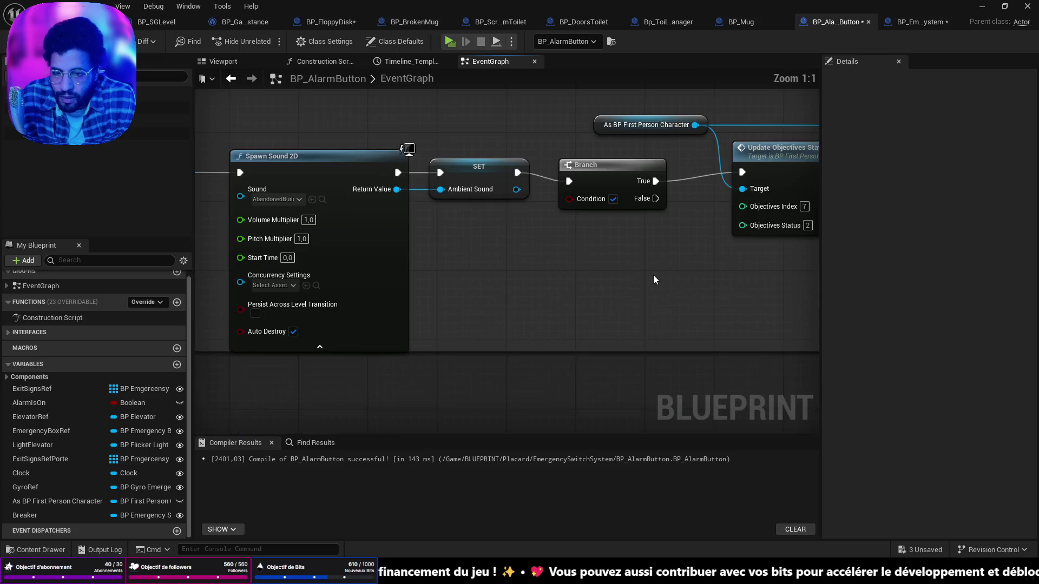
mouse_move(35, 514)
left_mouse_down()
mouse_move(362, 333)
mouse_move(397, 239)
left_mouse_up()
left_click(427, 265)
left_click_drag(486, 247, 497, 250)
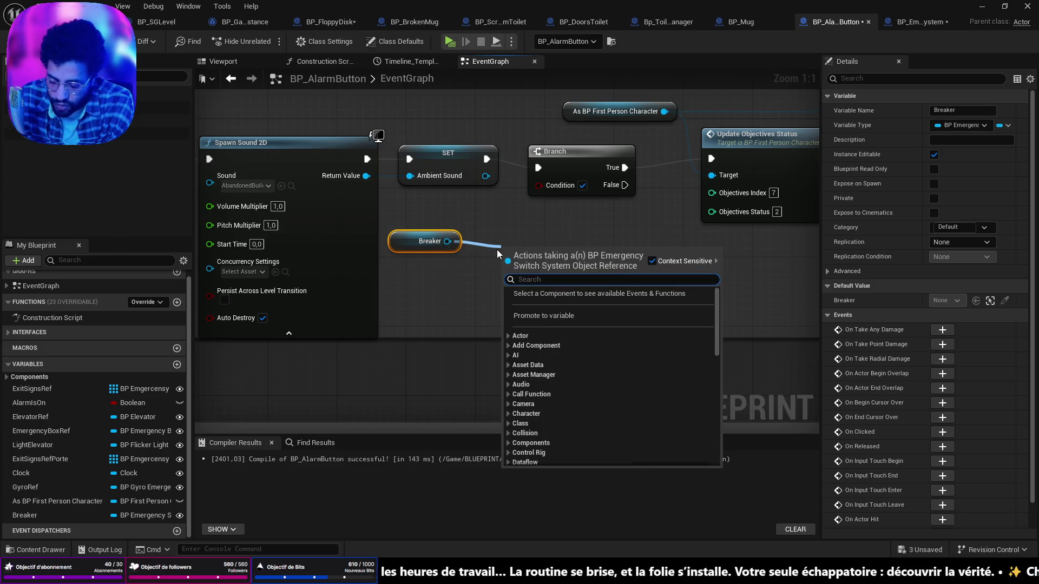
Add Breaker's Get Alreadybroken and feed it into the Branch Condition
type("is ")
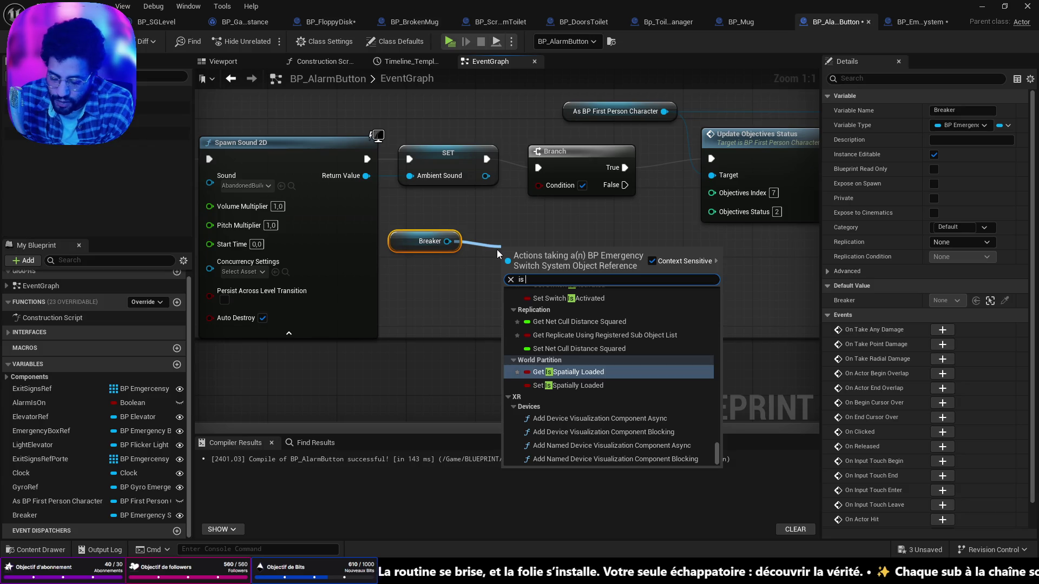
type("al")
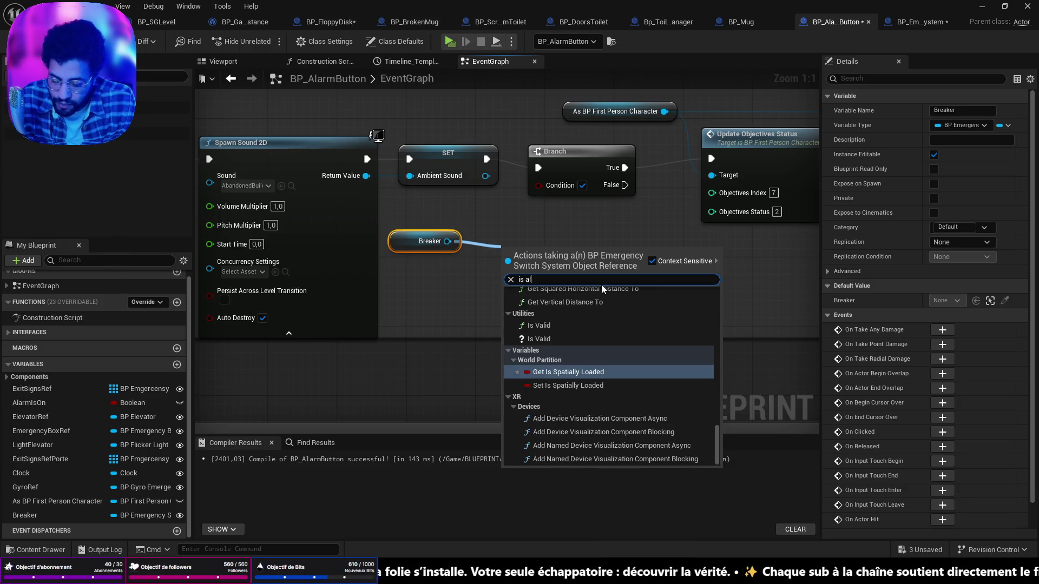
key("BackSpace")
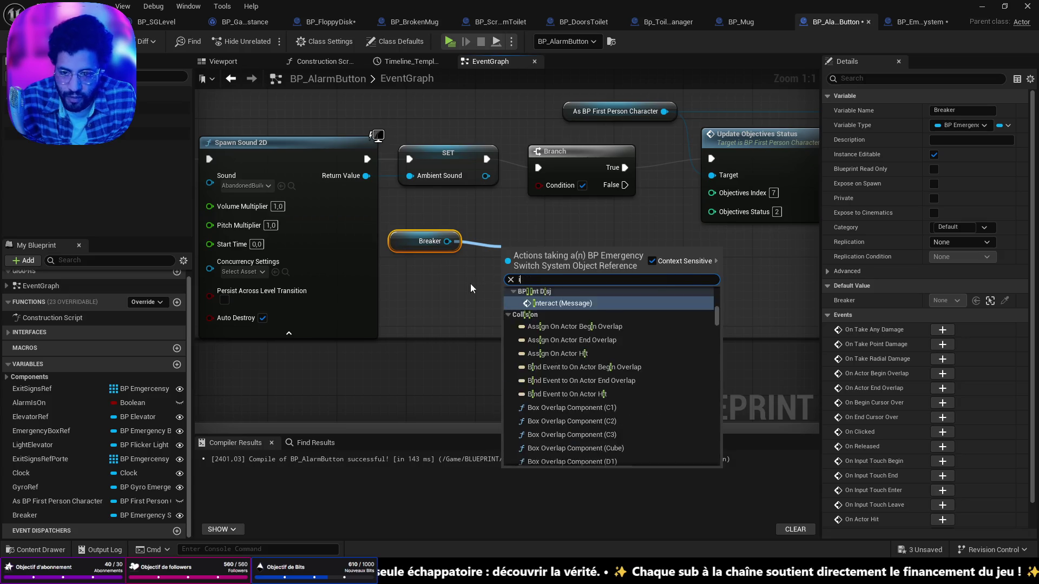
left_click(430, 300)
left_click_drag(342, 236, 293, 49)
mouse_move(460, 92)
left_mouse_down()
mouse_move(509, 245)
mouse_move(418, 243)
mouse_move(461, 248)
left_mouse_up()
type("alrea")
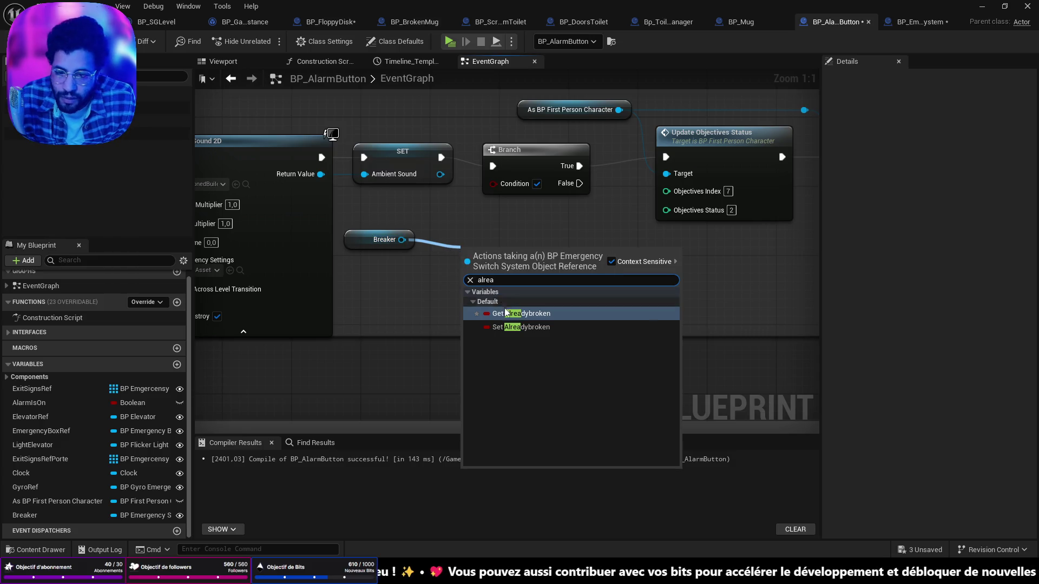
left_click(517, 313)
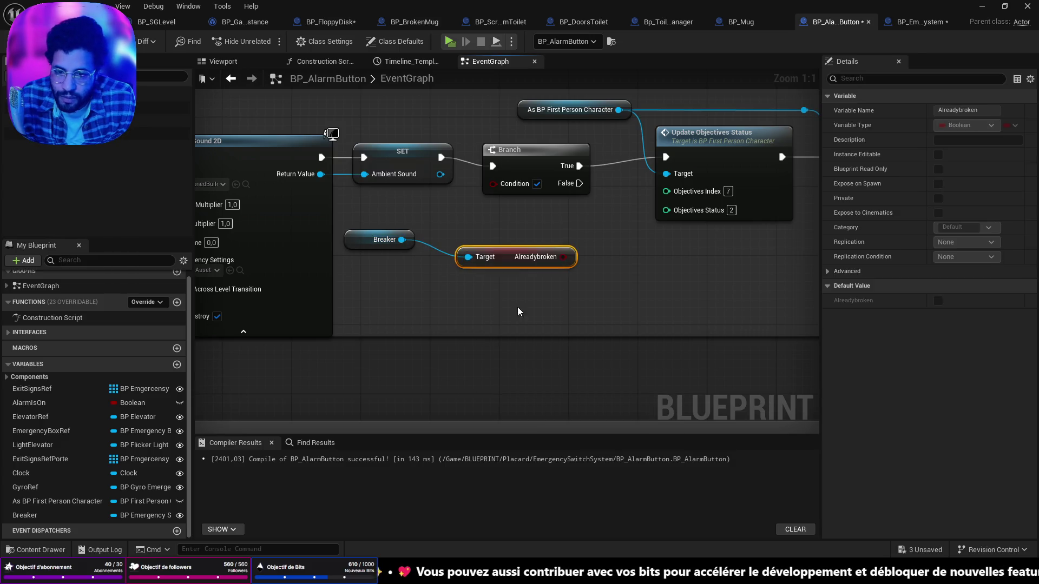
left_click_drag(508, 194, 567, 153)
left_click_drag(563, 256, 538, 180)
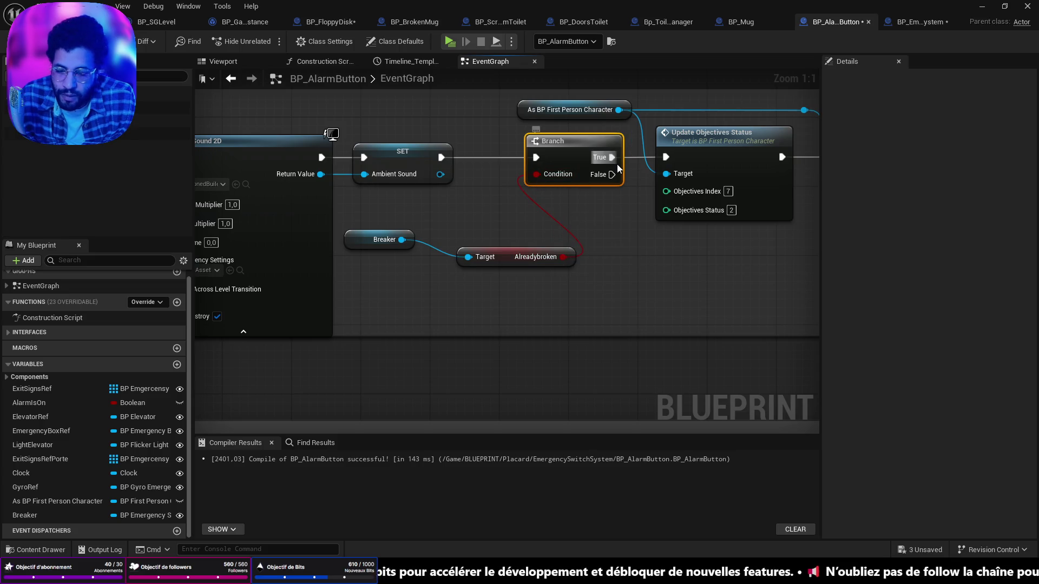
Line up Alreadybroken and Breaker under SET, raise Spawn Sound 2D, and save all
mouse_move(531, 255)
left_mouse_down()
mouse_move(470, 203)
mouse_move(487, 205)
left_mouse_up()
scroll(364, 269, "down", 2)
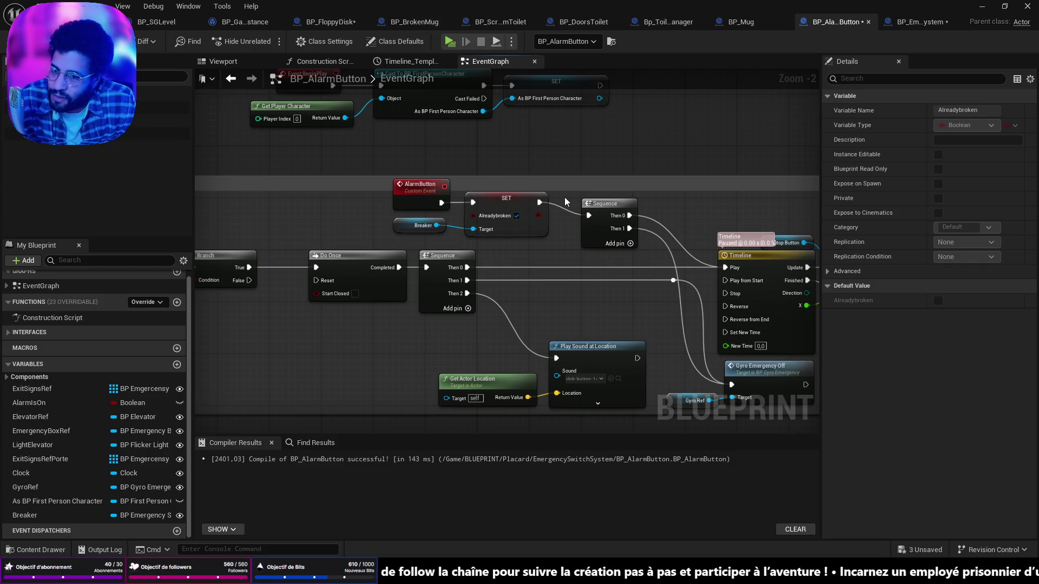
mouse_move(529, 261)
left_mouse_down()
mouse_move(582, 150)
mouse_move(651, 146)
left_mouse_up()
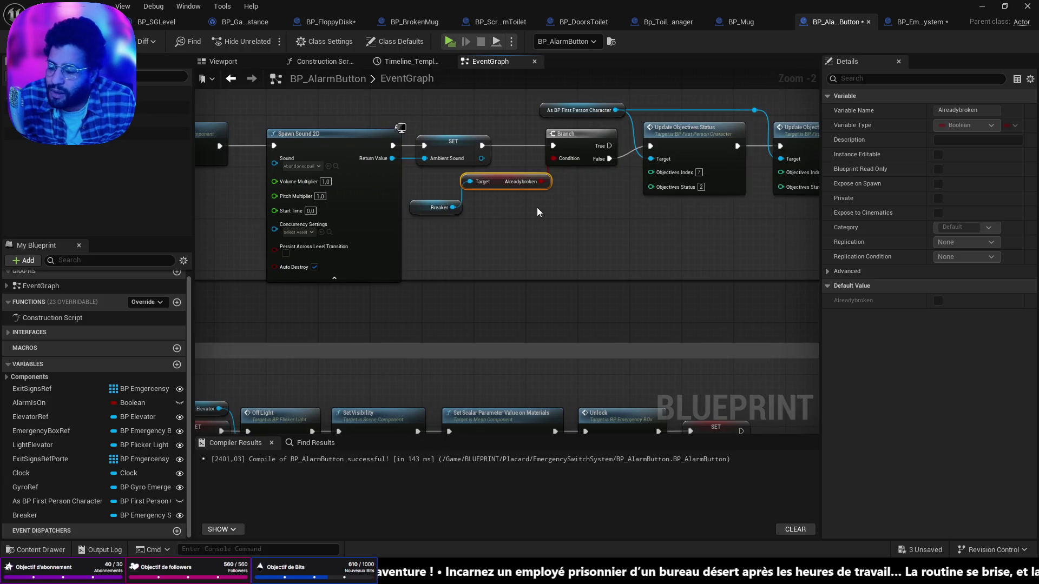
left_click_drag(419, 212, 413, 238)
mouse_move(522, 183)
left_mouse_down()
mouse_move(516, 176)
mouse_move(553, 159)
mouse_move(490, 179)
left_mouse_up()
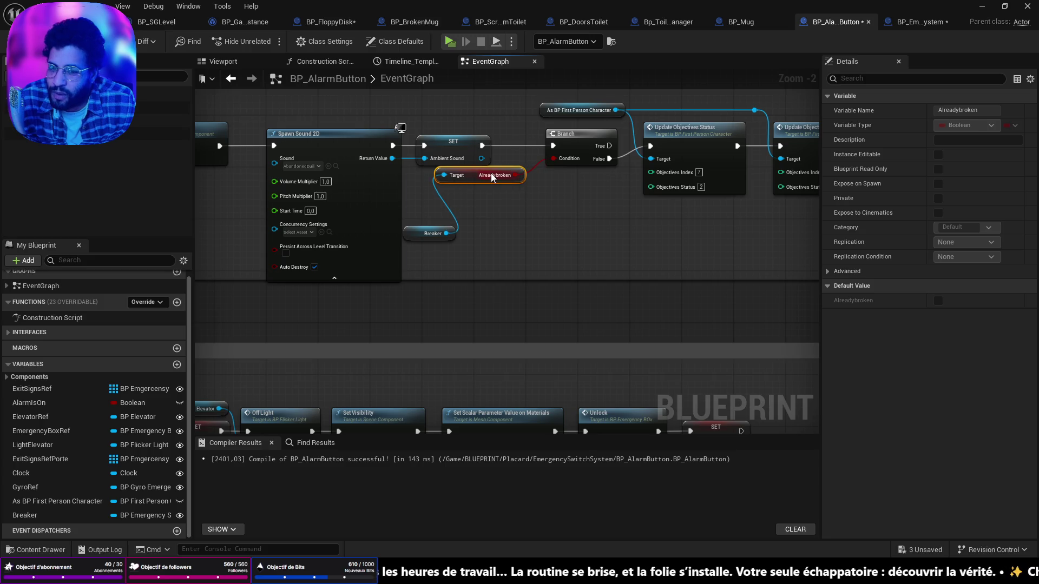
left_click_drag(351, 115, 440, 146)
left_click_drag(346, 141, 346, 120)
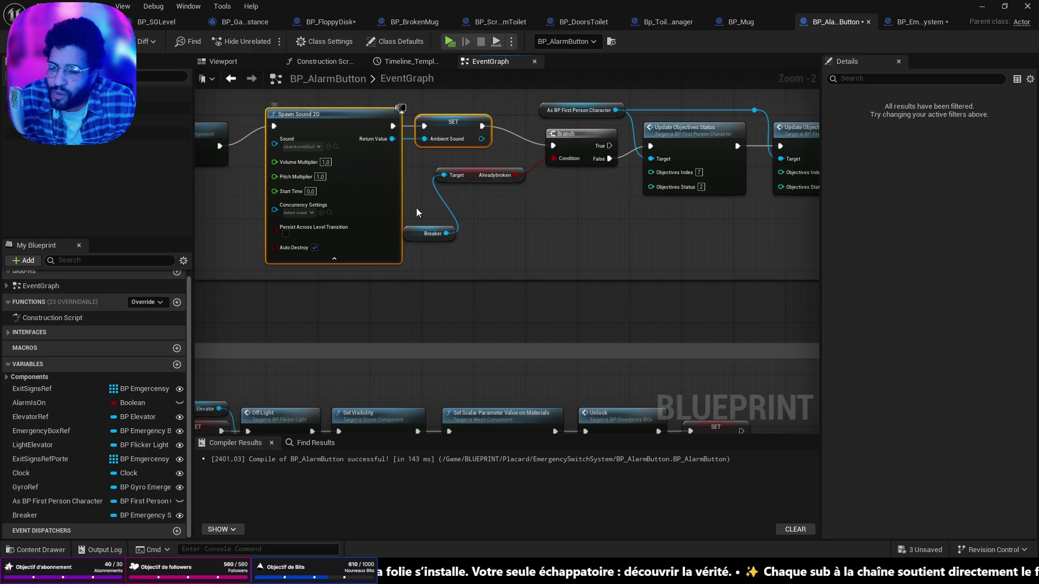
left_click_drag(486, 172, 496, 159)
left_click_drag(427, 228, 434, 195)
key("ctrl+shift+s")
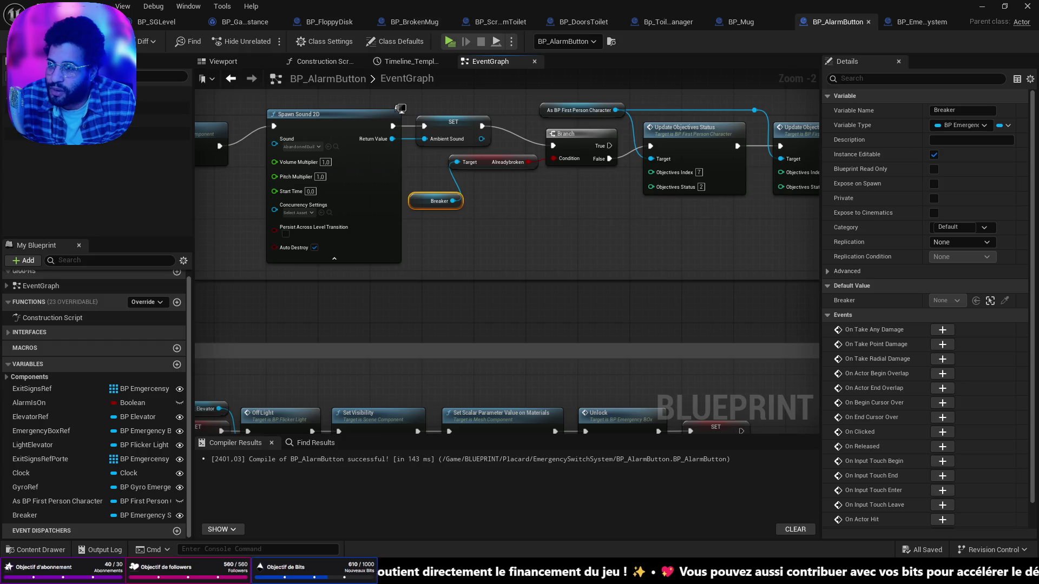
Connect a Branch output on to Entrebaillement
scroll(472, 136, "down", 2)
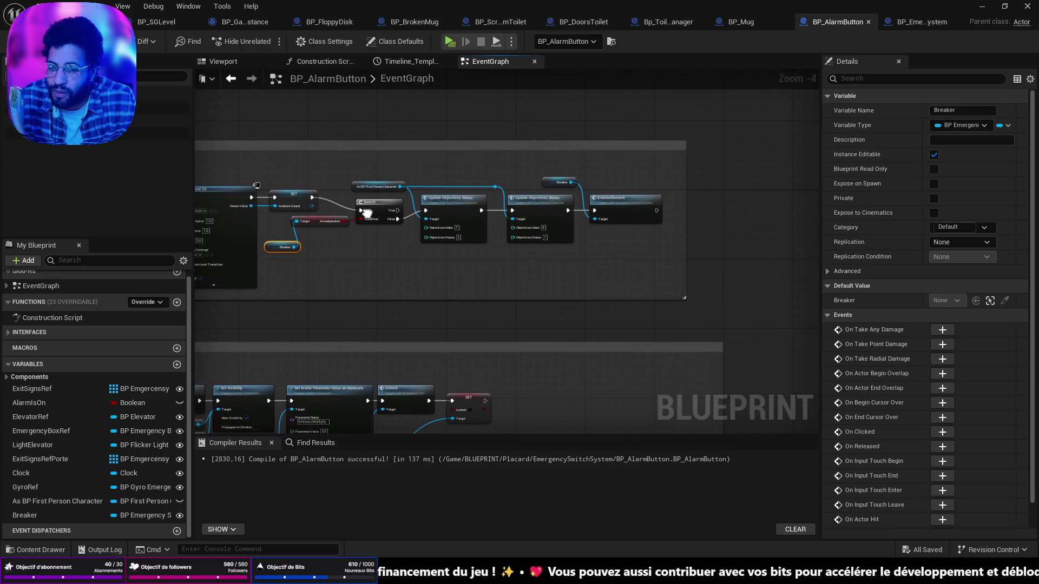
scroll(525, 210, "up", 3)
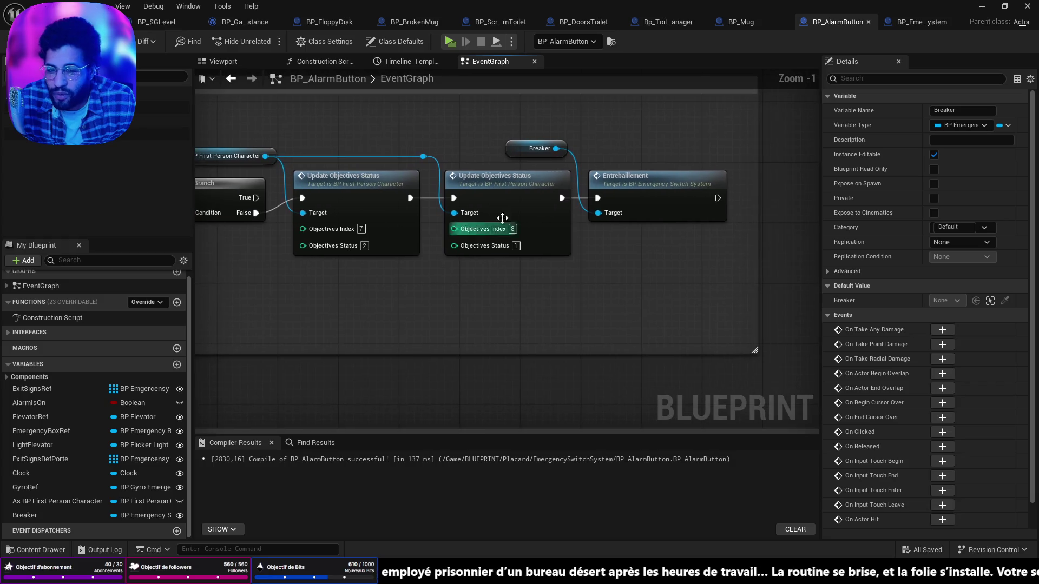
left_click_drag(586, 263, 716, 271)
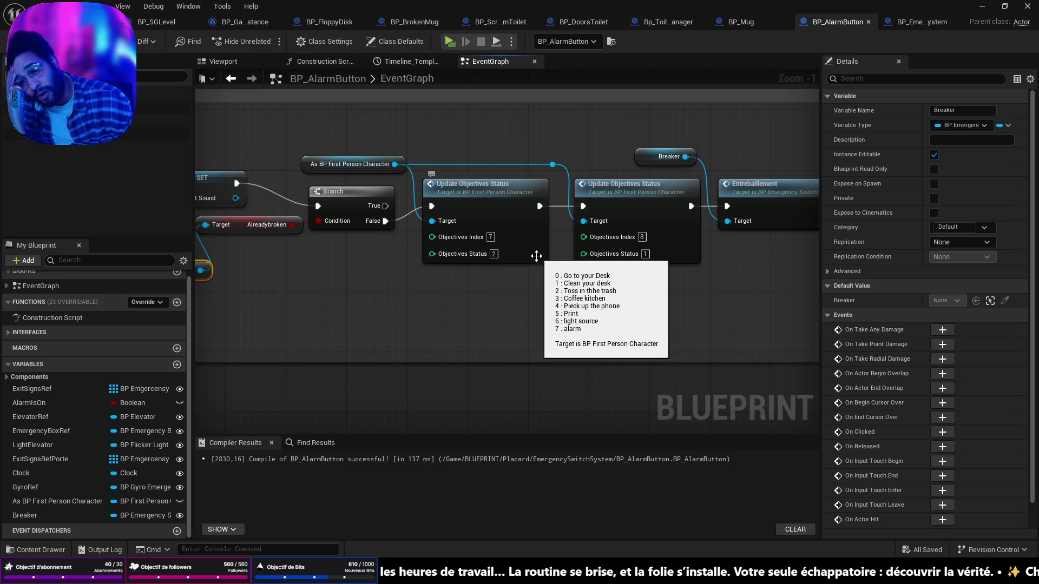
left_click_drag(479, 248, 470, 310)
mouse_move(377, 267)
left_mouse_down()
mouse_move(655, 246)
mouse_move(722, 268)
mouse_move(777, 202)
mouse_move(781, 255)
left_mouse_up()
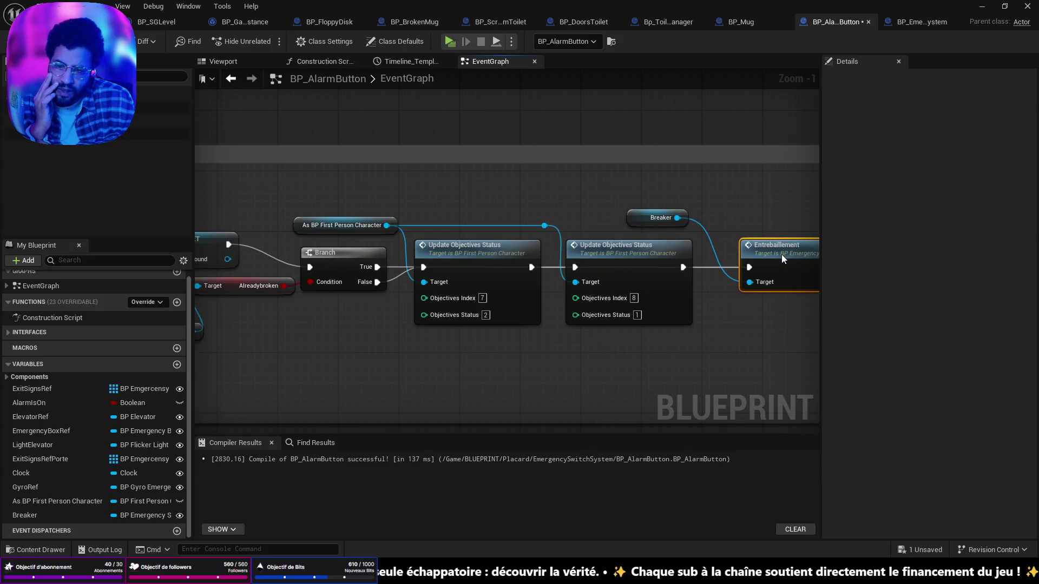
Add two bend points to the Branch wire and route it toward Entrebaillement
double_click(392, 267)
mouse_move(392, 268)
left_mouse_down()
mouse_move(404, 342)
mouse_move(409, 353)
mouse_move(421, 346)
left_mouse_up()
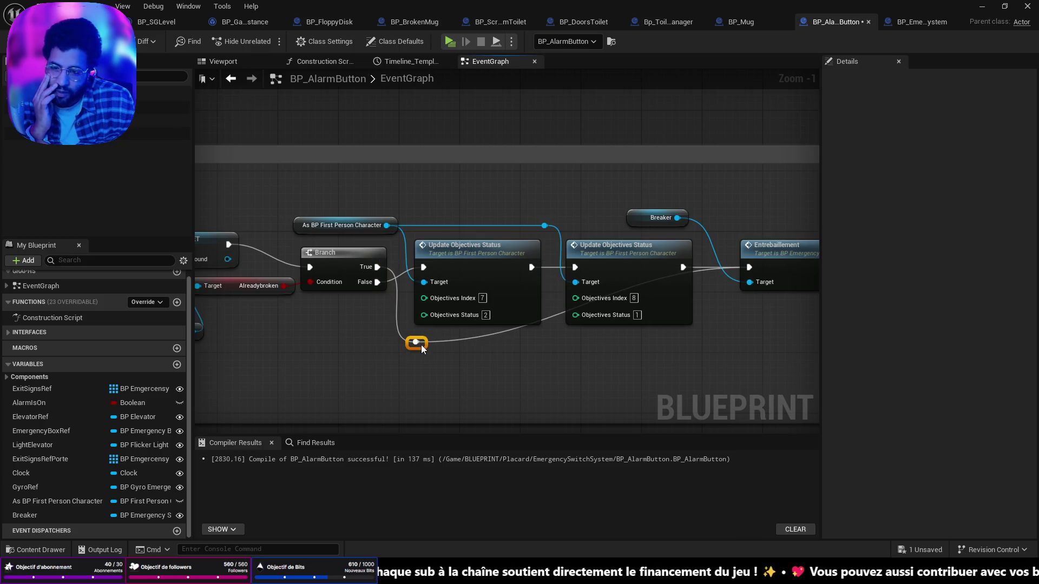
double_click(448, 340)
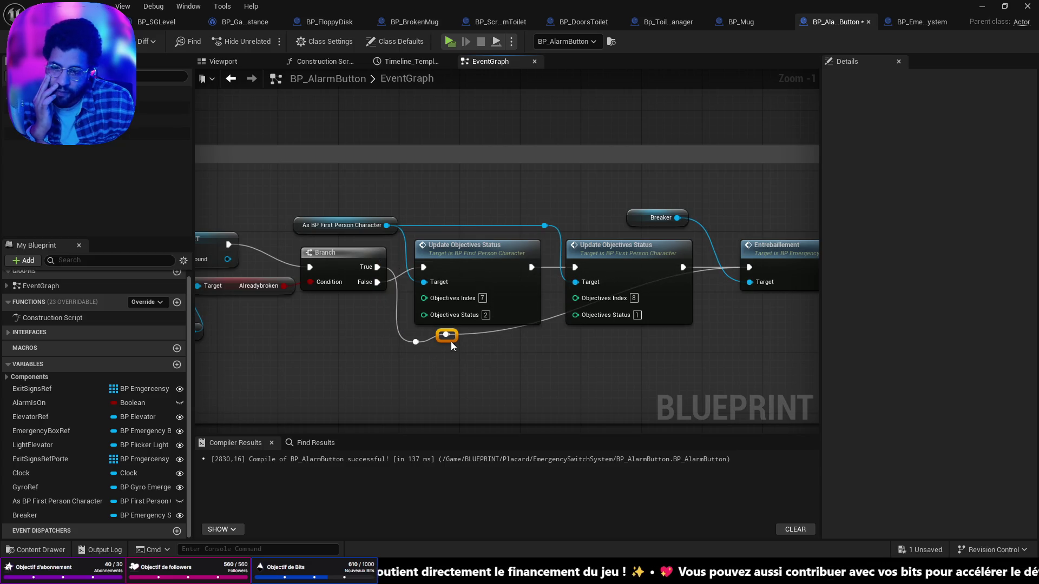
mouse_move(457, 341)
left_mouse_down()
mouse_move(695, 352)
mouse_move(735, 343)
mouse_move(693, 343)
left_mouse_up()
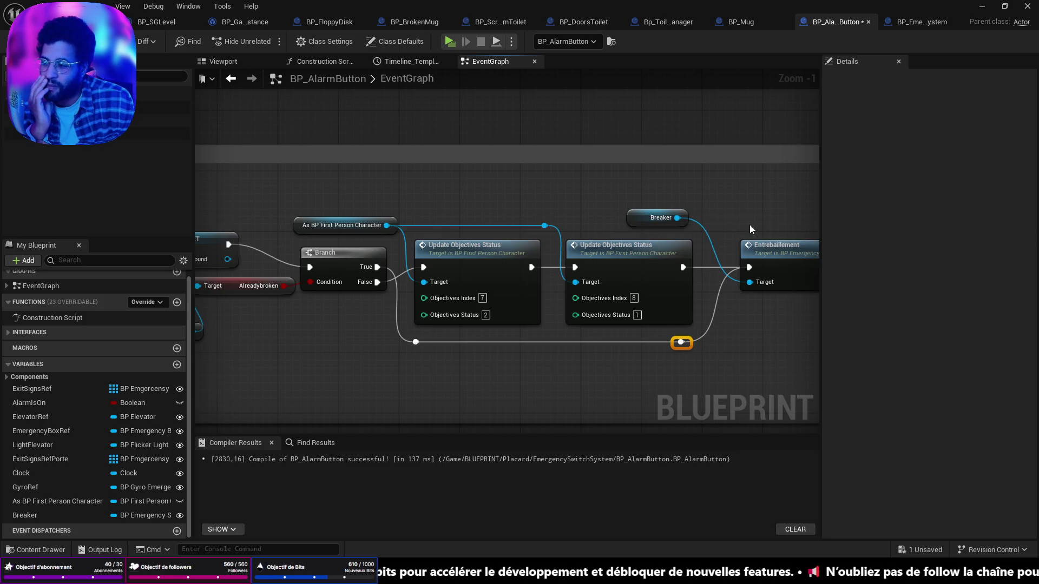
left_click_drag(770, 242, 751, 259)
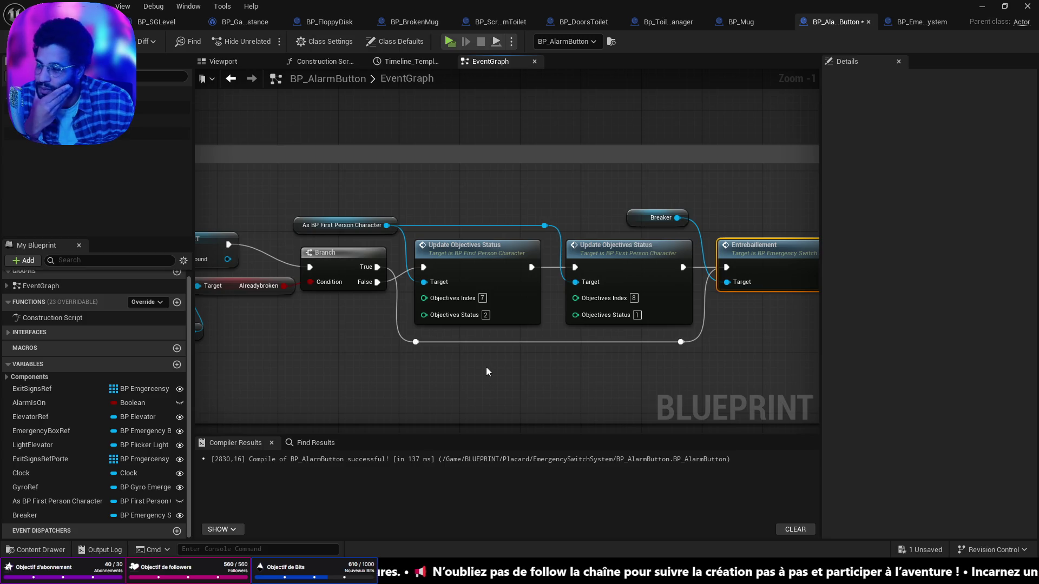
Move the timeline's Stop node up
mouse_move(443, 359)
left_mouse_down()
mouse_move(572, 351)
mouse_move(575, 327)
left_mouse_up()
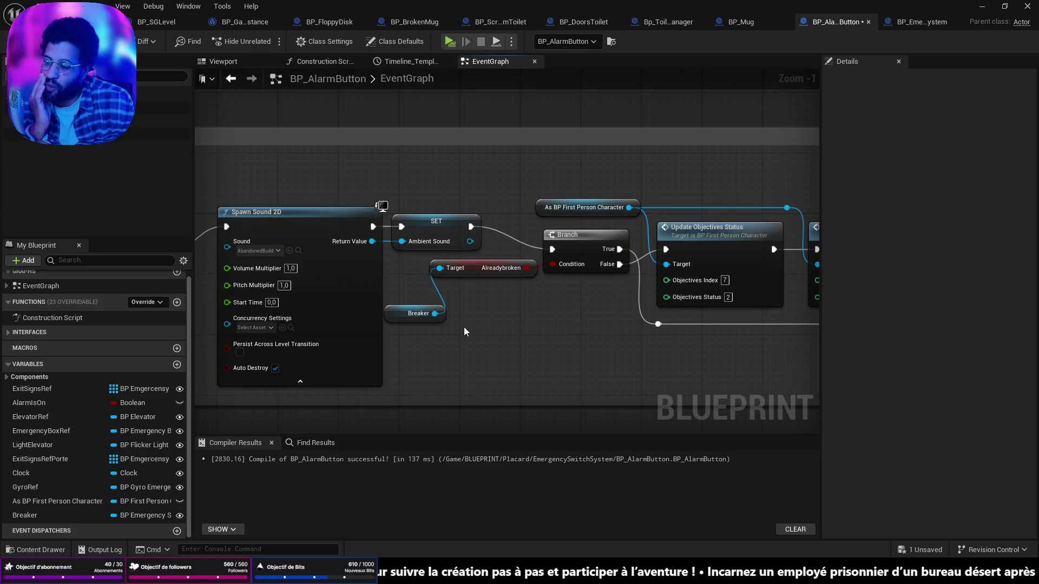
scroll(463, 327, "down", 2)
left_click_drag(323, 292, 637, 281)
mouse_move(520, 242)
left_mouse_down()
mouse_move(525, 250)
mouse_move(531, 224)
left_mouse_up()
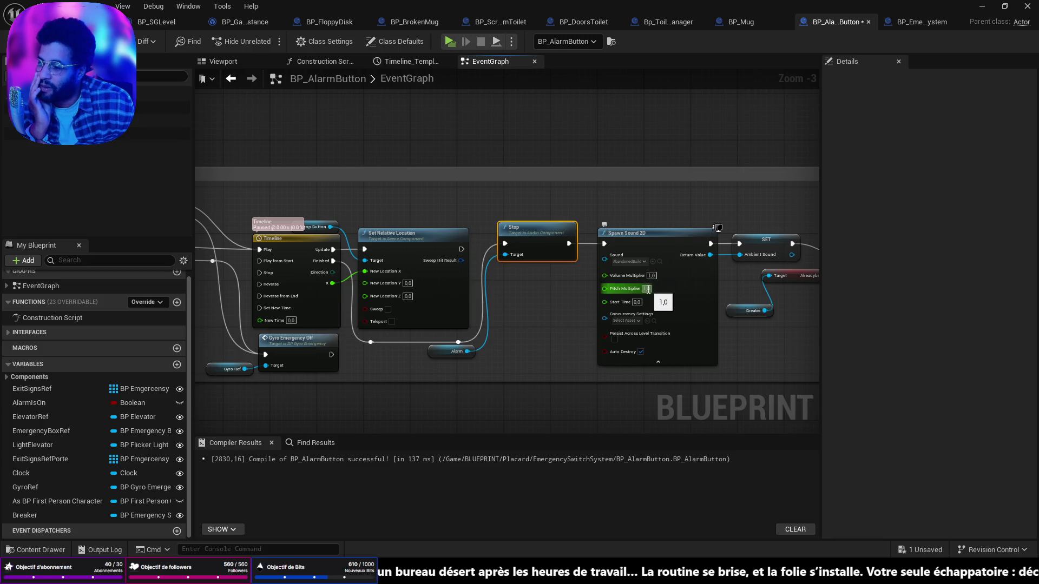
left_click_drag(652, 290, 224, 252)
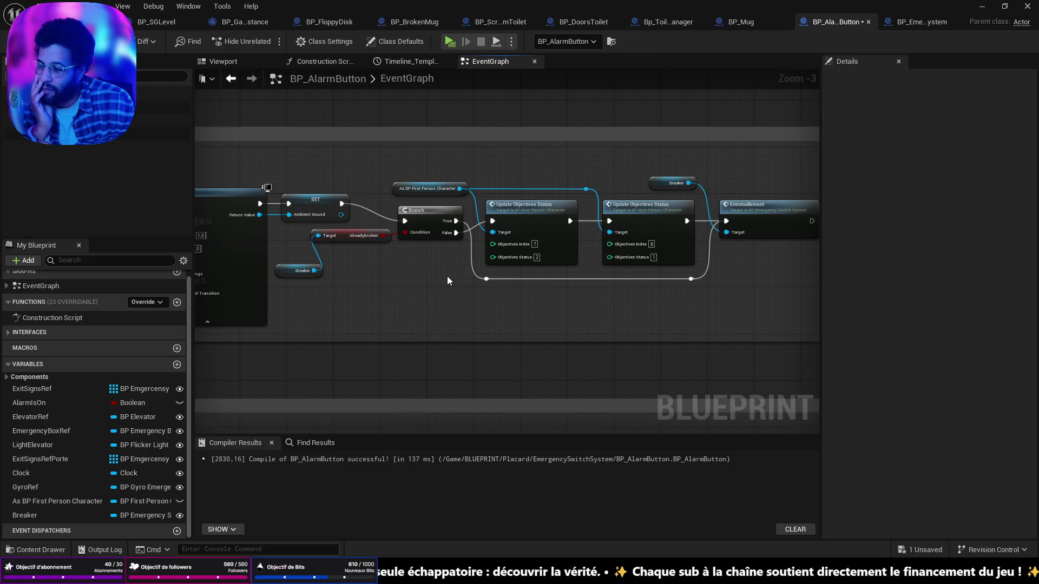
Raise the bend points above the objective updates, nudge Breaker, and save
scroll(433, 268, "up", 1)
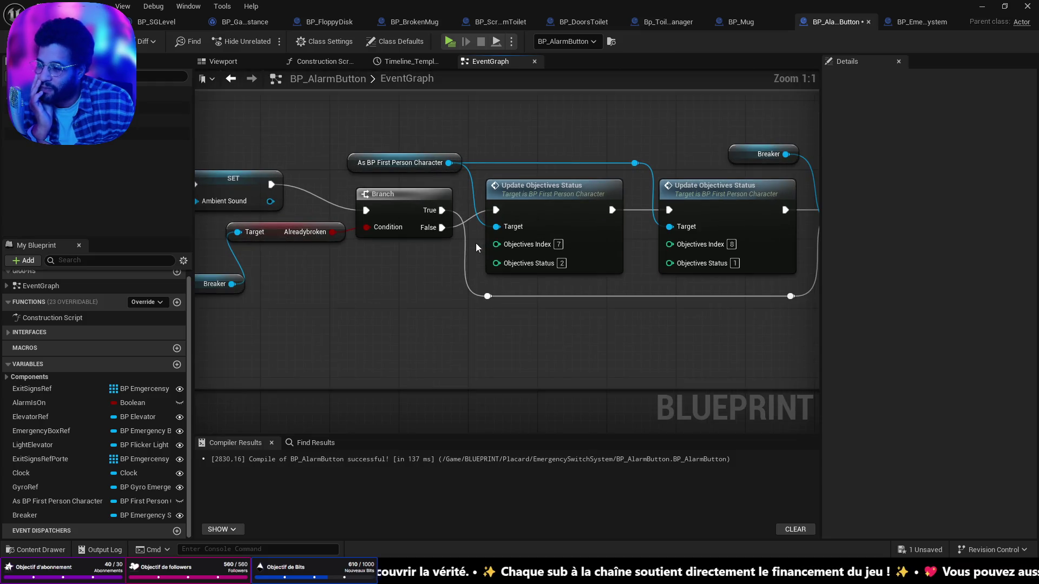
scroll(476, 243, "up", 1)
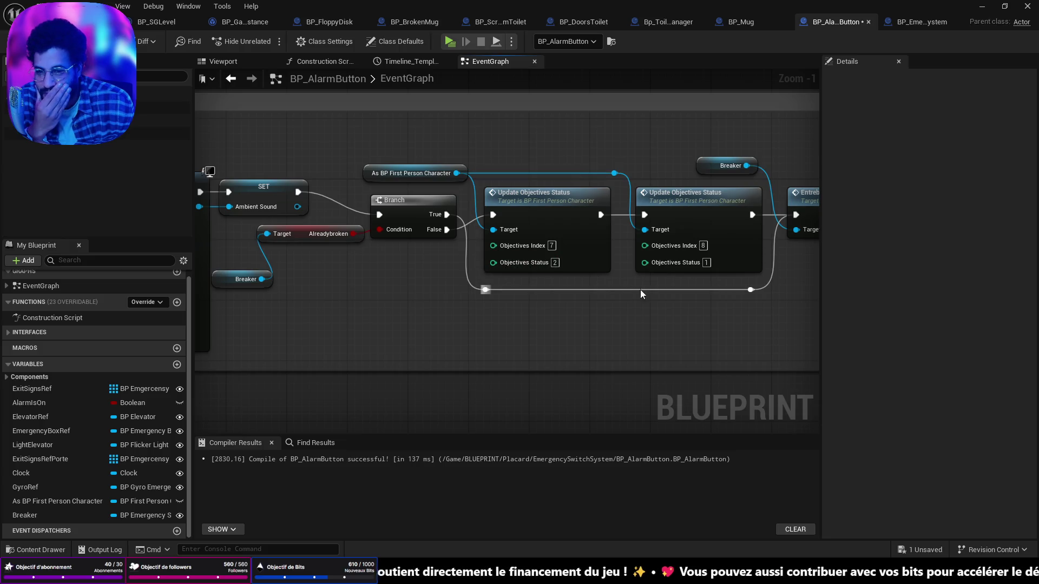
mouse_move(762, 320)
left_mouse_down()
mouse_move(464, 279)
mouse_move(498, 142)
left_mouse_up()
left_click(536, 323)
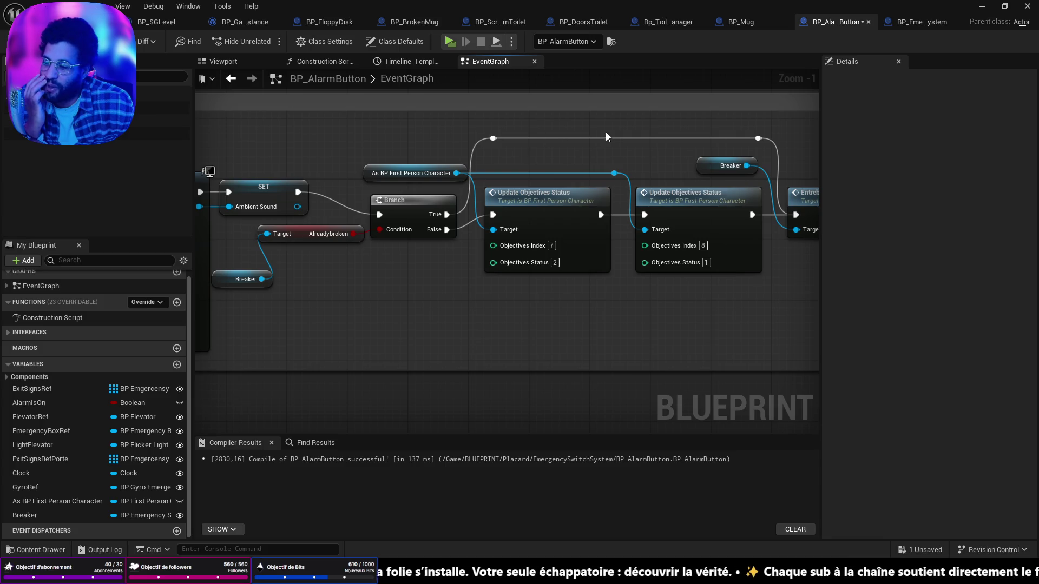
left_click_drag(778, 122, 486, 148)
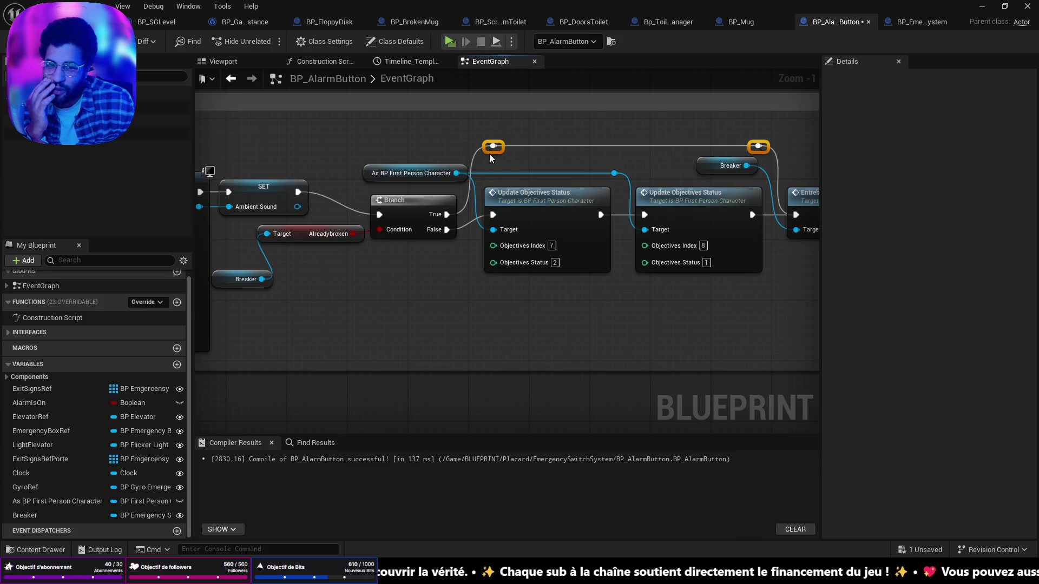
left_click_drag(713, 162, 700, 171)
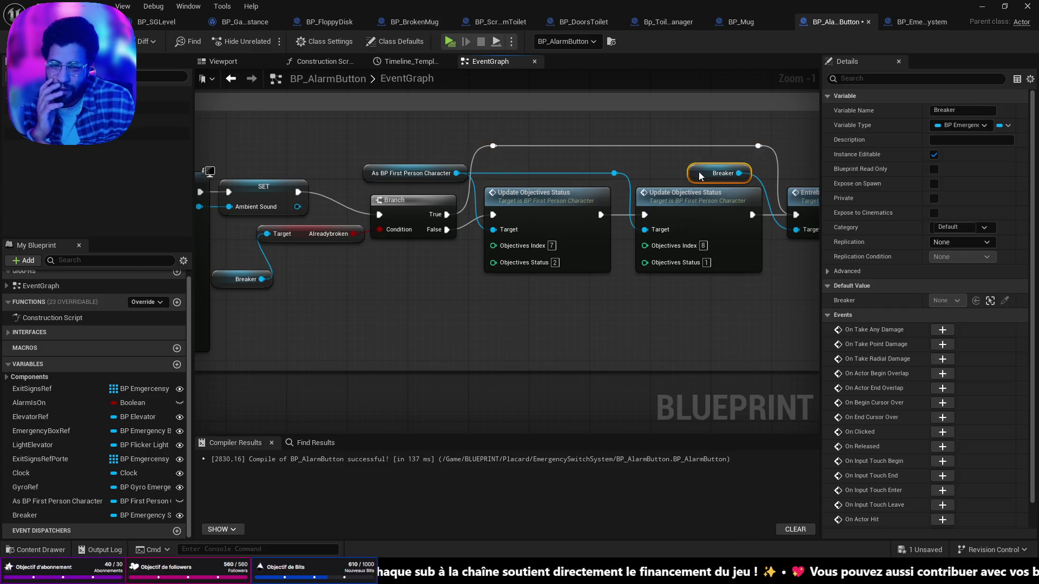
left_click(591, 349)
key("ctrl+s")
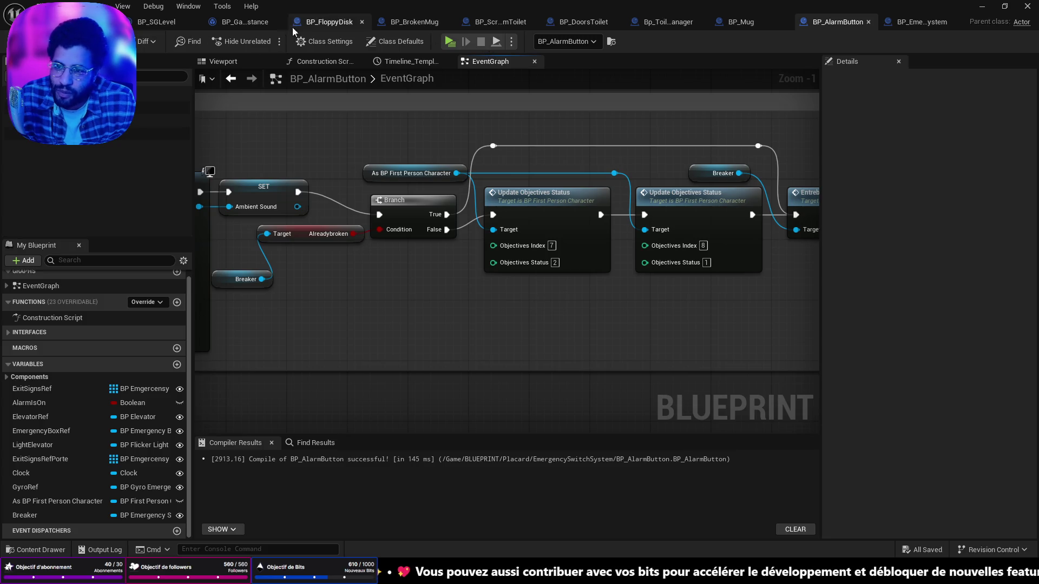
In BP_FloppyDisk's ItemLogicOnly graph, open the Save Floppy Is Collected function in BP_GameInstance
left_click(317, 23)
left_click_drag(486, 247, 573, 156)
left_click(503, 61)
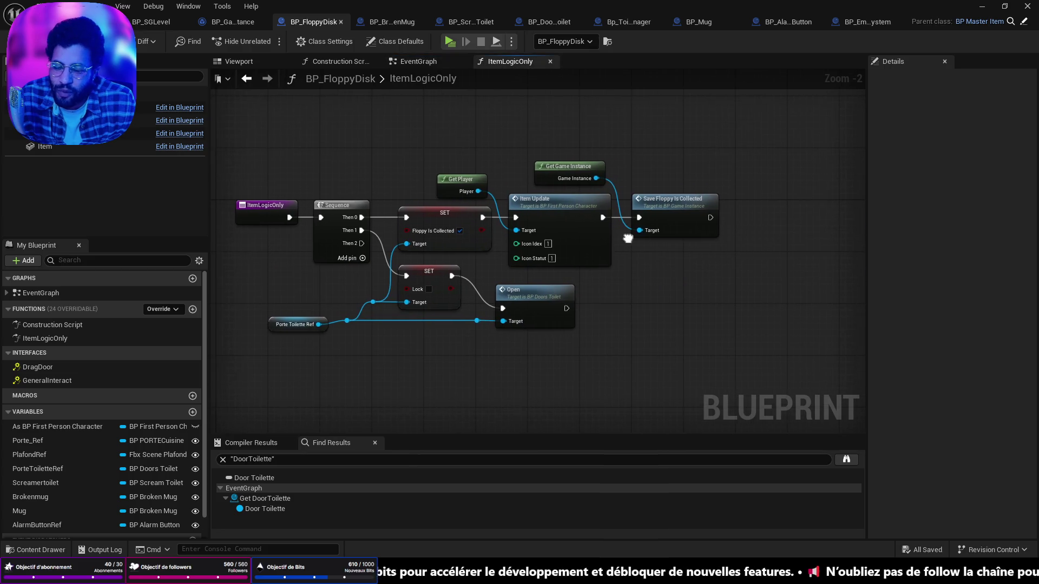
left_click(669, 228)
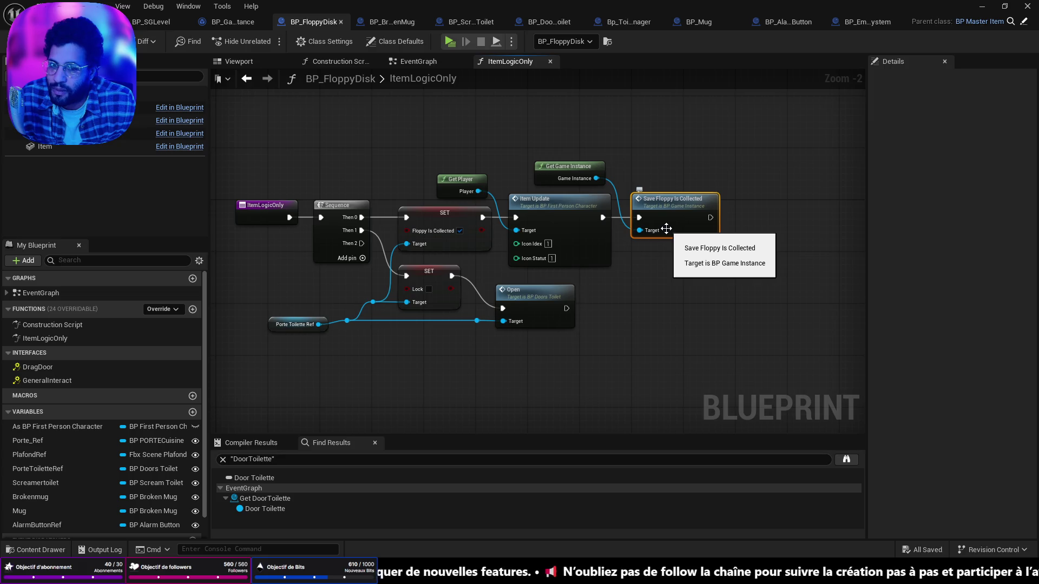
double_click(664, 208)
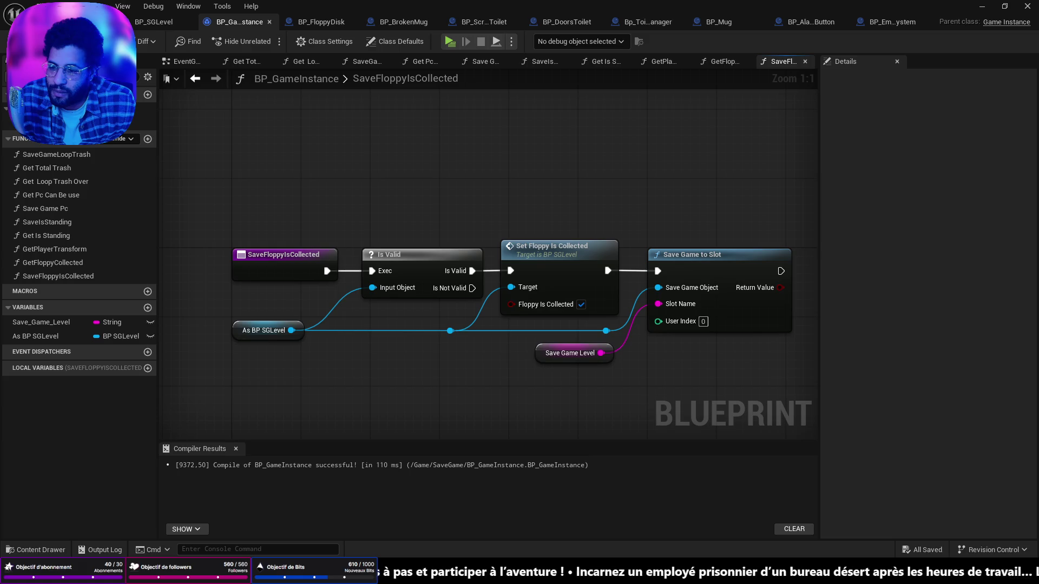
Pan BP_FloppyDisk's event graph along the BeginPlay chain to the Alarm Button call, then return to the level
left_click(328, 23)
left_click(401, 64)
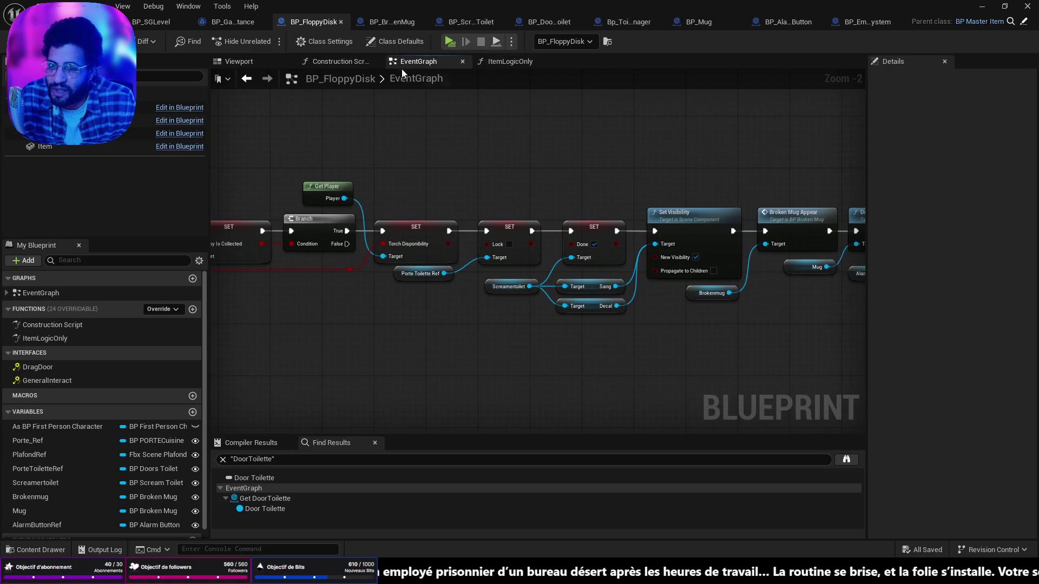
left_click_drag(314, 212, 561, 225)
left_click_drag(591, 272, 407, 253)
mouse_move(619, 248)
left_mouse_down()
mouse_move(385, 184)
mouse_move(162, 205)
mouse_move(389, 216)
mouse_move(611, 268)
left_mouse_up()
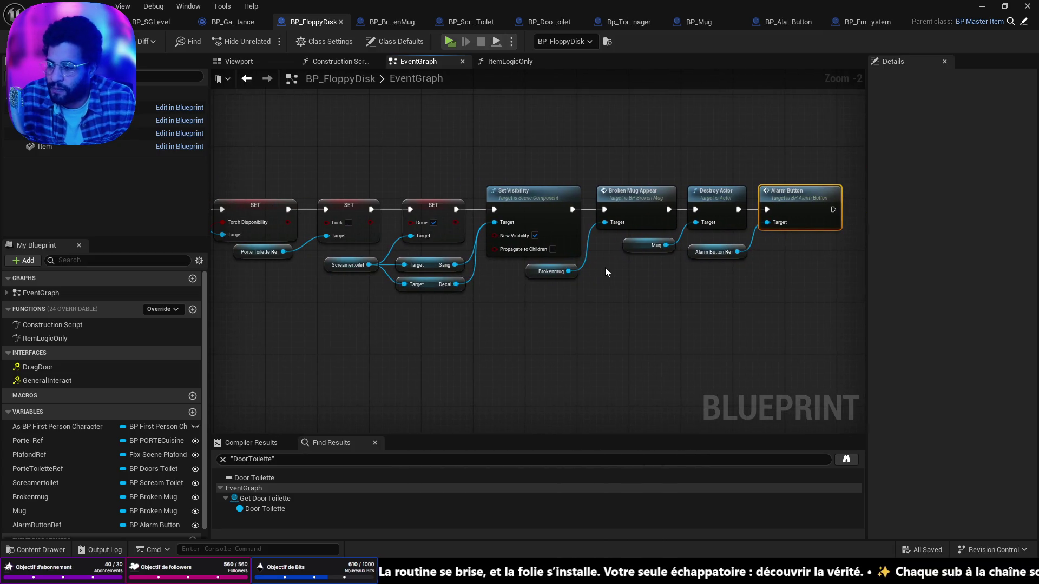
left_click(532, 332)
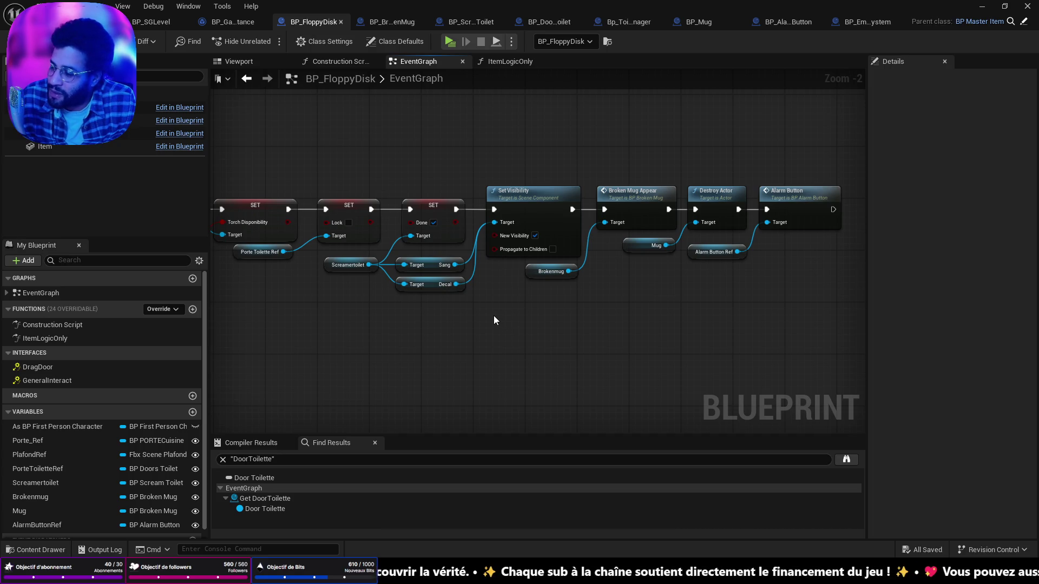
left_click_drag(442, 305, 546, 321)
scroll(546, 321, "down", 2)
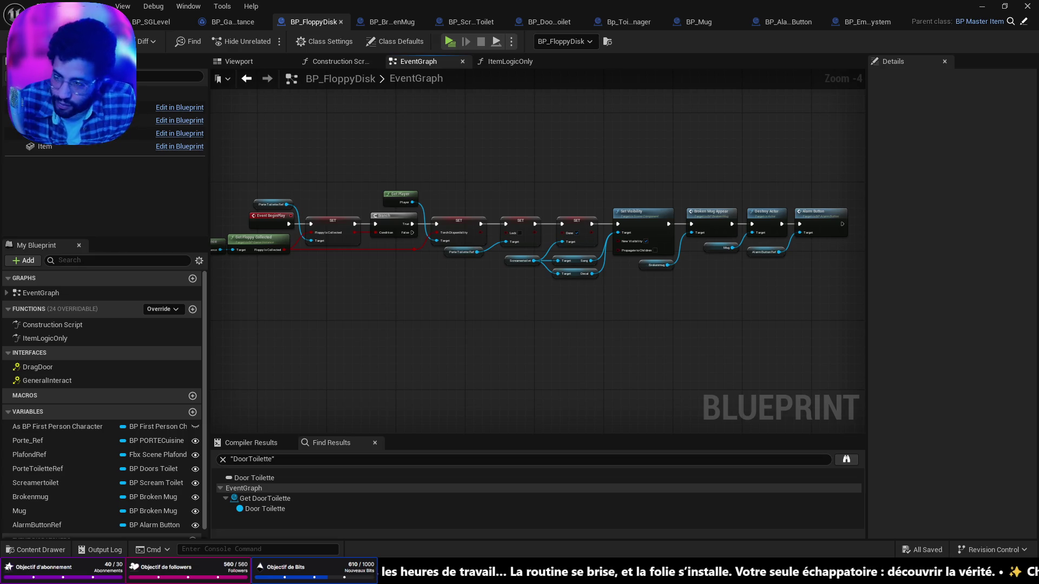
left_click(70, 22)
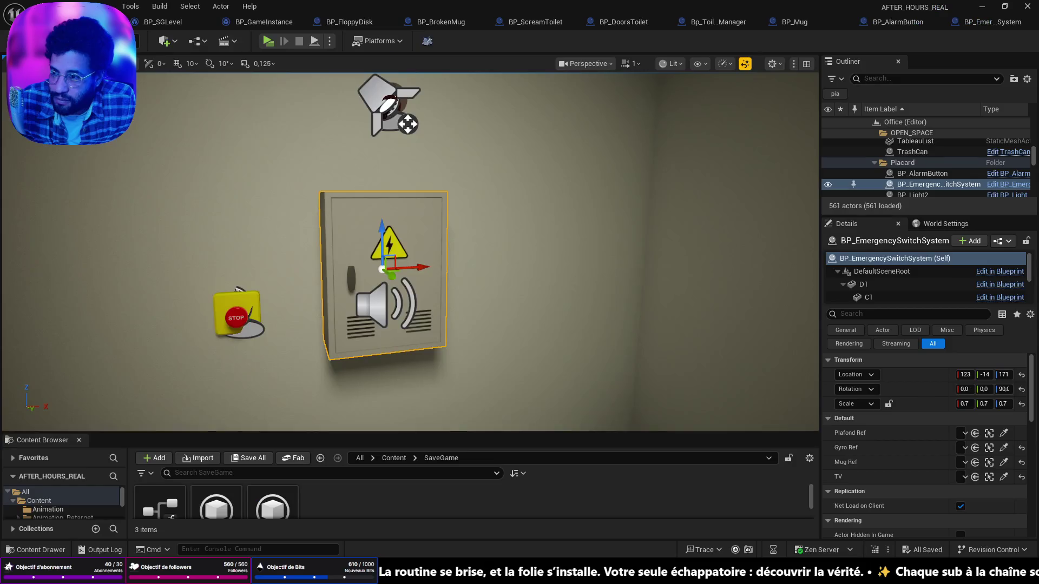
Delete main.sav from the SaveGames folder in Explorer and minimize the Explorer window
key("s")
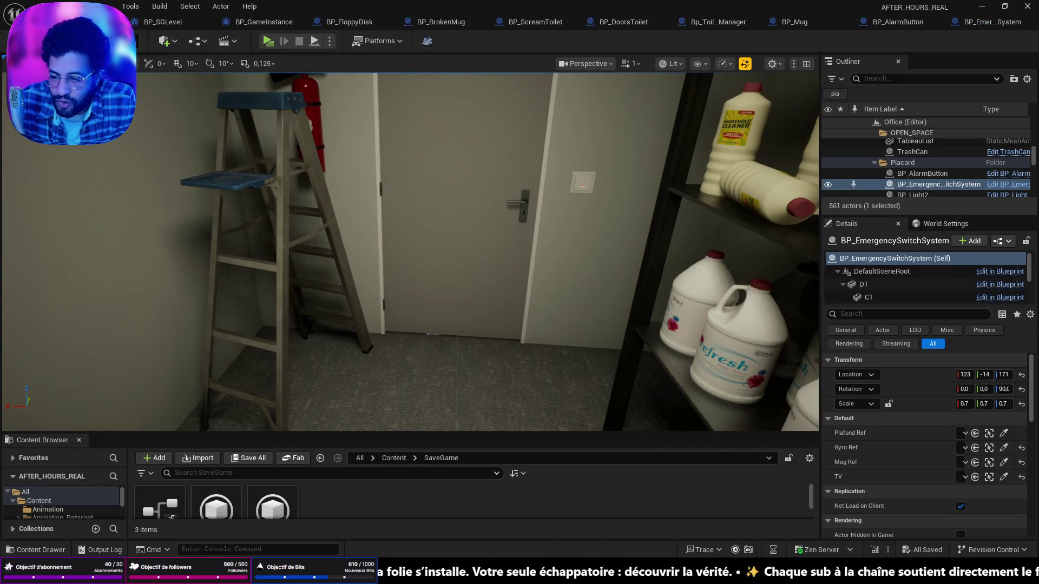
key("alt+Tab")
left_click(340, 193)
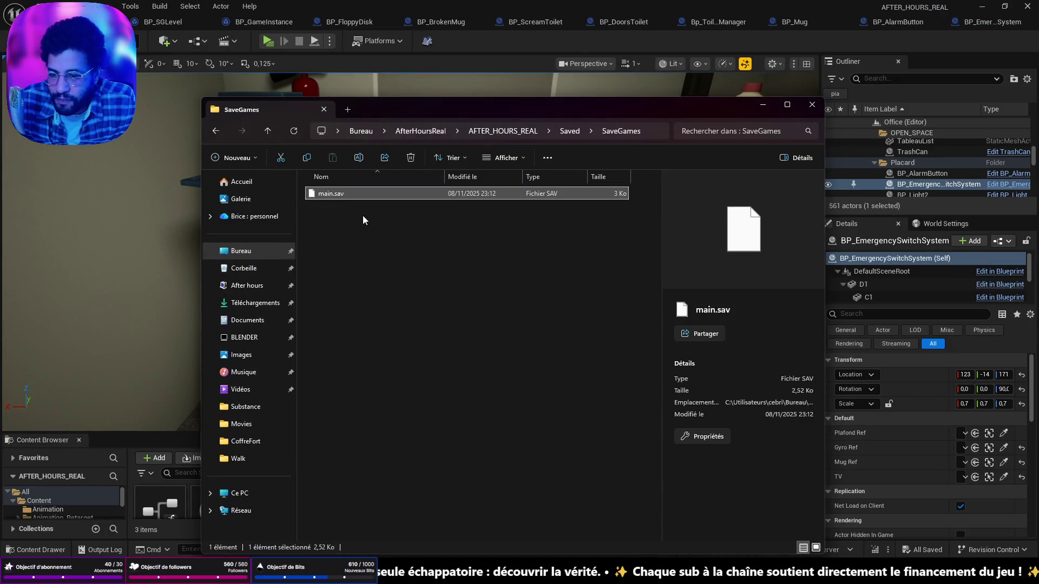
right_click(344, 199)
left_click(507, 212)
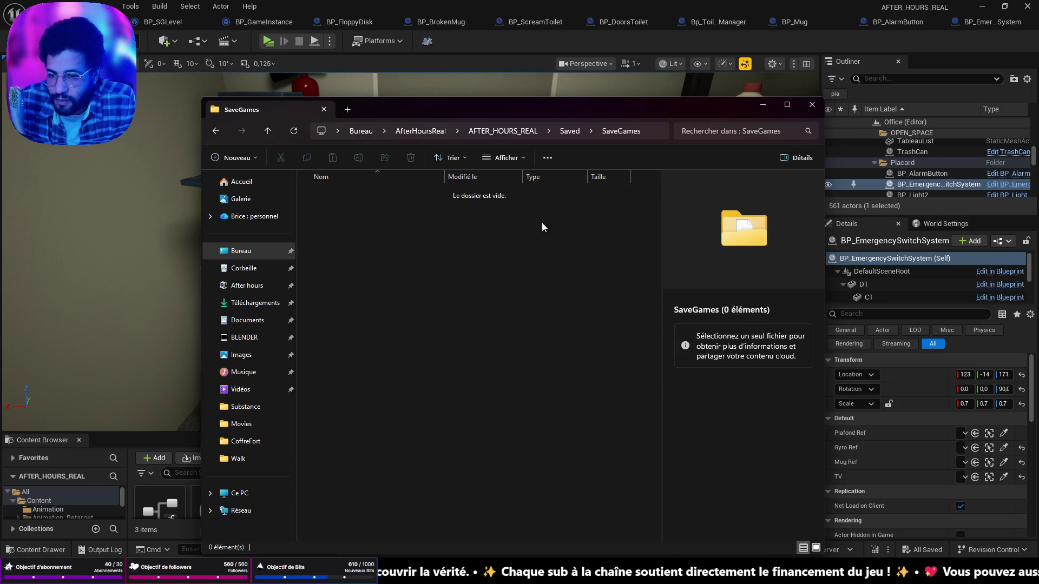
left_click(764, 104)
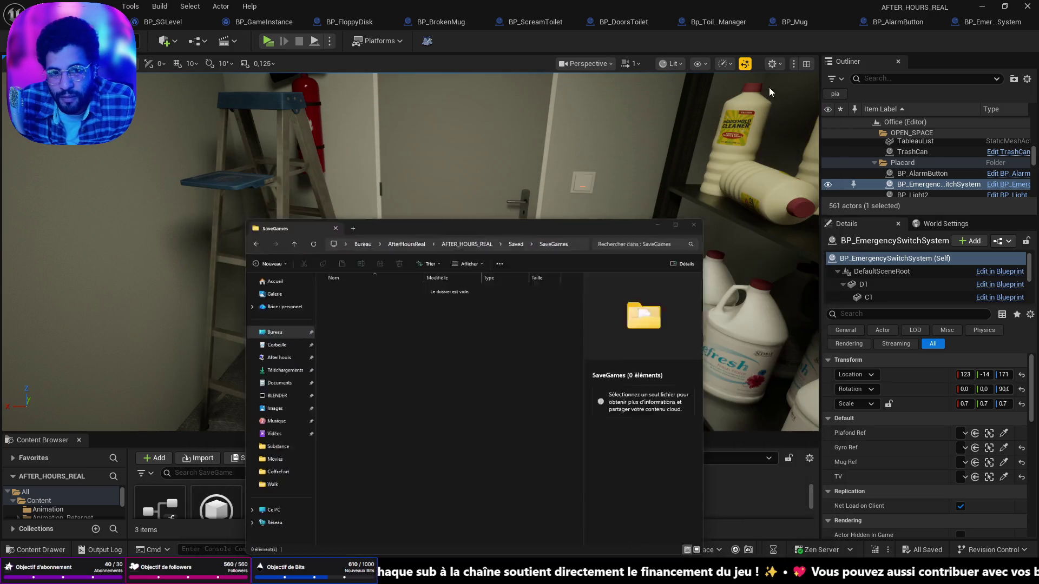
key("f")
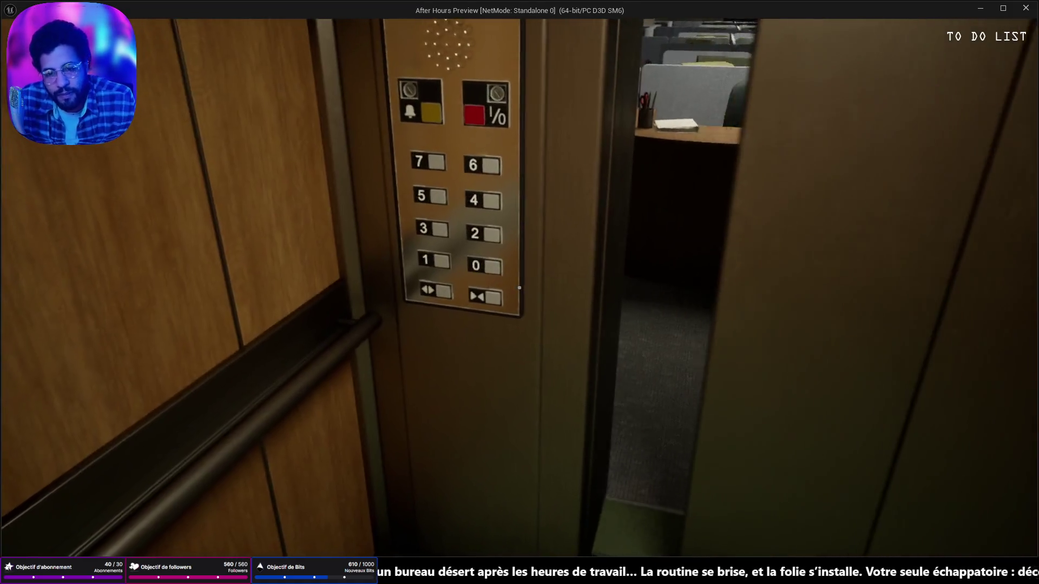
Walk through the office, finish the coffee task at the coffee maker, and reach the cubicle phone
key("w")
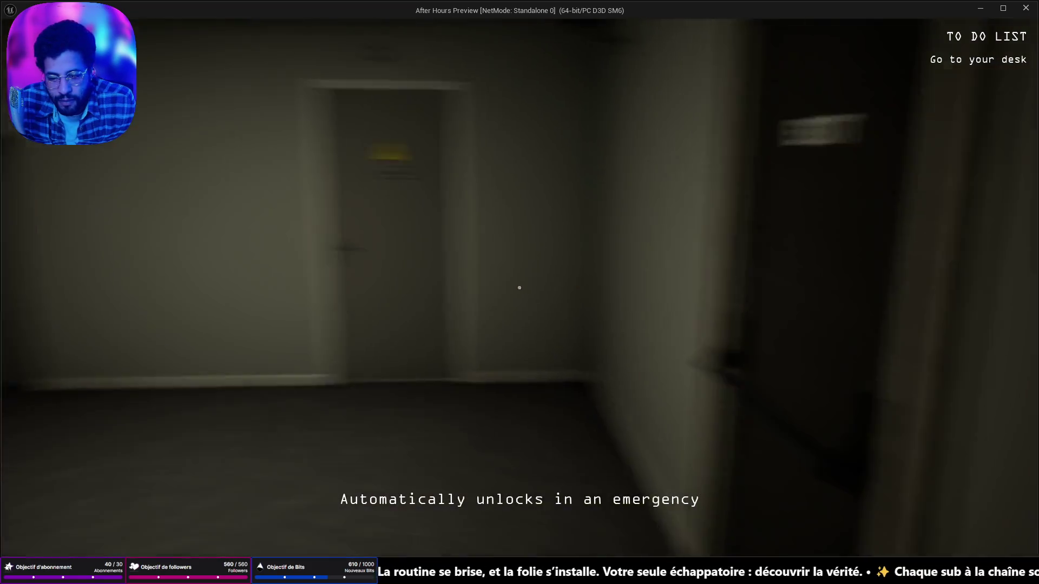
key("w")
key("w")
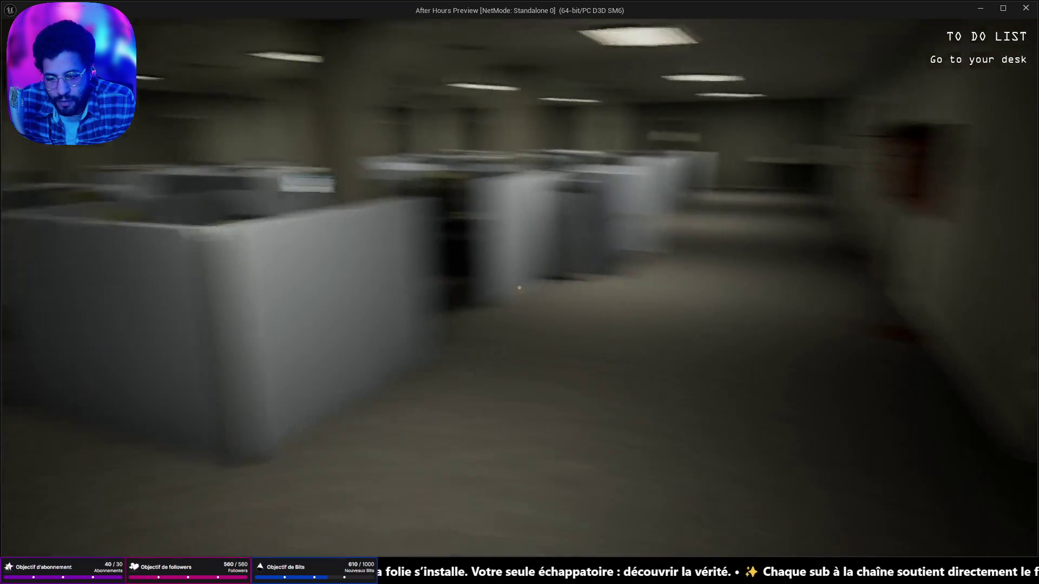
key("w")
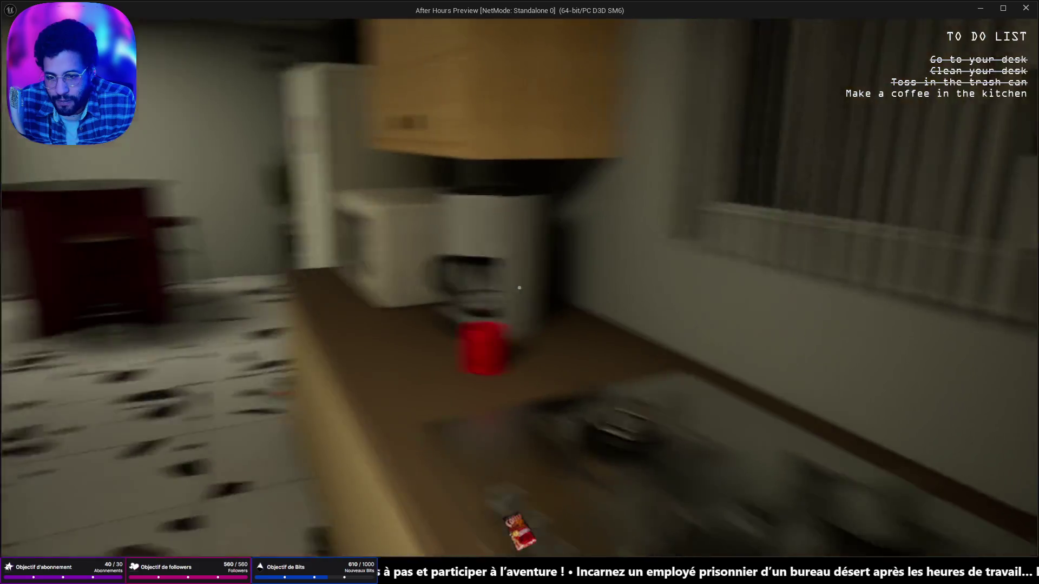
left_click(519, 287)
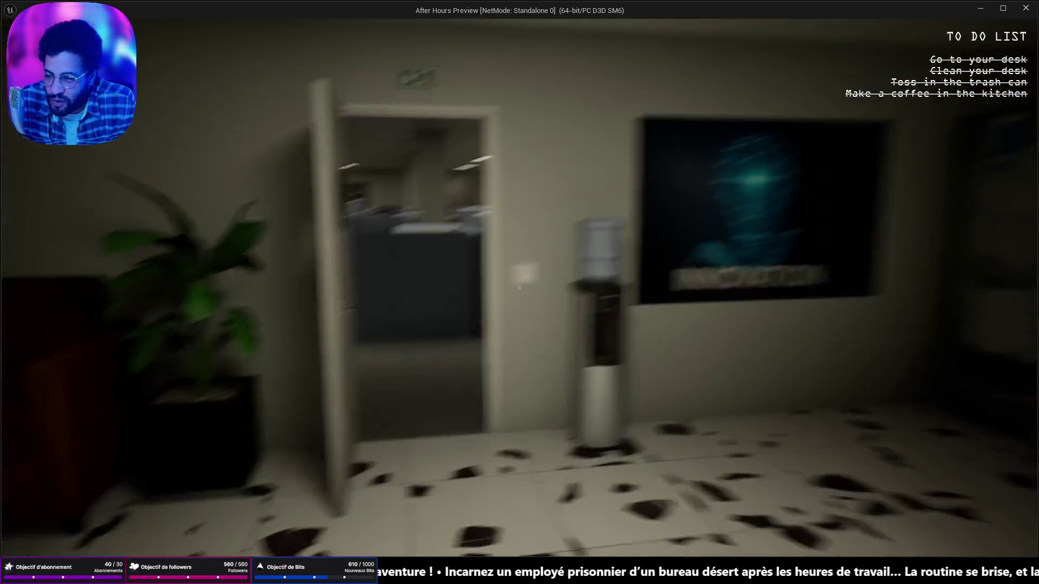
key("w")
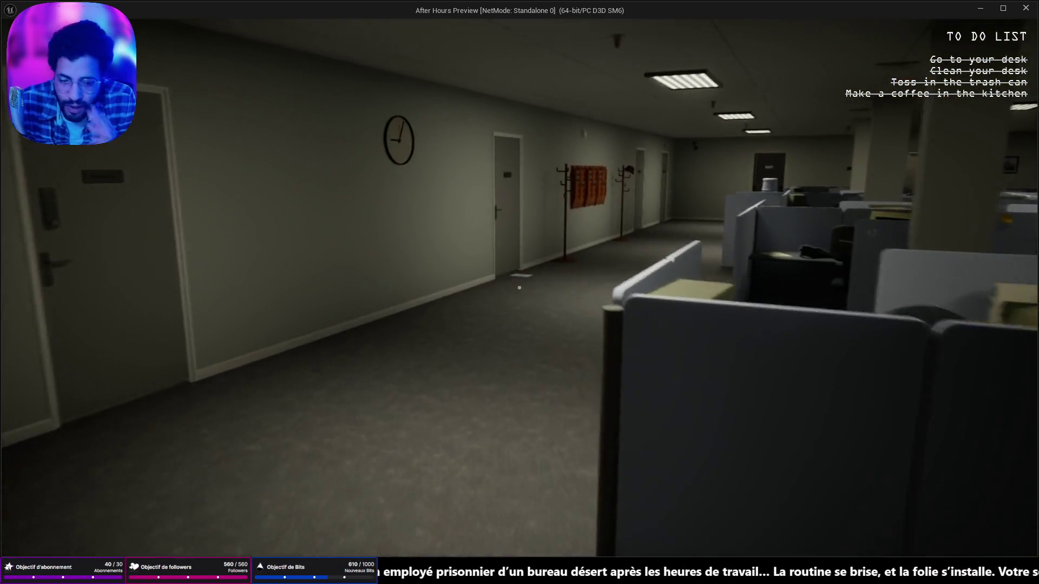
key("w")
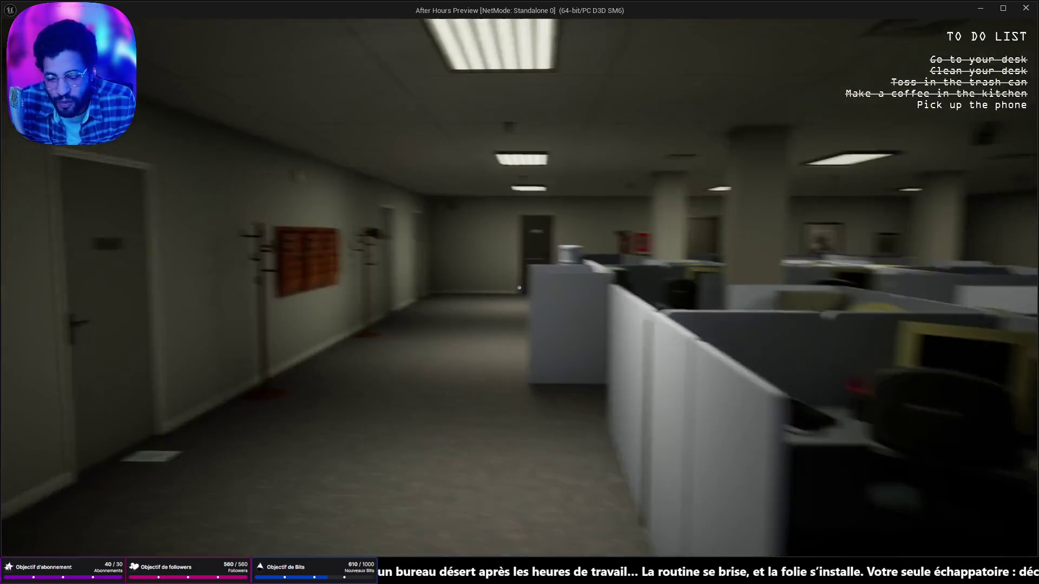
key("w")
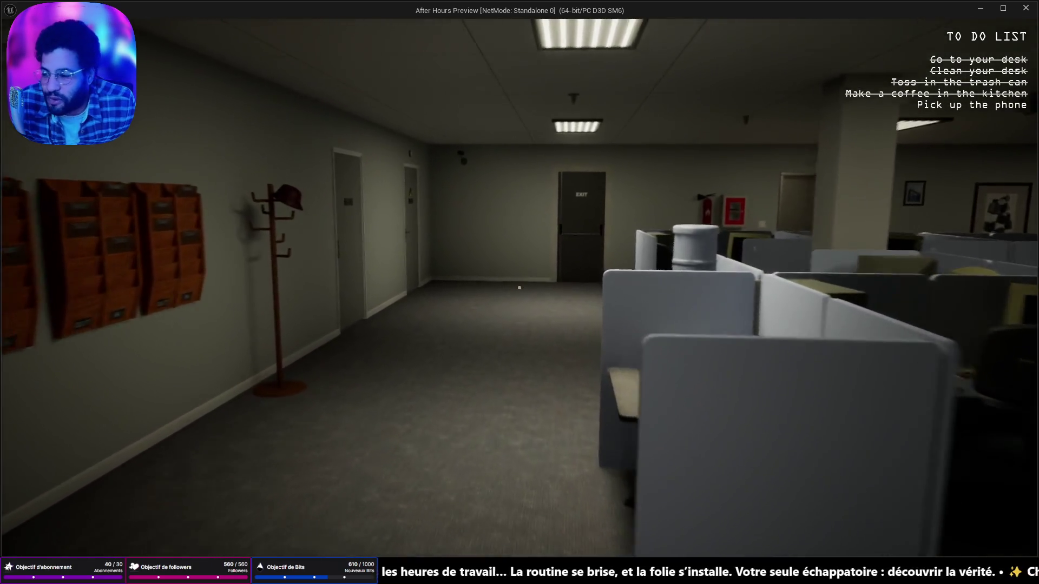
key("w")
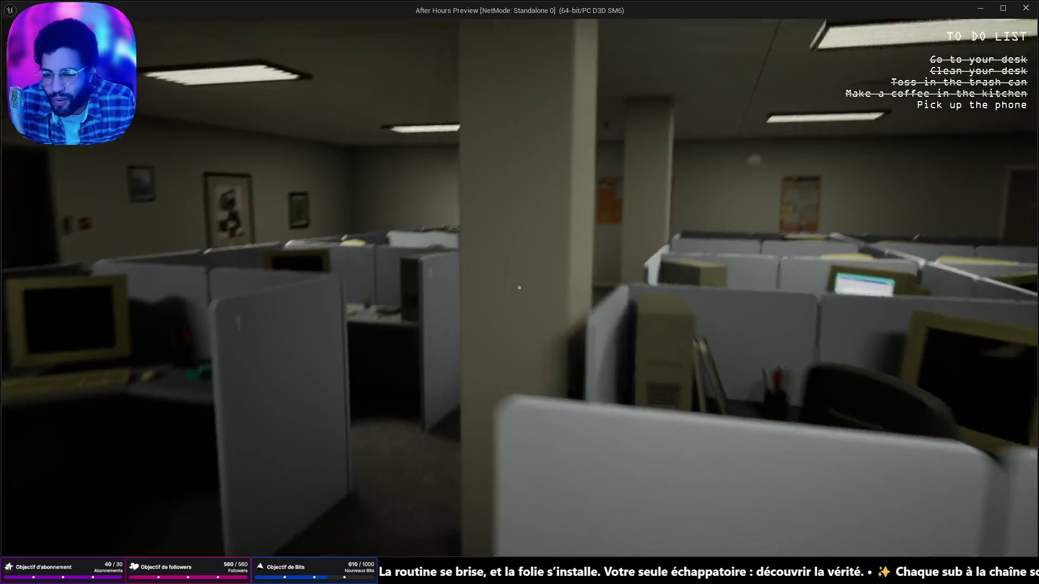
key("w")
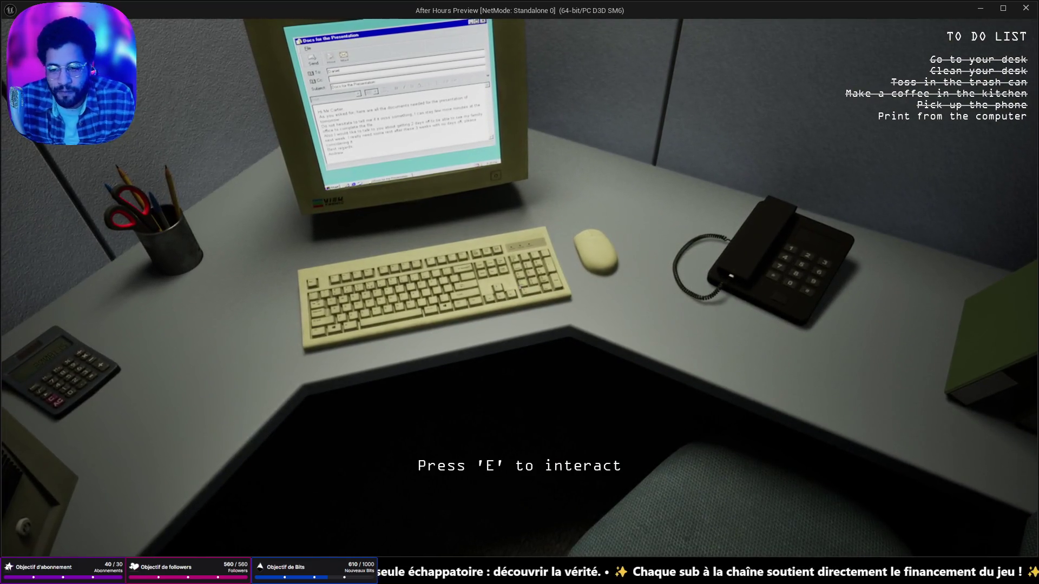
Sit at the desk computer, print the presentation e-mail, and stand up
key("e")
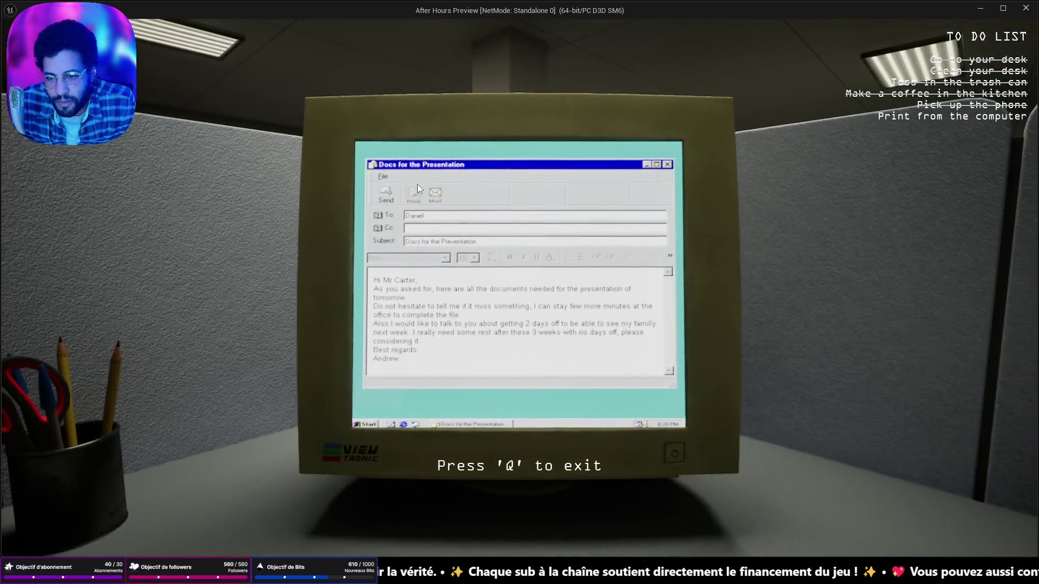
left_click(416, 195)
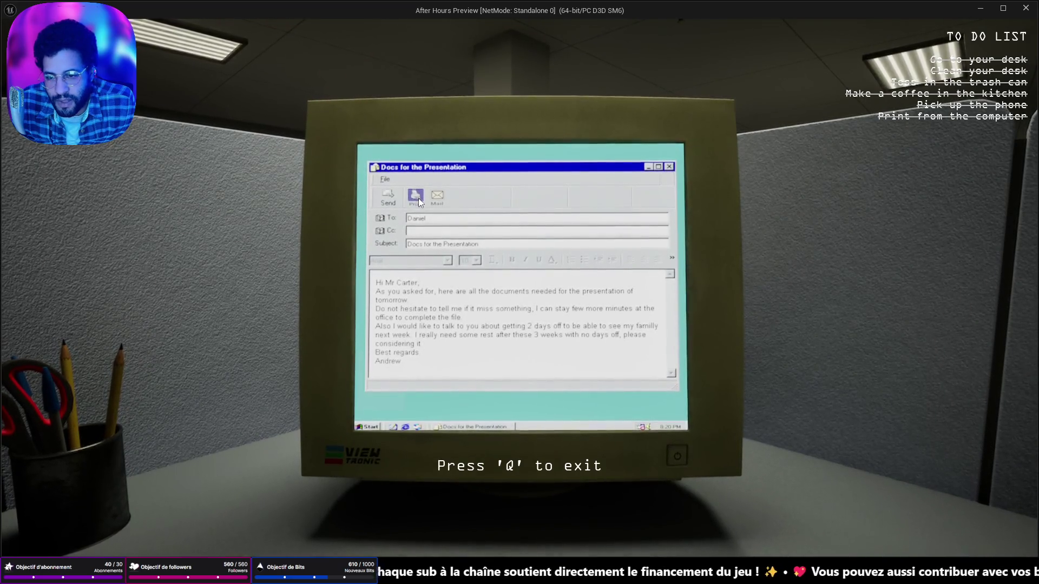
key("q")
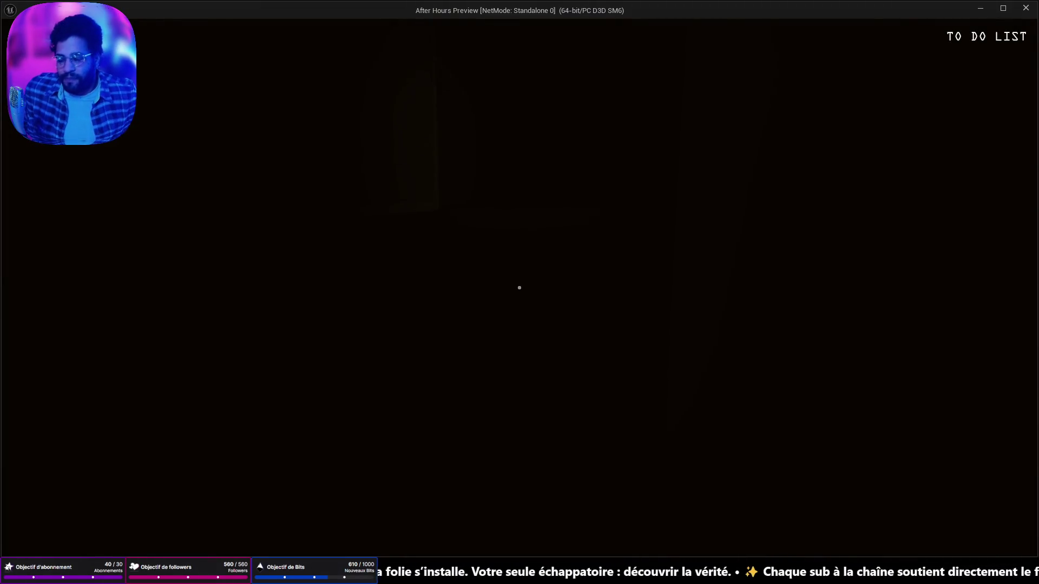
key("space")
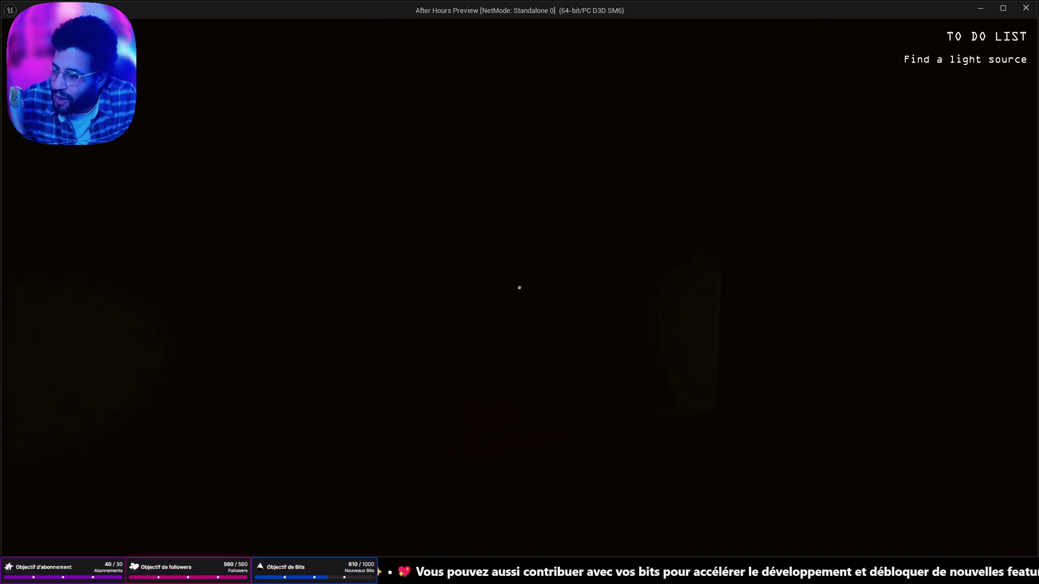
Grab the flashlight, open the door, stop the alarm and flip the circuit breaker back on
key("w")
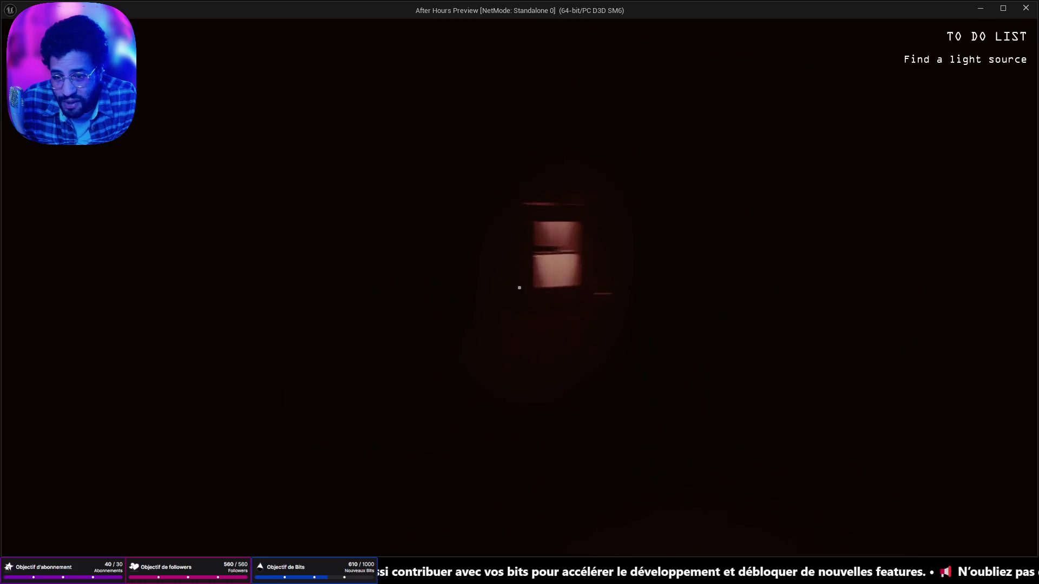
key("e")
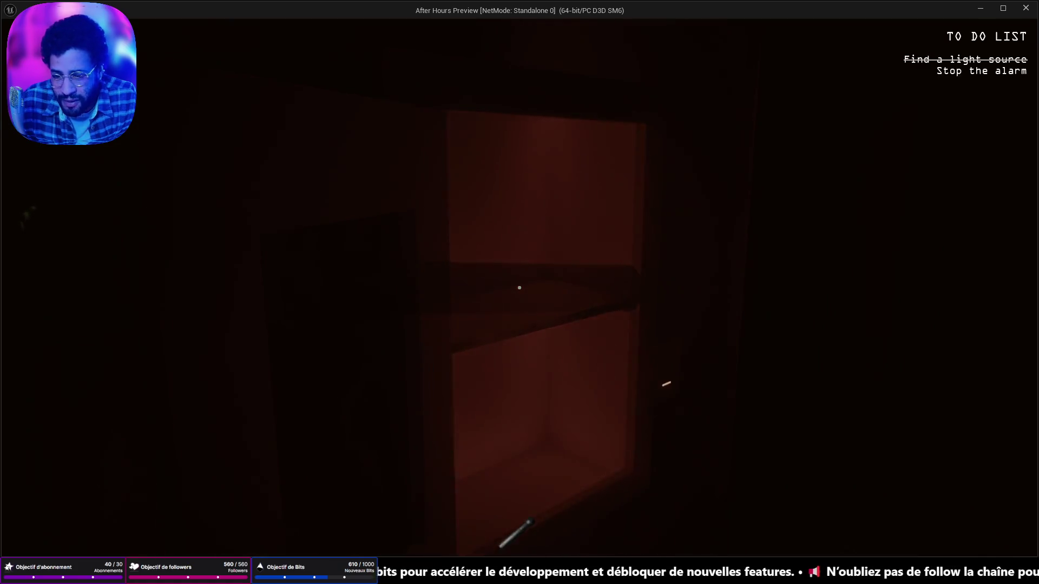
key("f")
key("e")
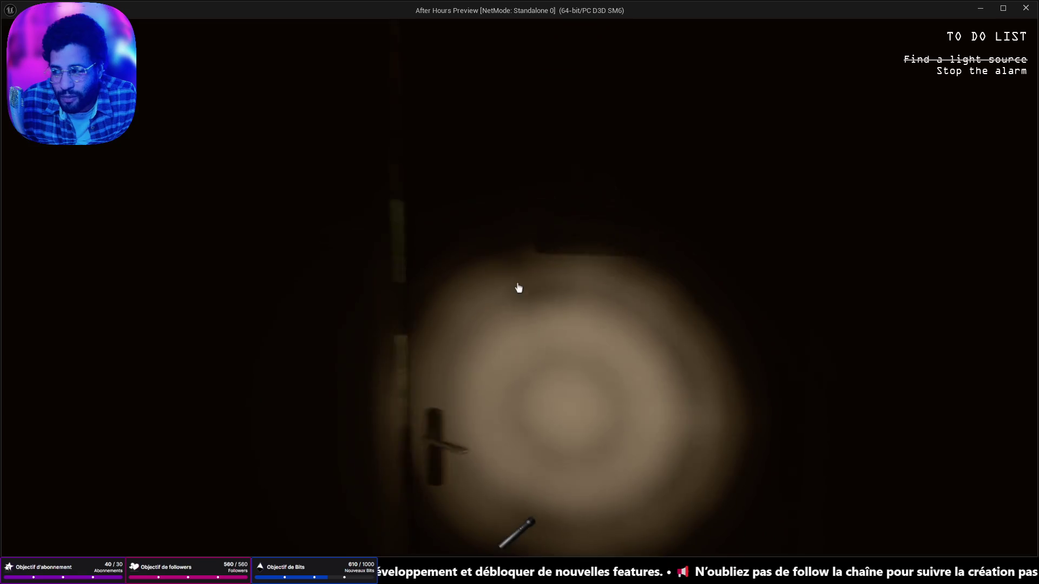
key("w")
key("w")
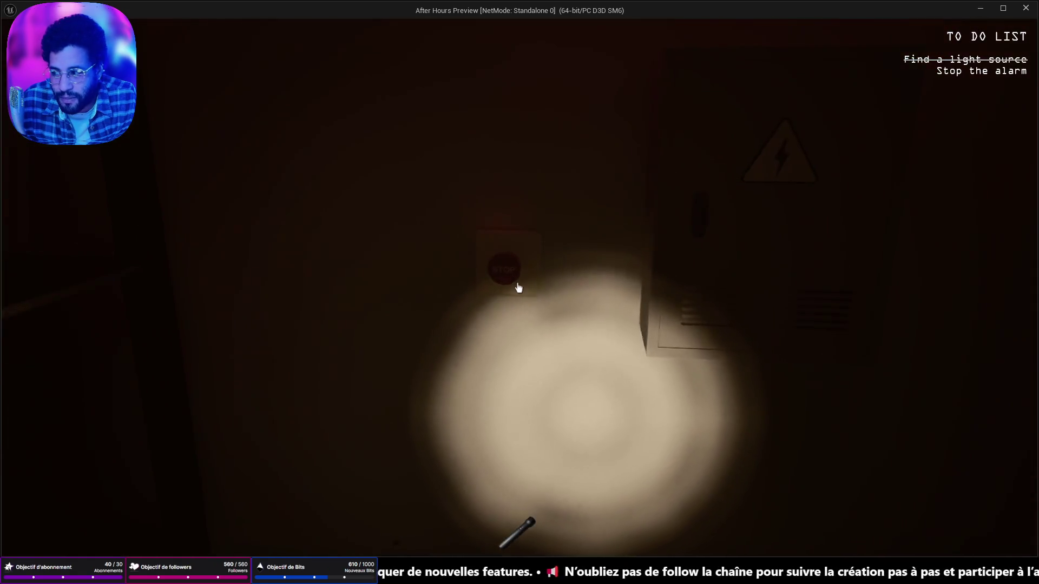
key("e")
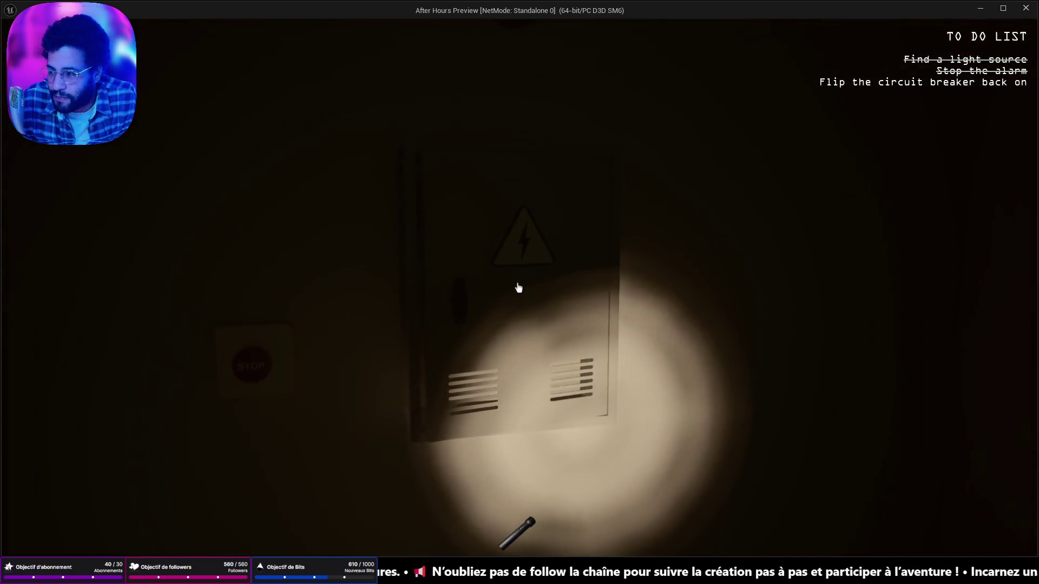
key("w")
key("e")
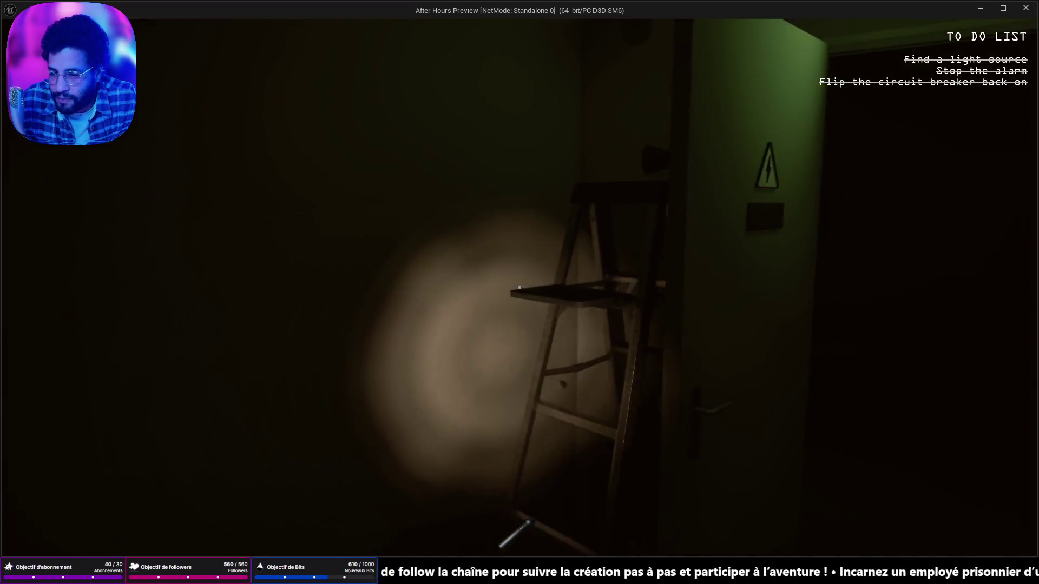
Walk through the dark office by flashlight into the sink room
key("w")
key("w")
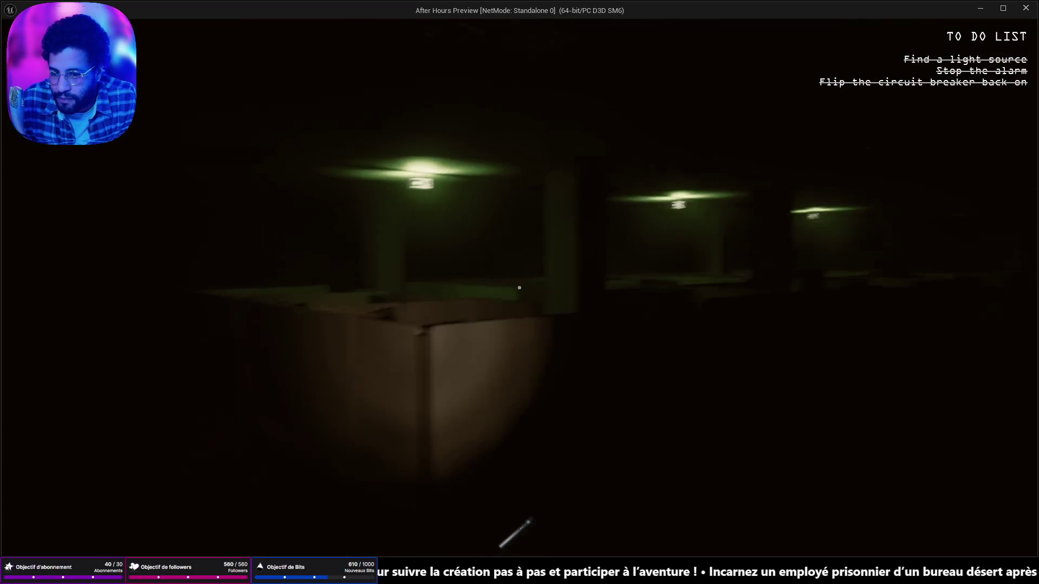
key("w")
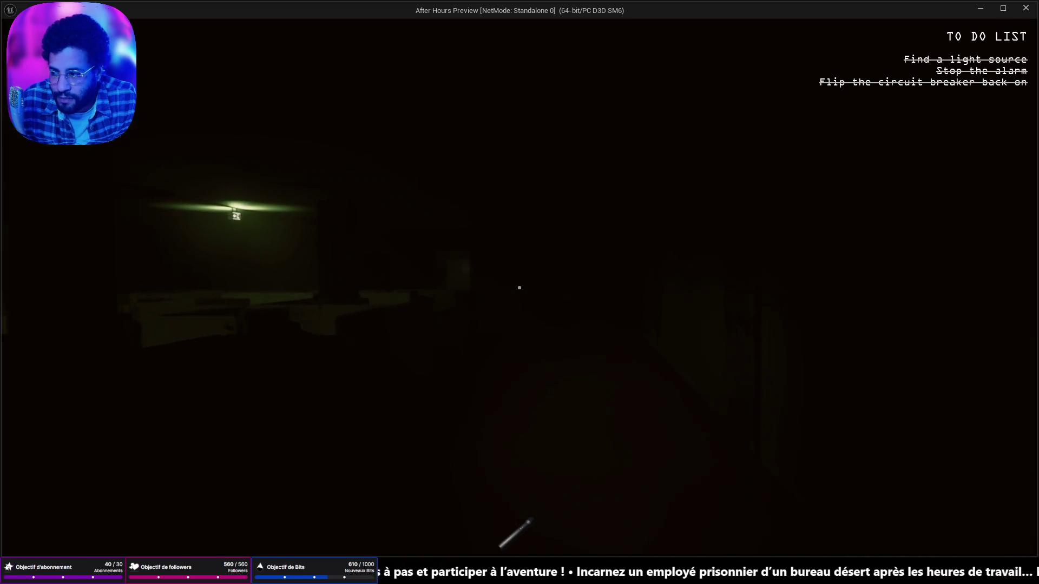
key("w")
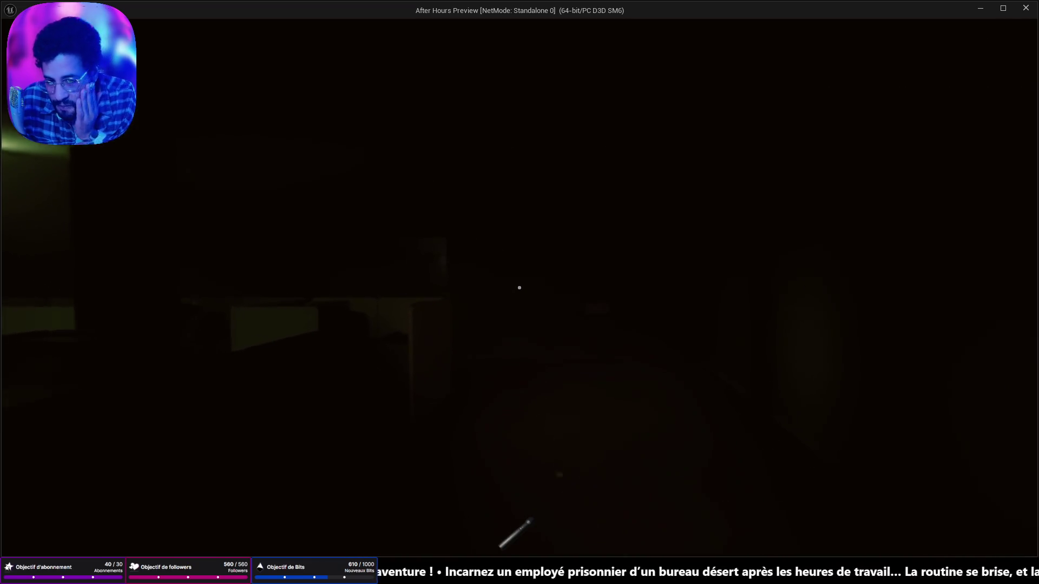
key("w")
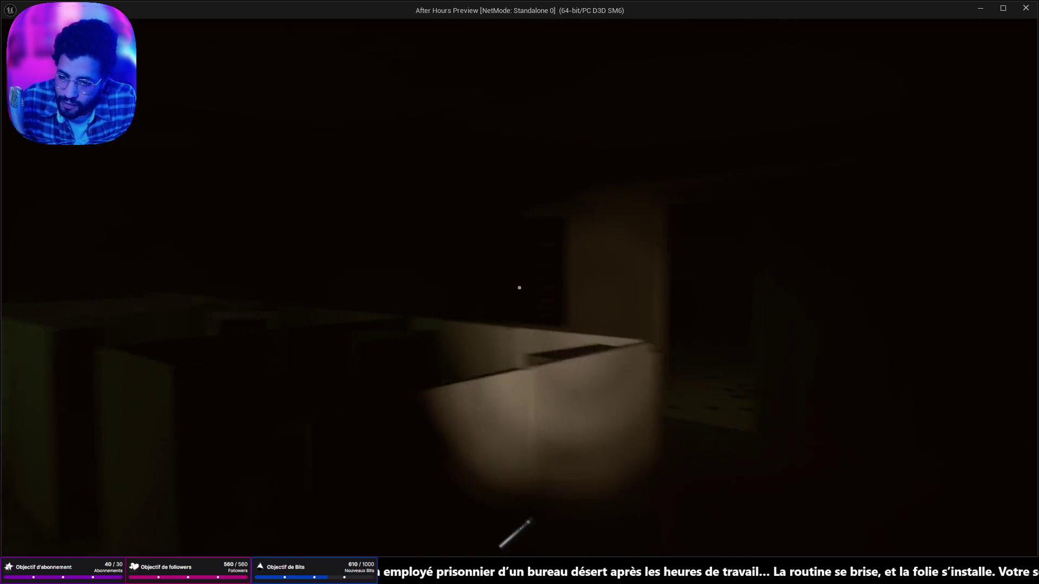
key("w")
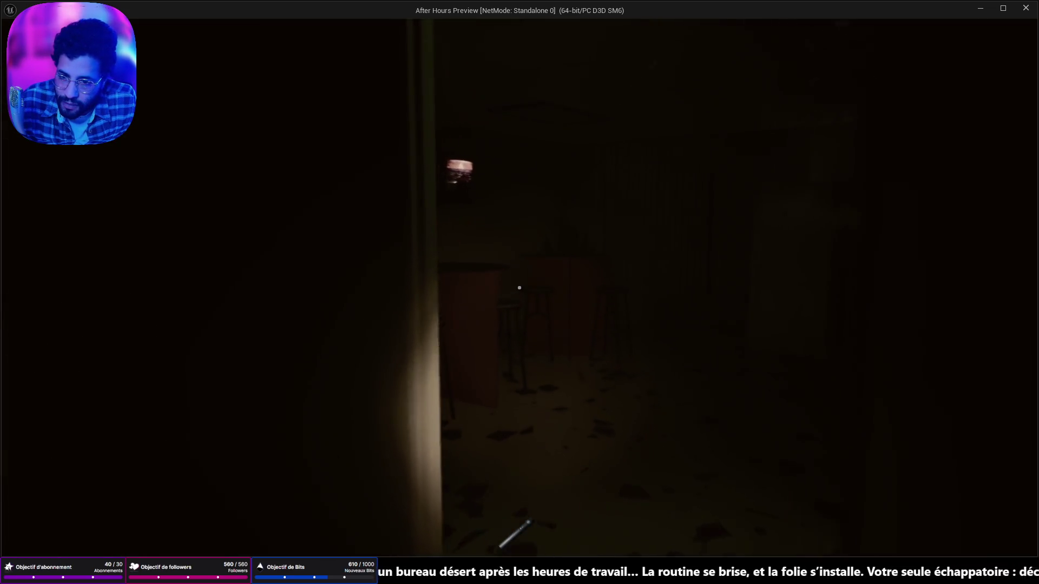
key("w")
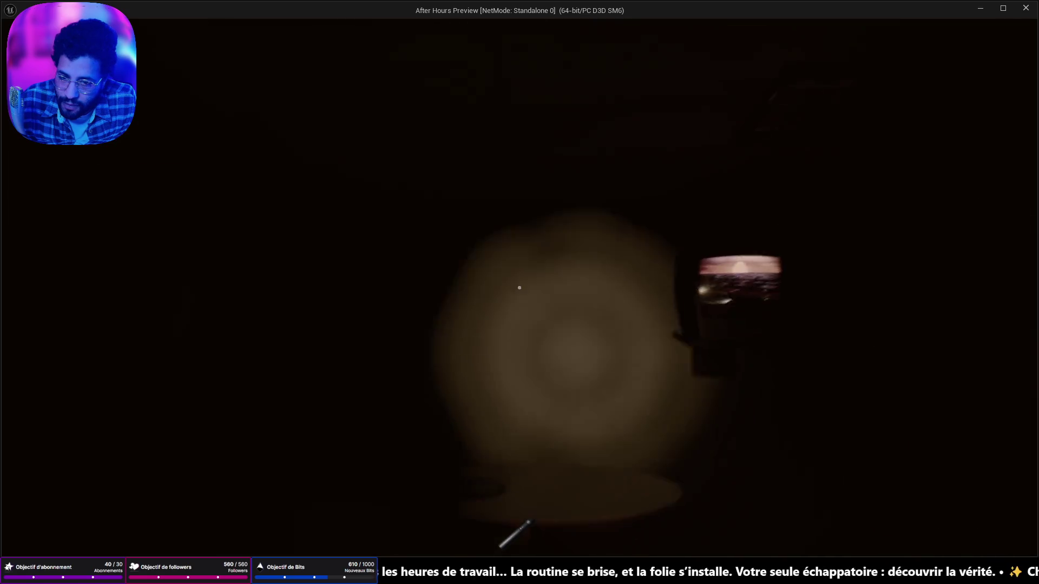
key("w")
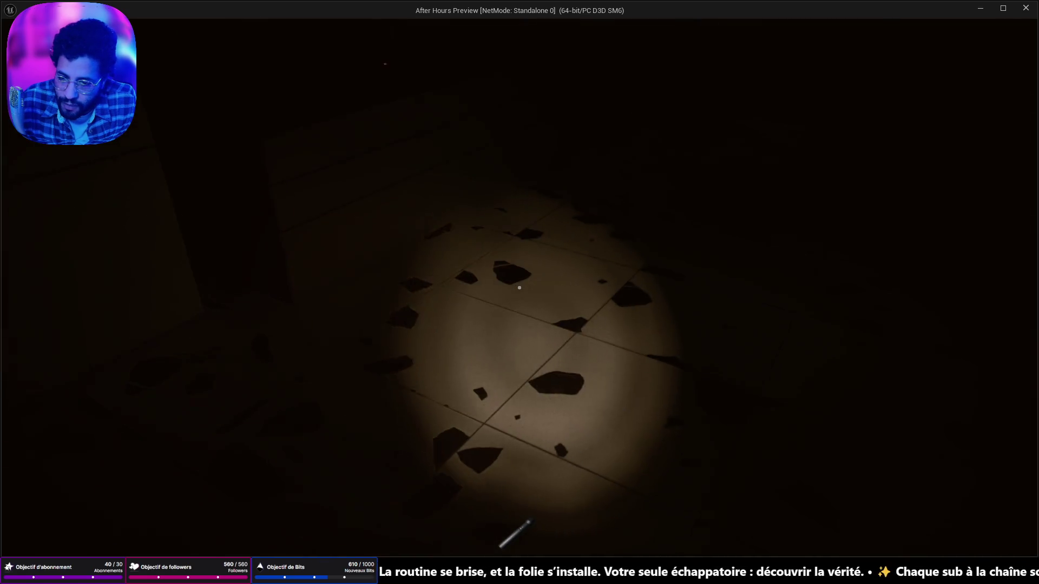
key("w")
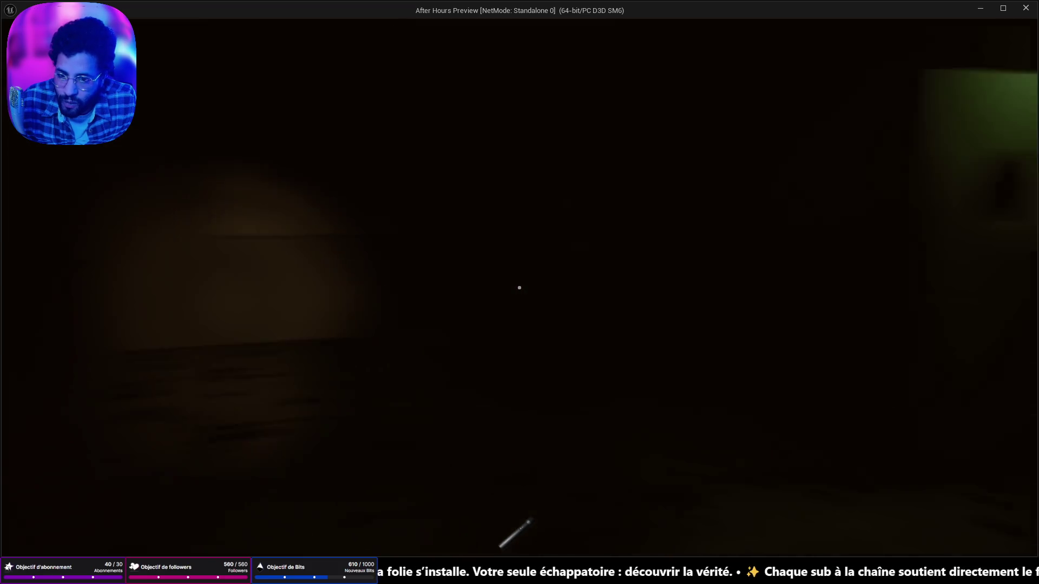
key("w")
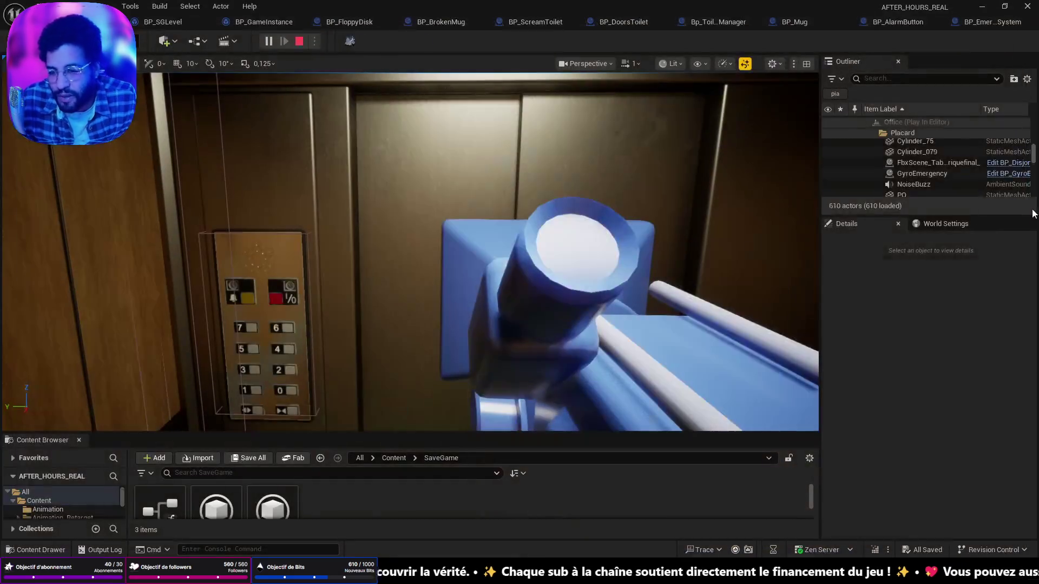
Stop play, select BP_FloppyDisk, and set its Screamertoilet reference to BP_ScreamToilet
key("Escape")
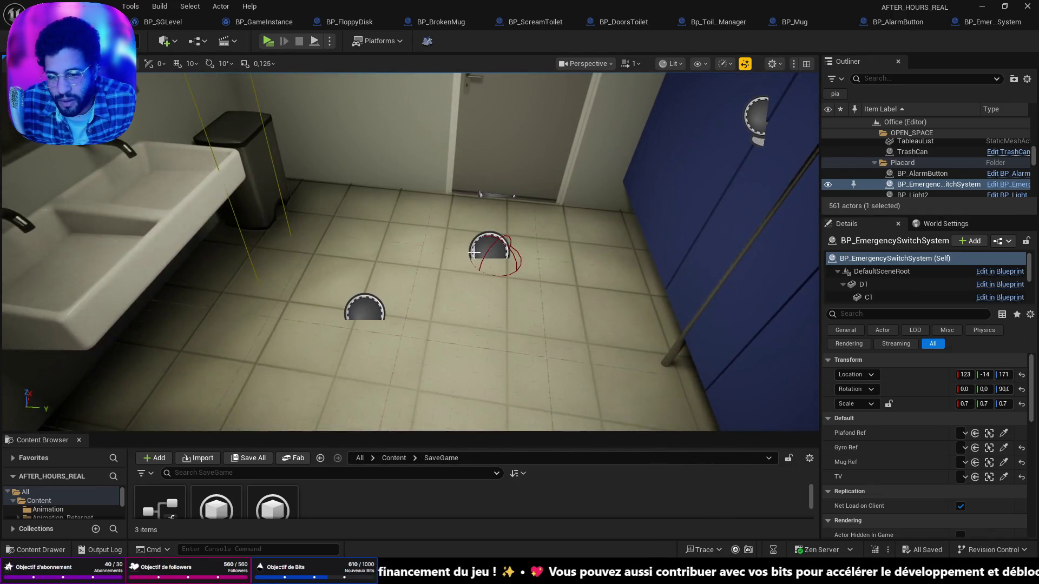
left_click(489, 248)
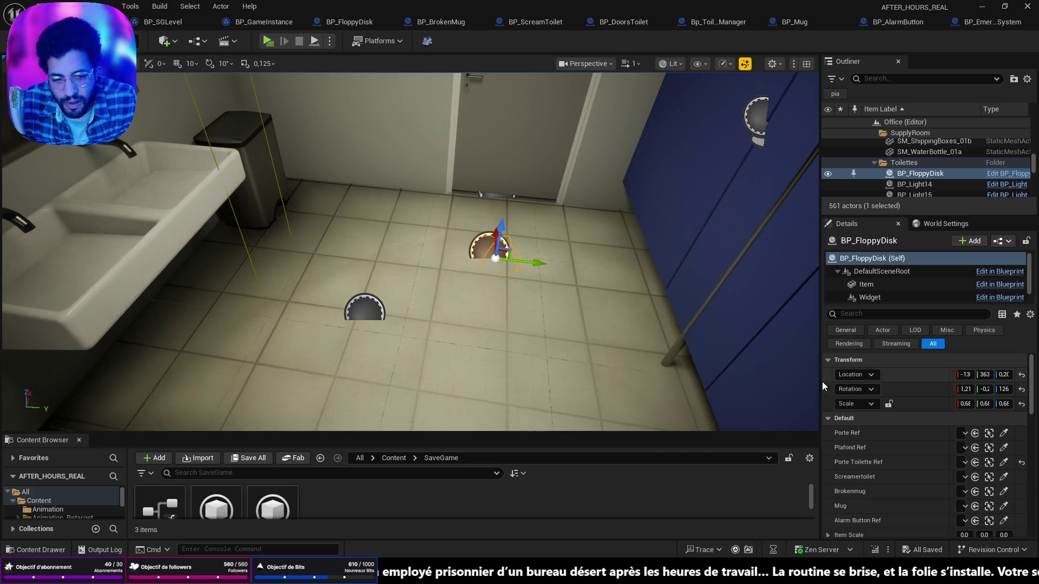
left_click_drag(720, 369, 532, 374)
scroll(940, 469, "down", 3)
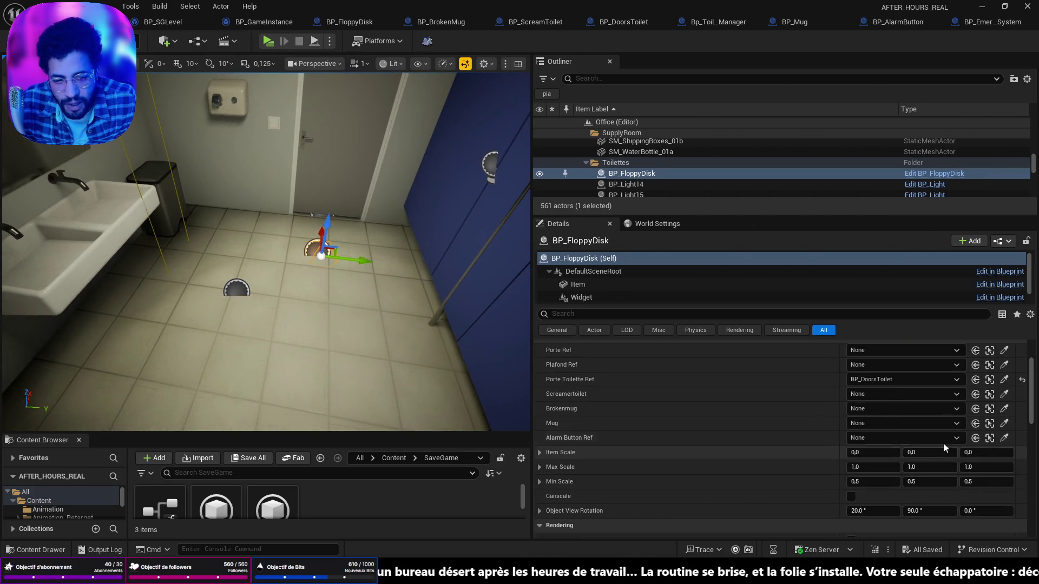
left_click(940, 399)
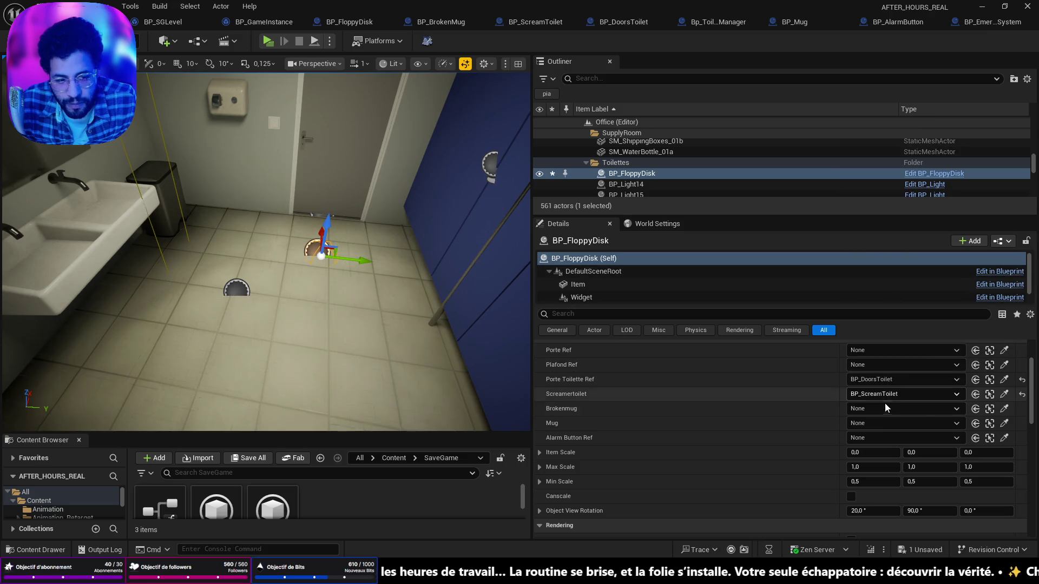
left_click(902, 399, "shift")
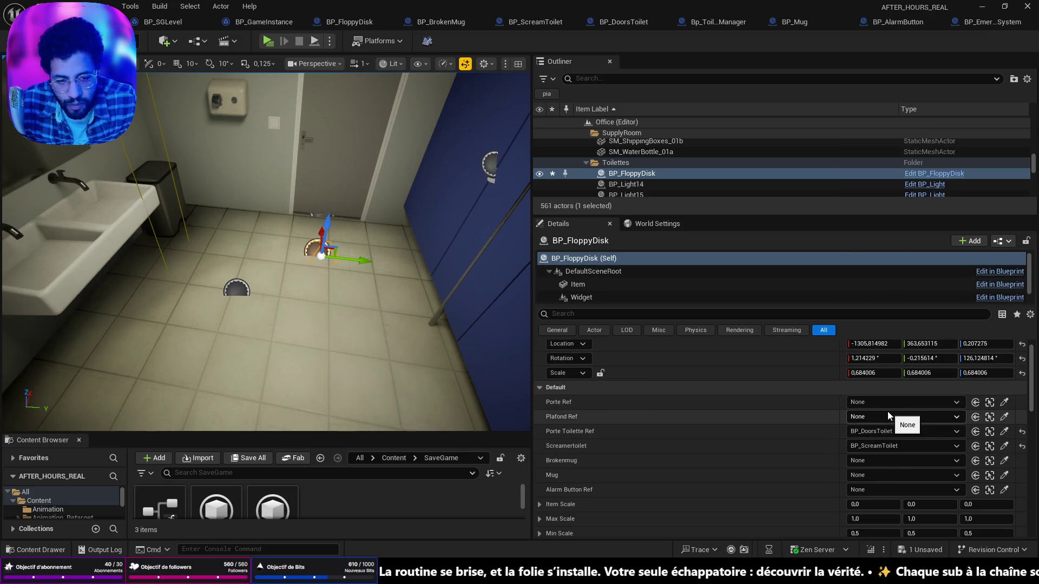
Assign BP_BrokenMug to Brokenmug and Mug, and BP_AlarmButton to Alarm Button Ref
left_click(887, 416)
key("Escape")
left_click(888, 404)
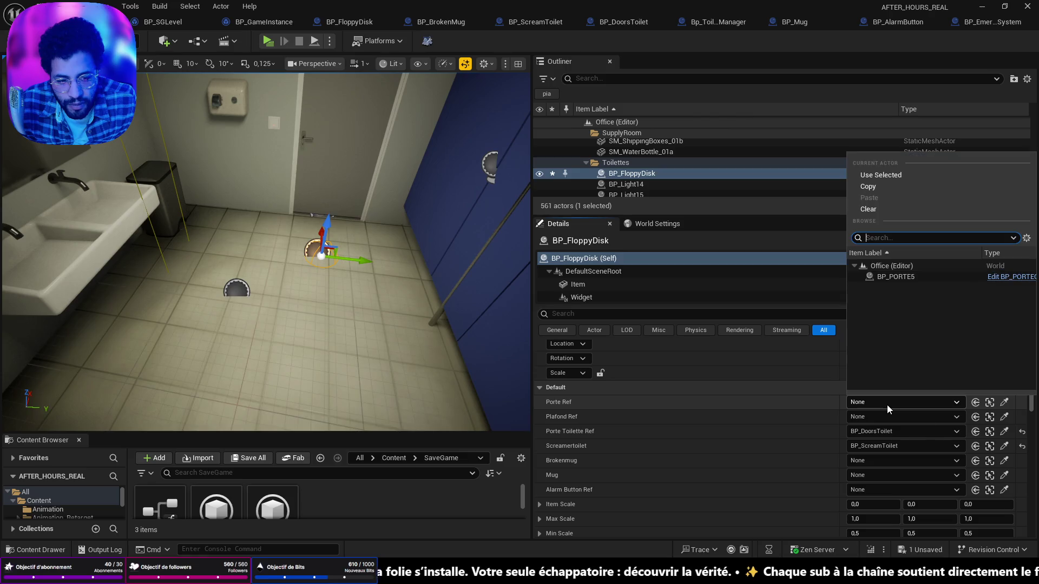
key("Escape")
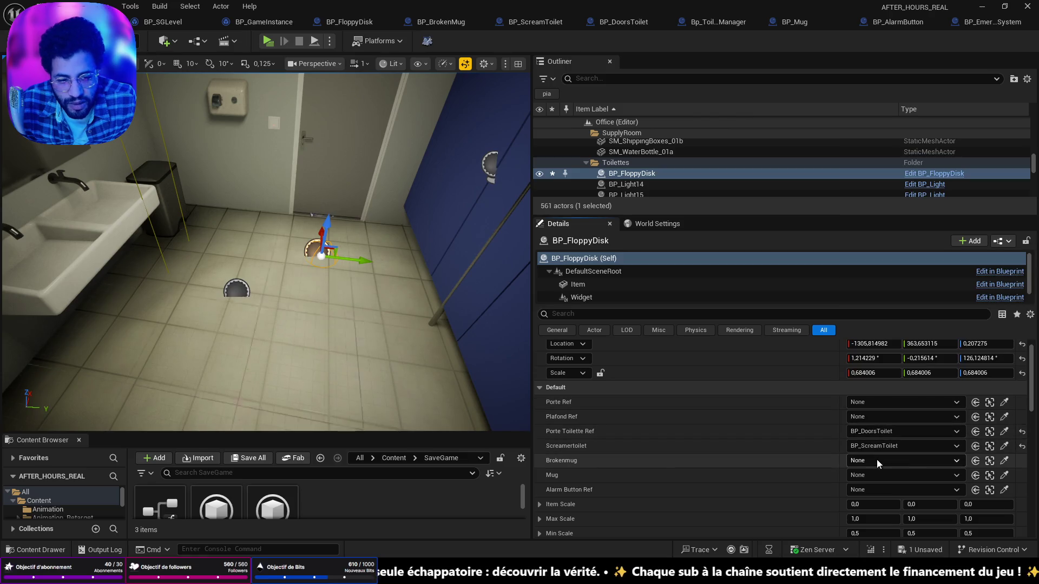
left_click(877, 460)
left_click(891, 346)
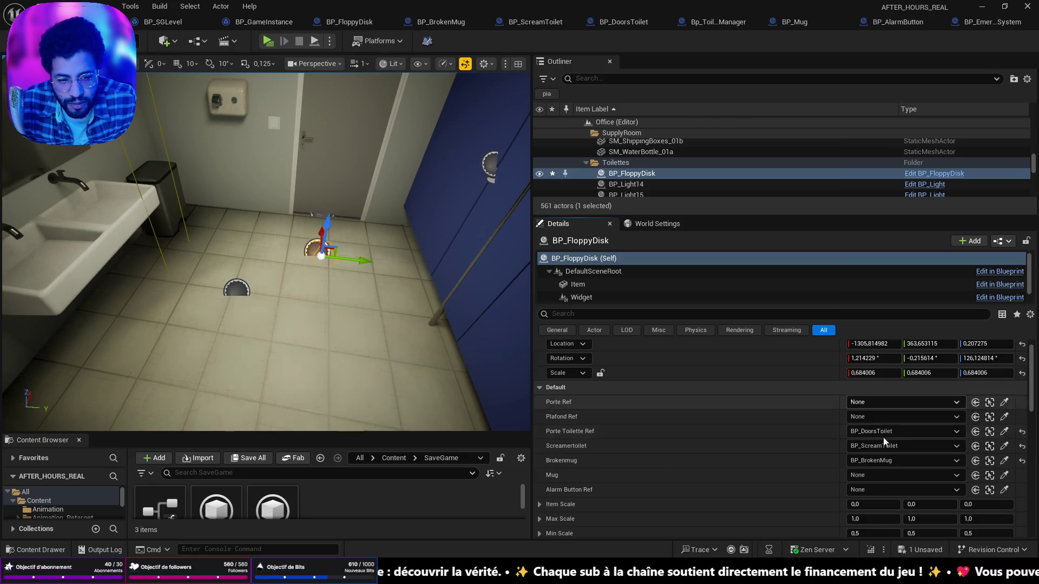
left_click(884, 480)
left_click(876, 352)
left_click(886, 489)
left_click(875, 361)
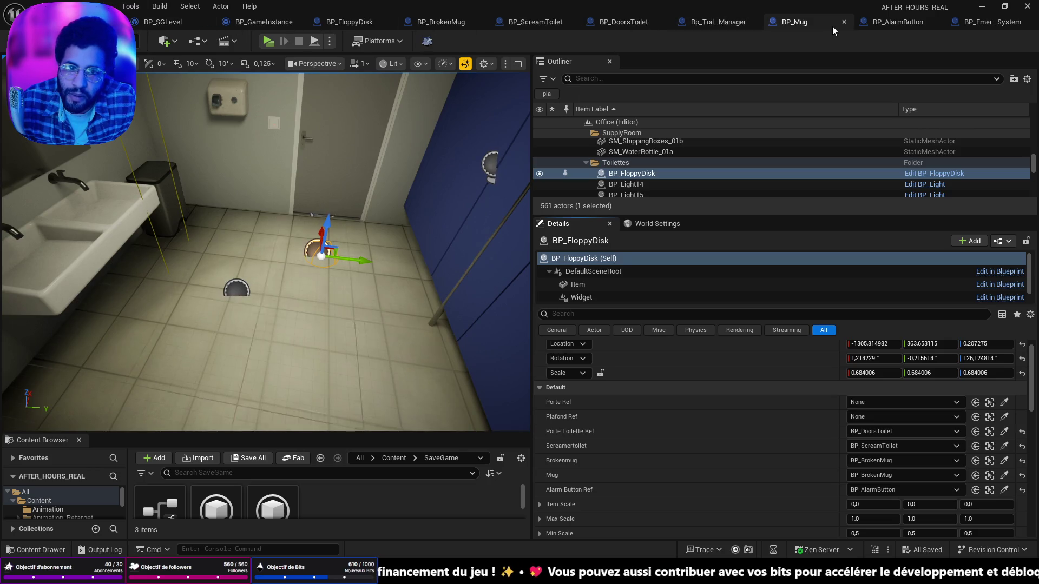
Inspect BP_ScreamToilet, the toilet apparition manager and BP_DoorsToilet in the bathroom
left_click_drag(379, 244, 341, 217)
left_click_drag(337, 114, 337, 114)
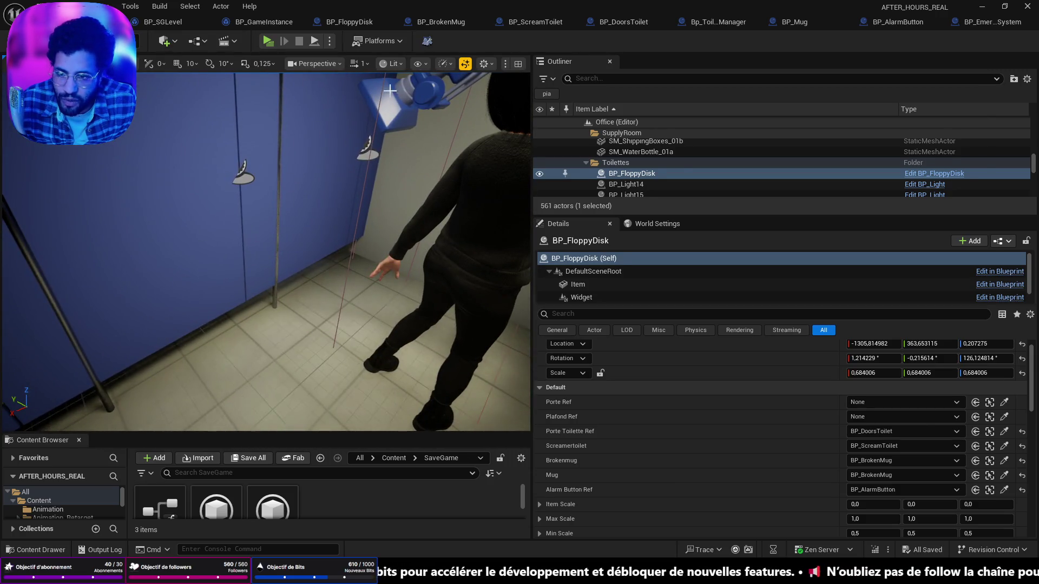
left_click(389, 91)
left_click_drag(260, 301, 260, 301)
left_click(252, 248)
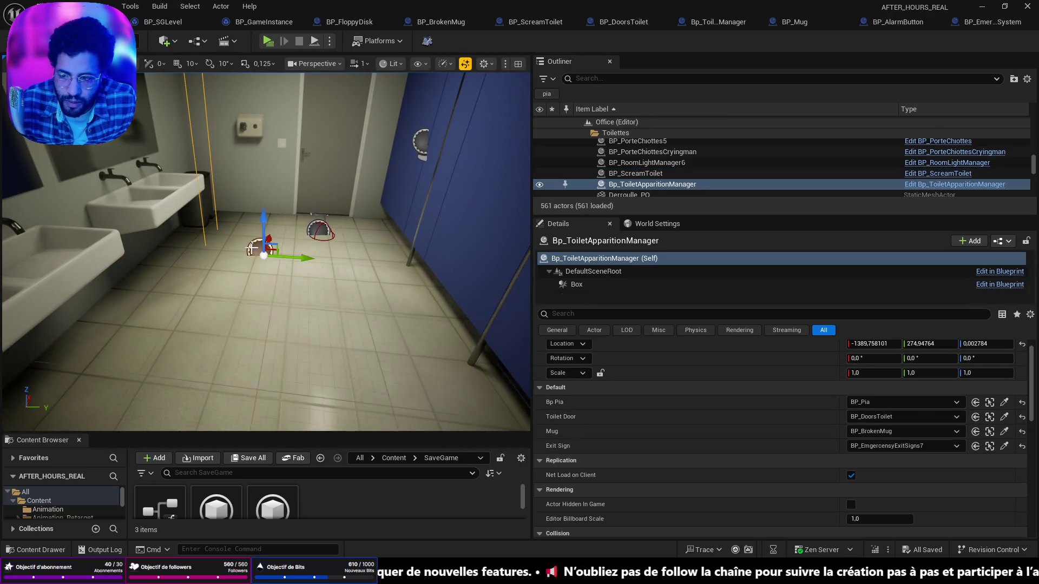
left_click(456, 233)
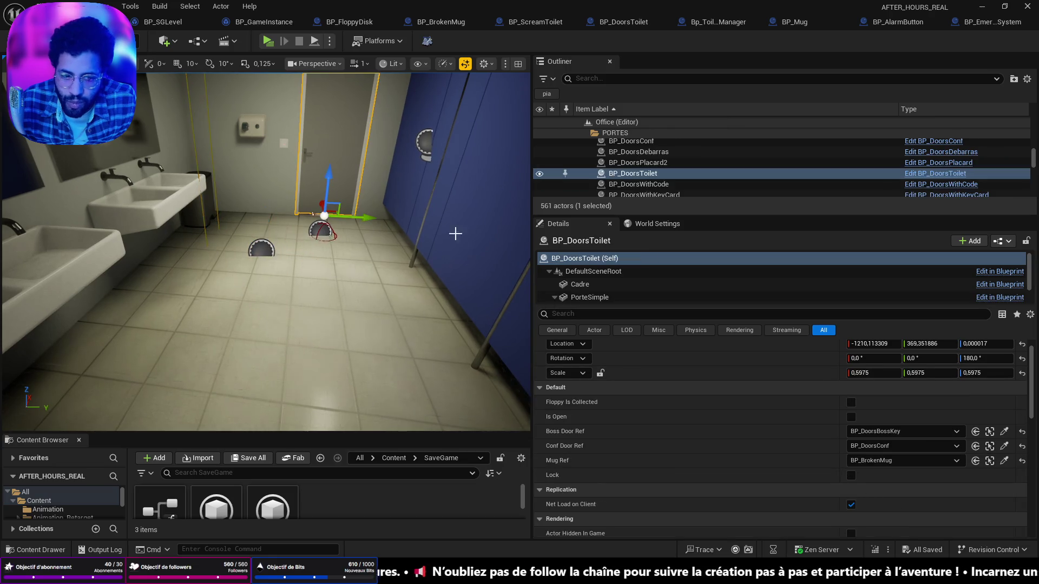
key("f")
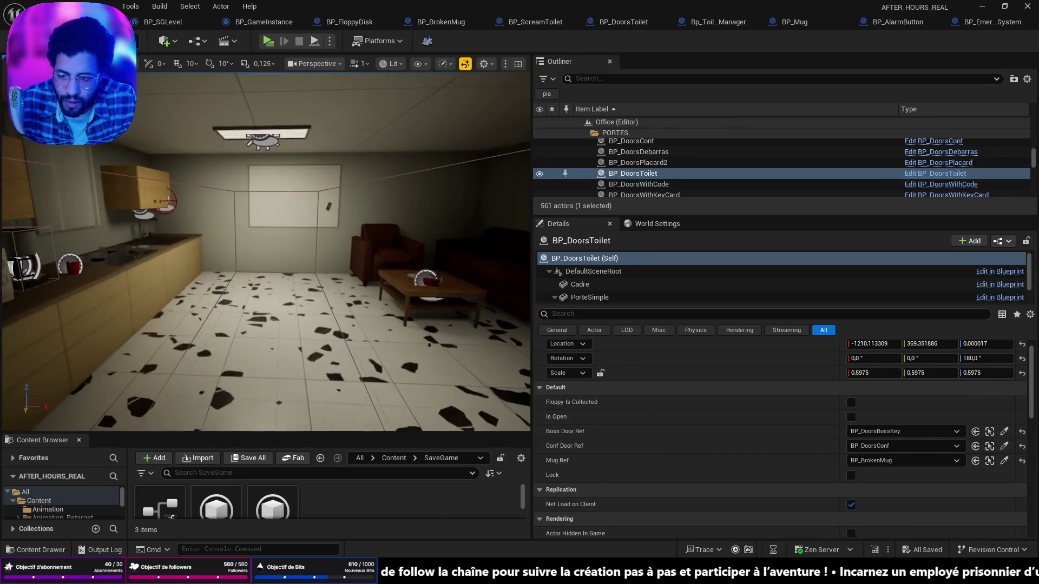
Select BP_BrokenMug, then BP_Mug on the kitchen counter to check its Broken Mug Ref
left_click(315, 270)
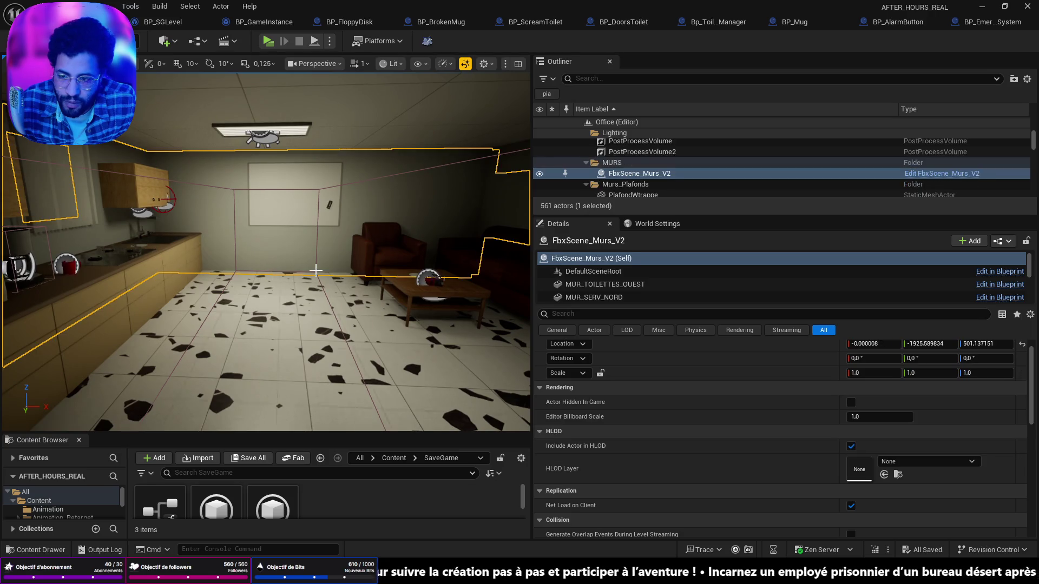
left_click(315, 270)
left_click(430, 280)
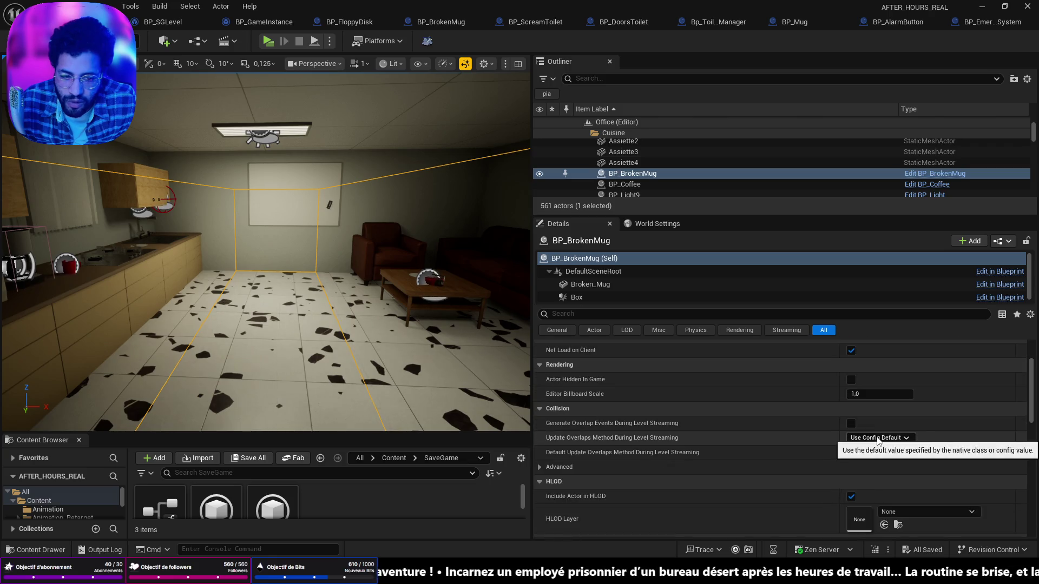
left_click(70, 267)
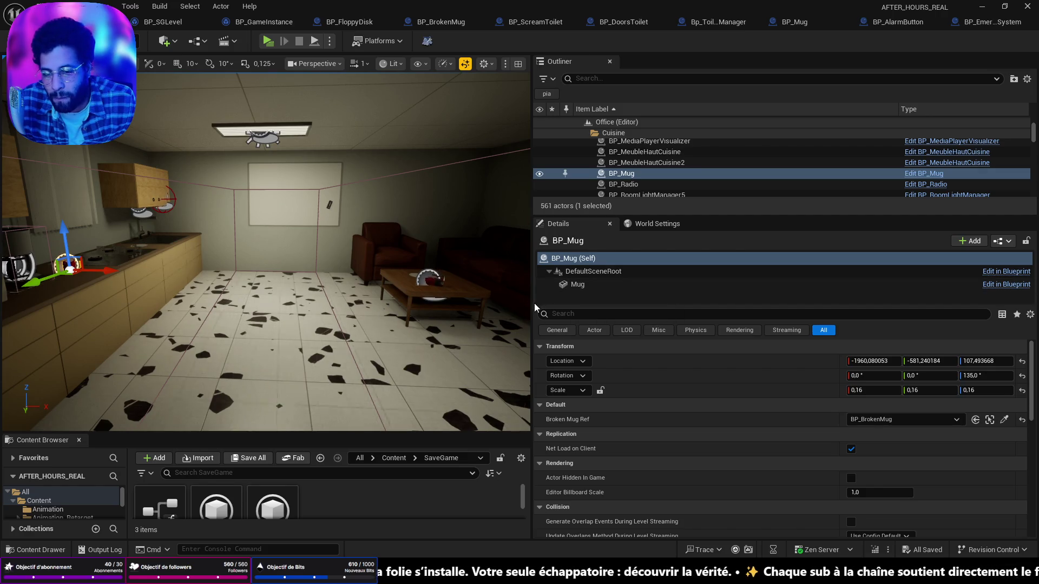
Widen the viewport and fly the camera from the kitchen through the bathroom to the cubicles
left_click_drag(534, 303, 800, 292)
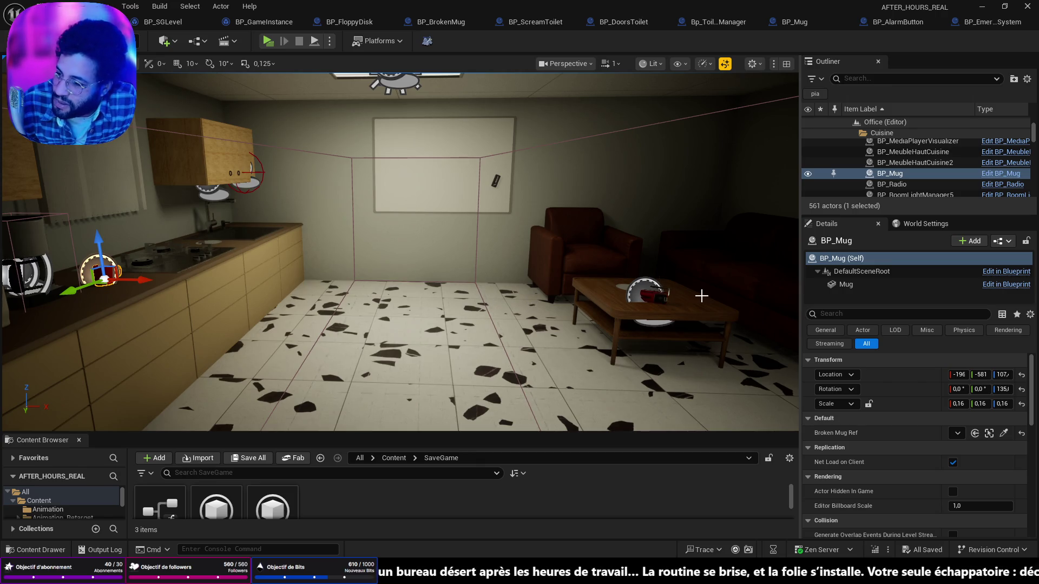
left_click_drag(783, 329, 784, 328)
left_click_drag(566, 323, 566, 323)
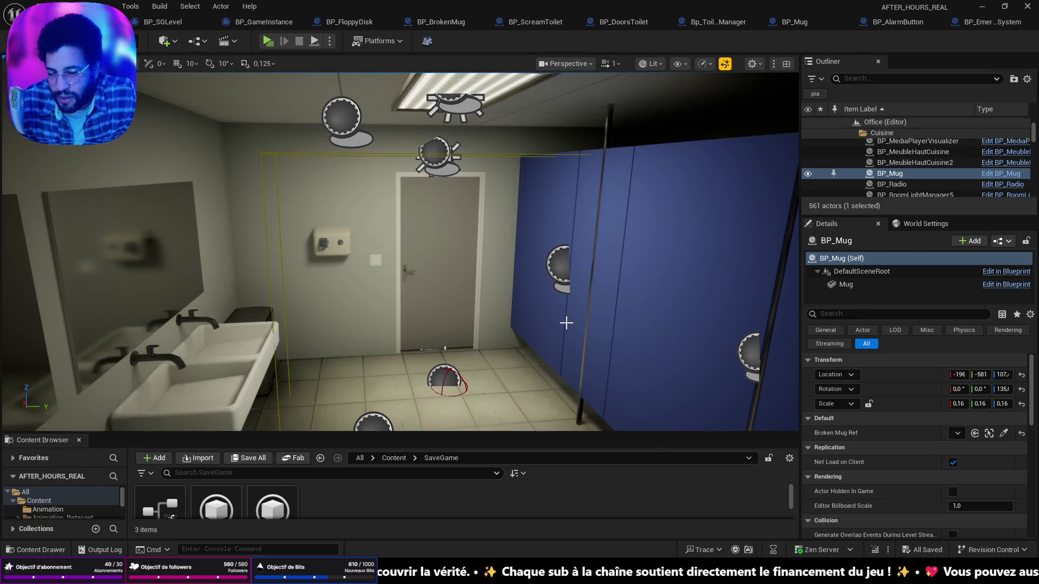
left_click_drag(601, 378, 601, 378)
left_click_drag(385, 123, 385, 124)
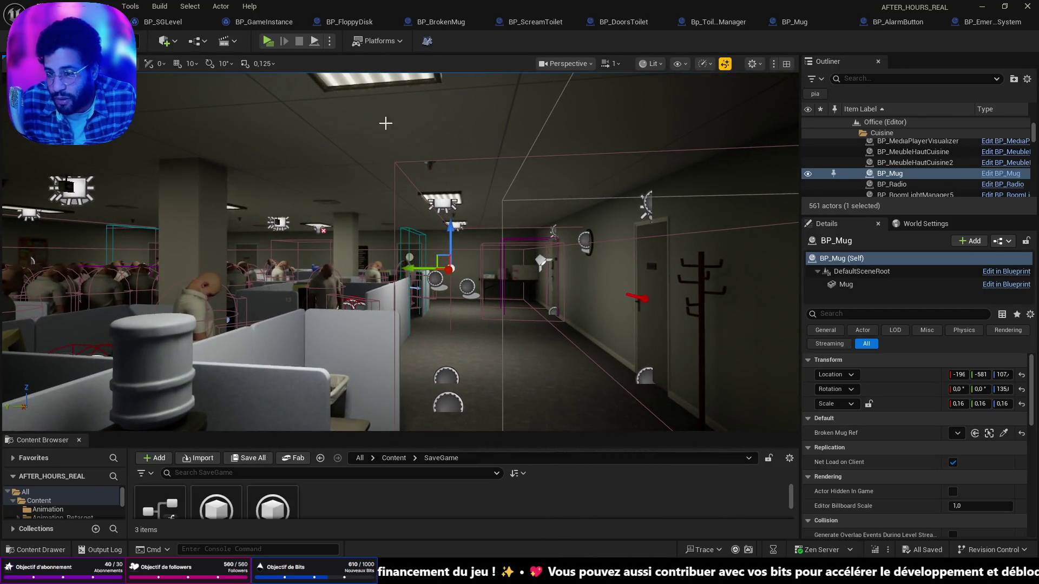
key("alt+p")
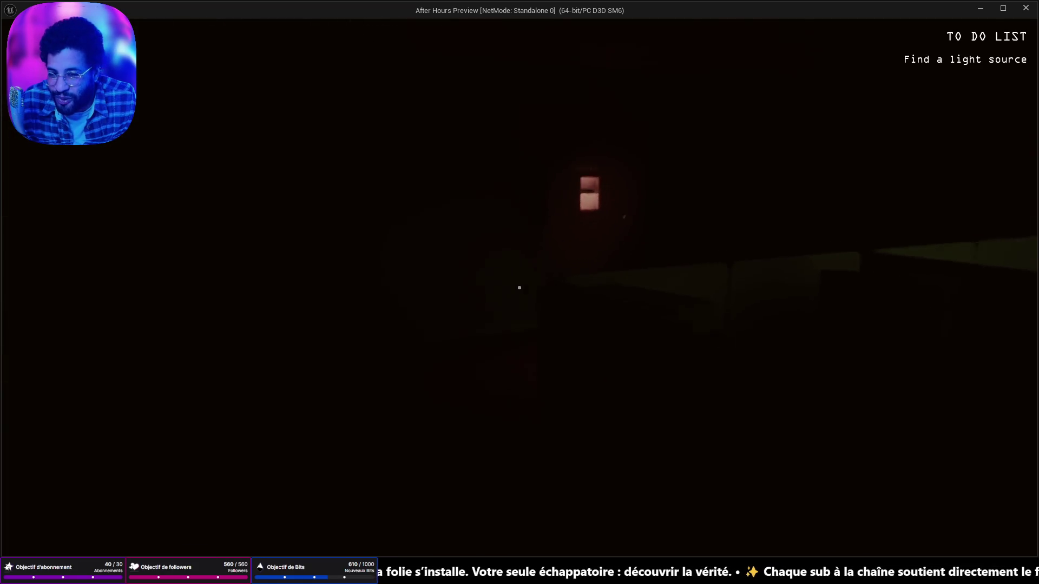
Grab and switch on the flashlight, stop the alarm and flip the circuit breaker
key("w")
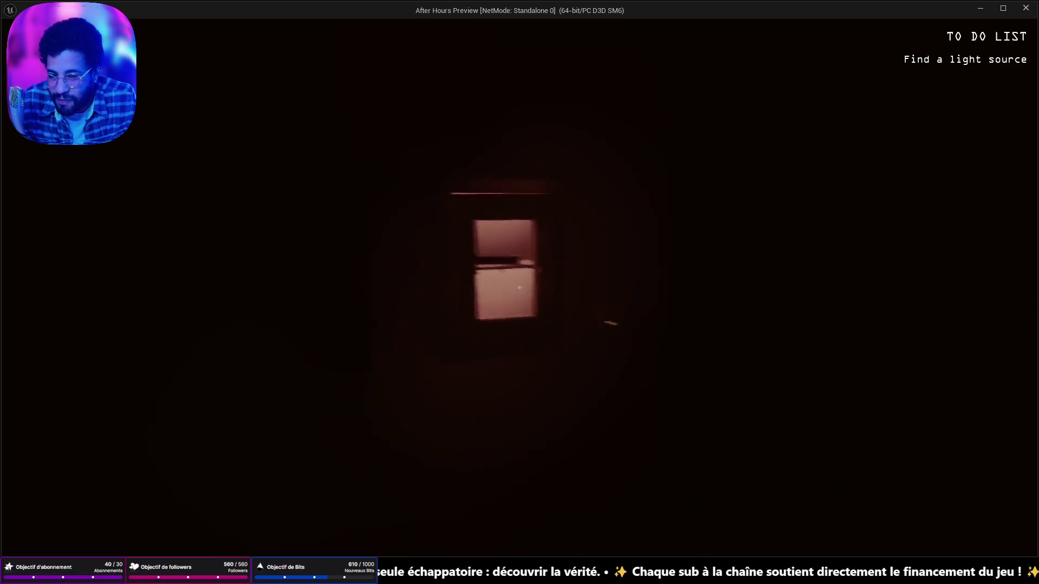
key("e")
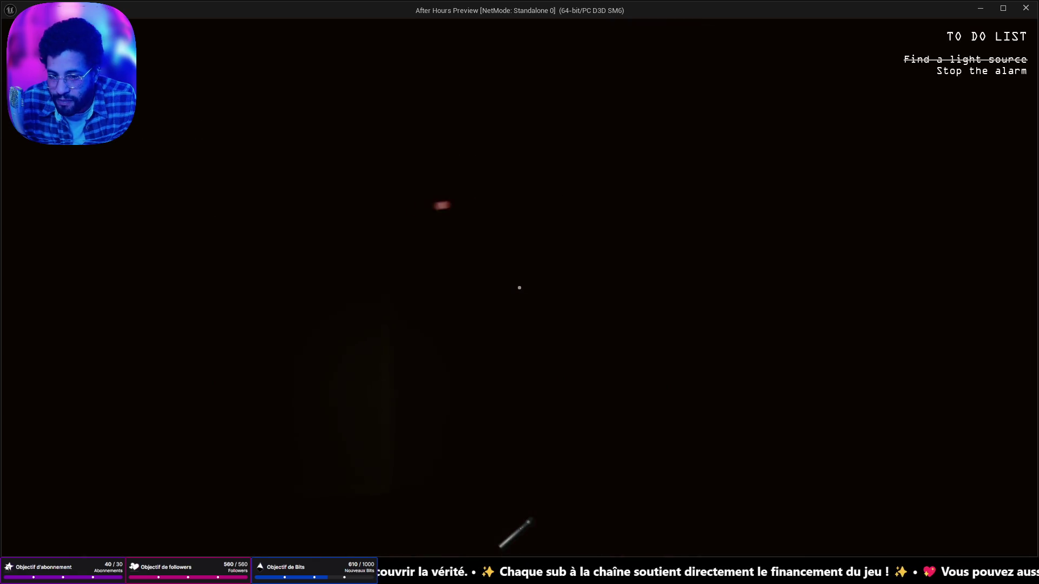
key("f")
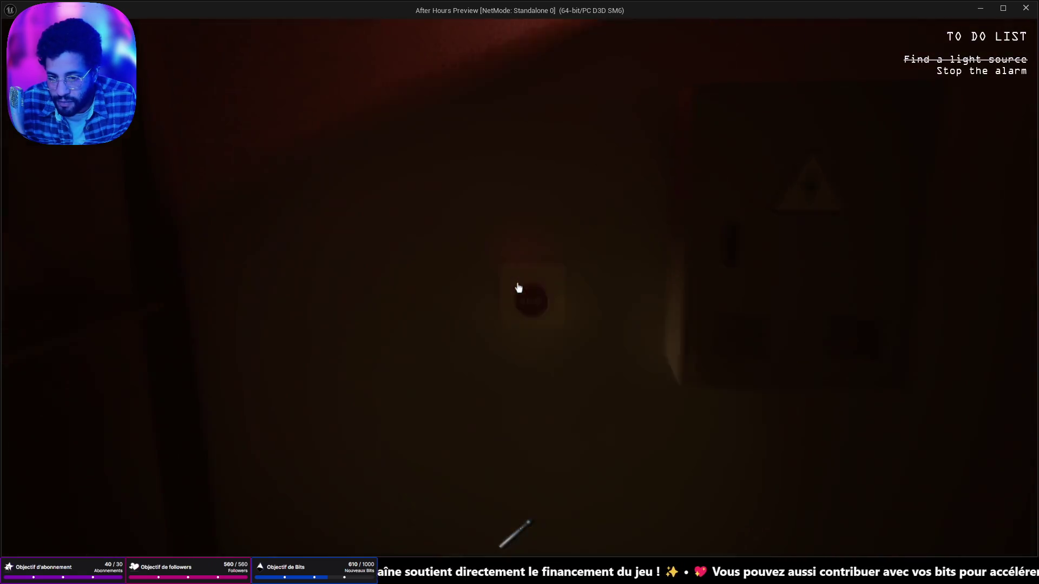
left_click(519, 287)
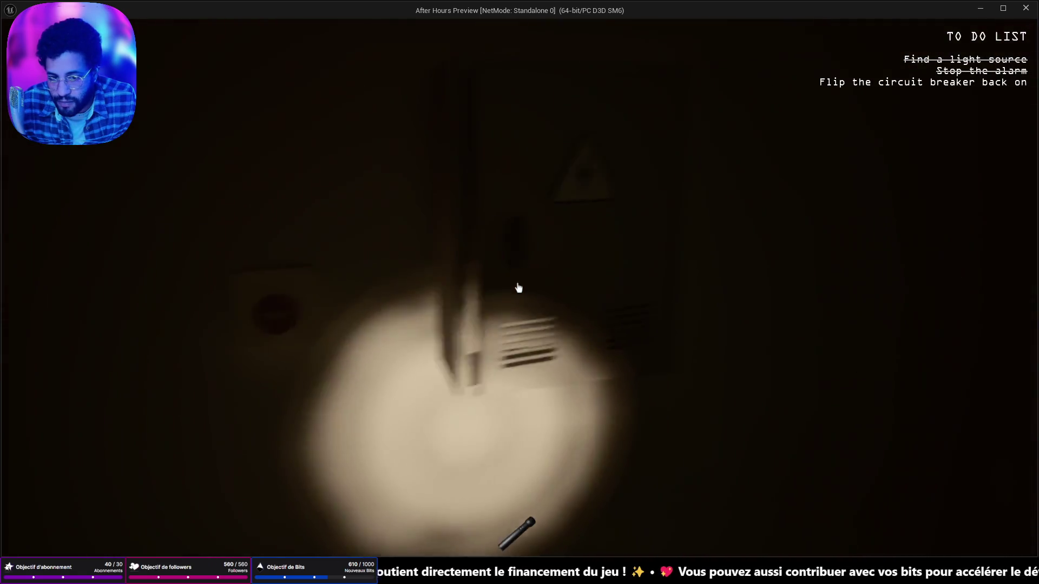
left_click(519, 288)
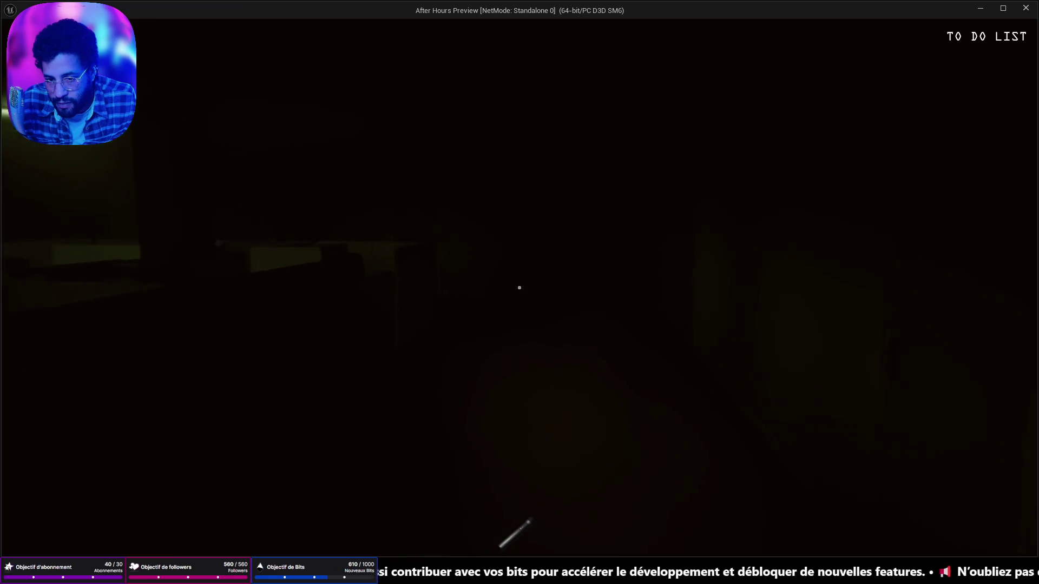
key("f")
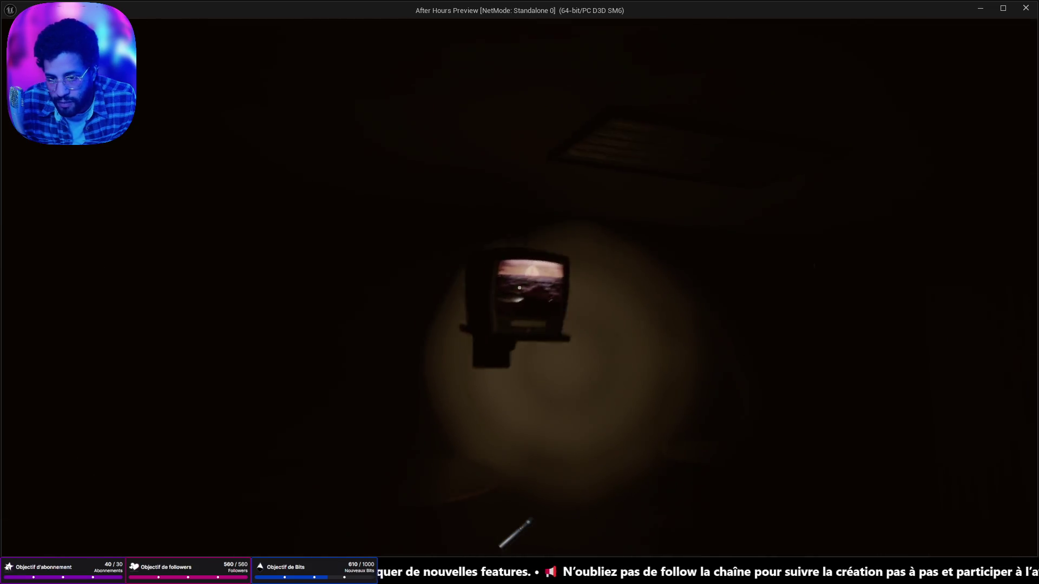
Walk into the office, pick up the floppy disk, and stop the preview
key("w")
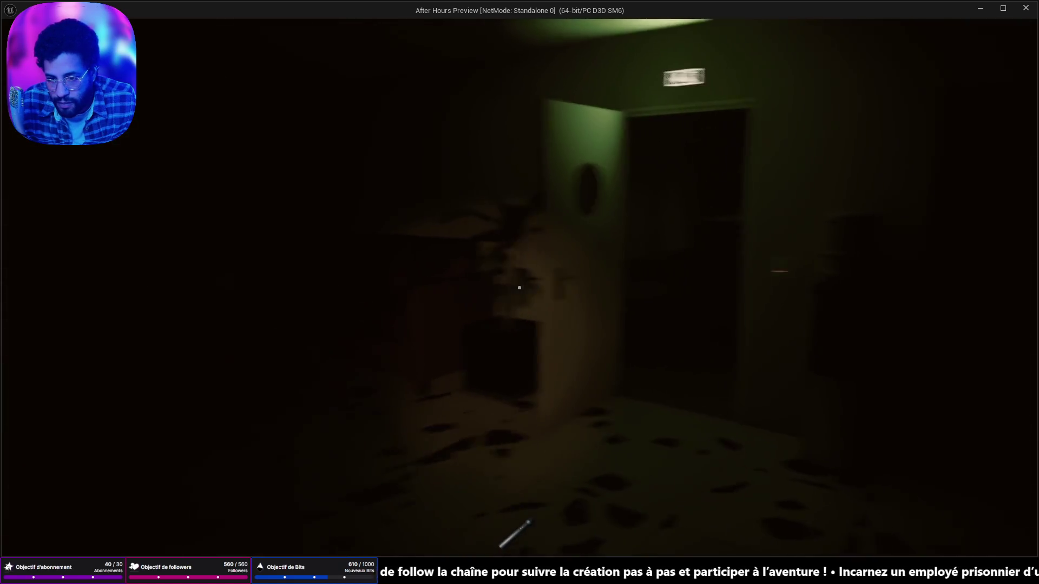
key("w")
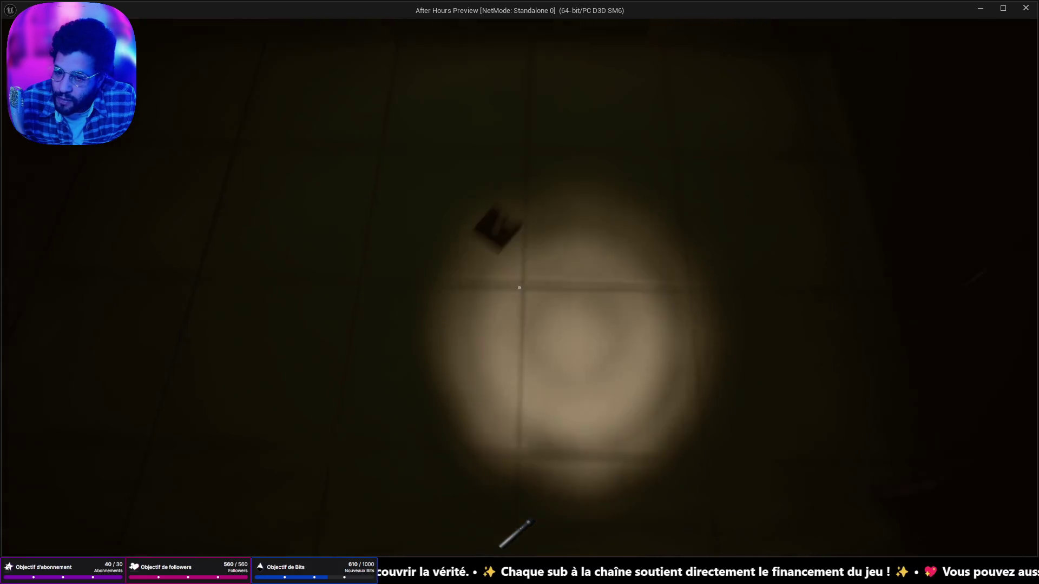
left_click(520, 288)
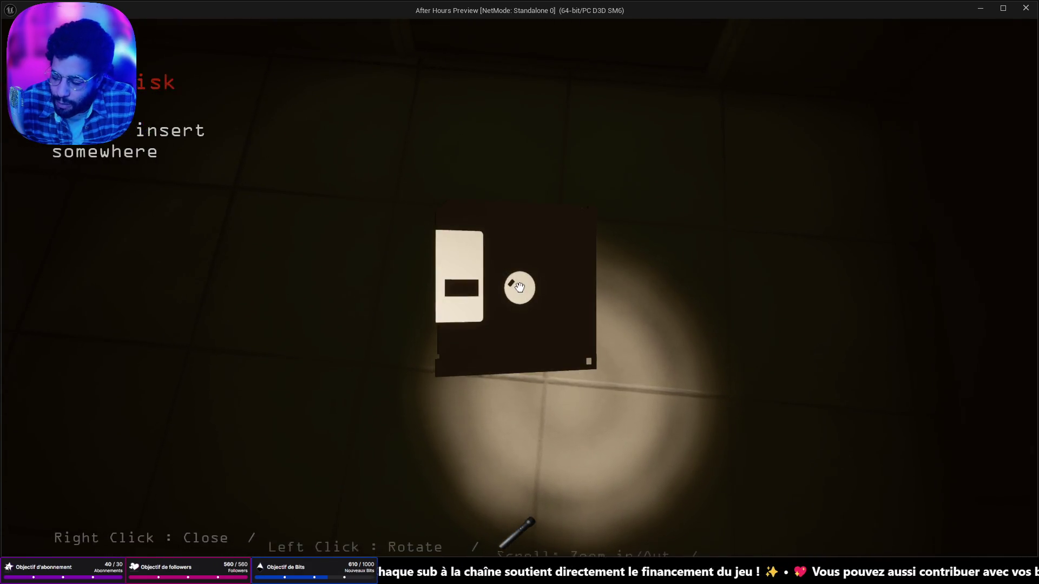
key("e")
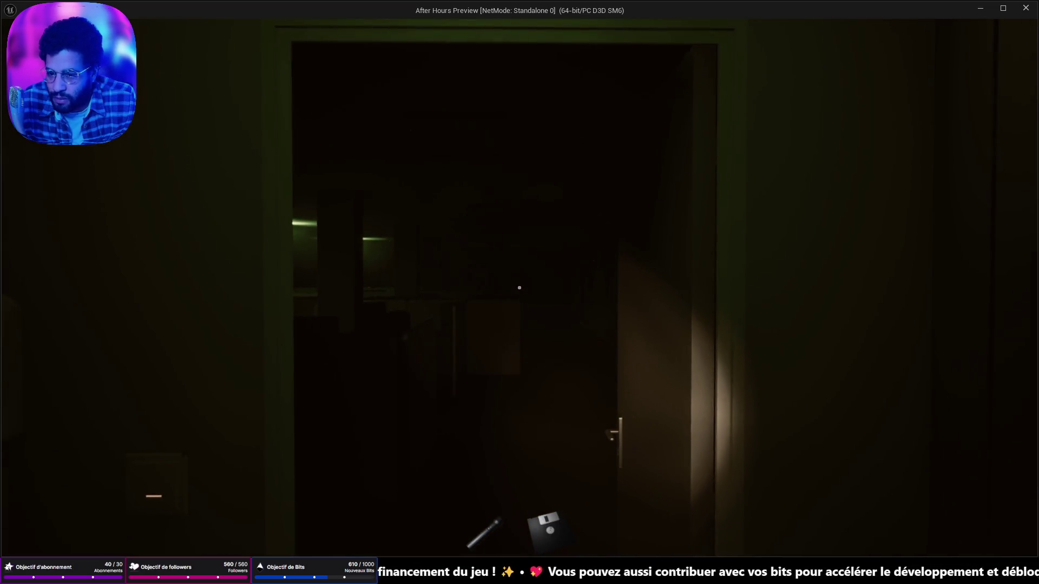
key("Escape")
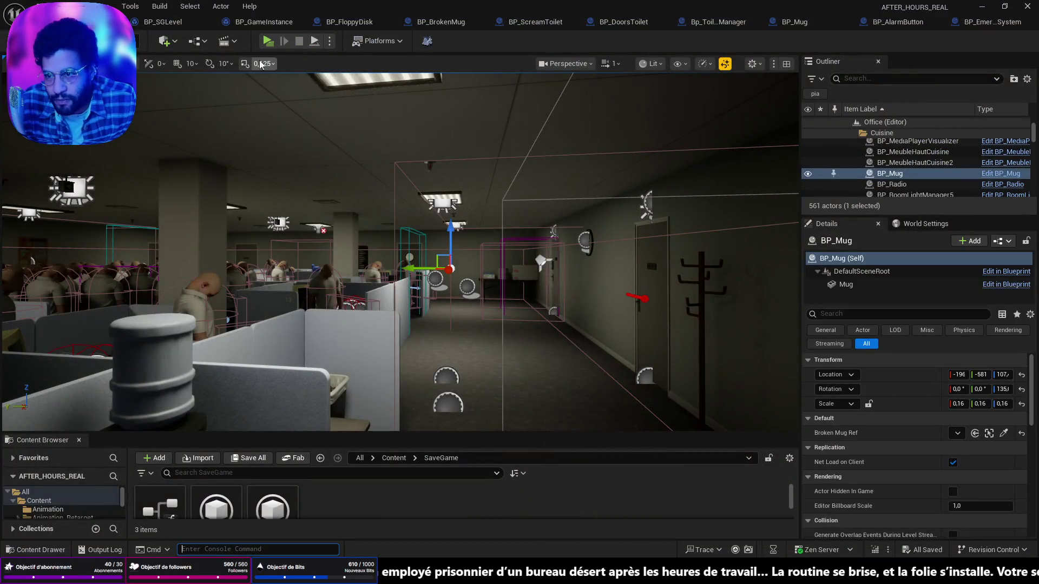
Open BP_AlarmButton, start a Play session, walk through the dark office, and stop with Esc
left_click(985, 22)
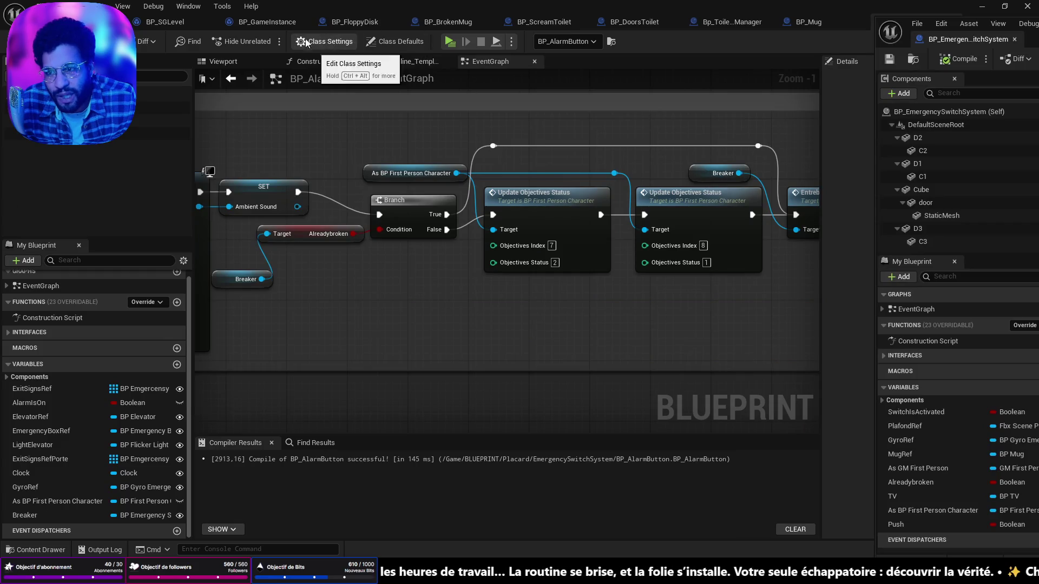
left_click(450, 42)
left_click(548, 234)
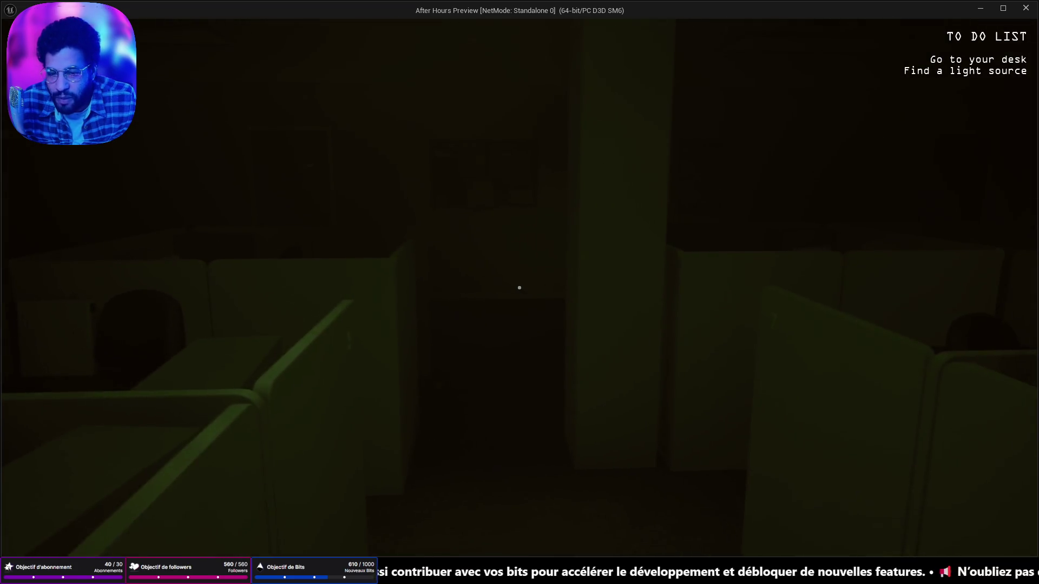
key("w")
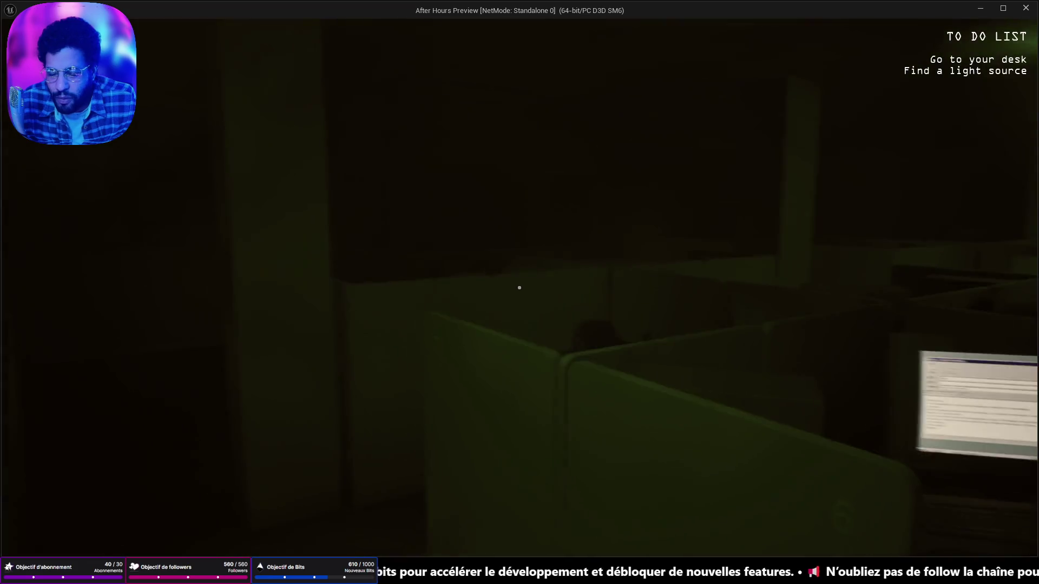
key("w")
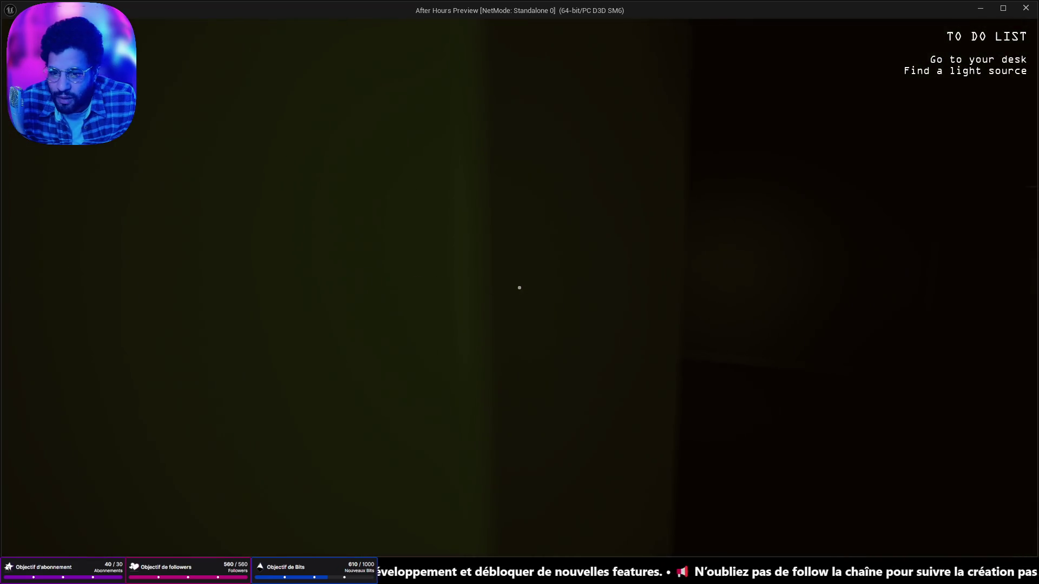
key("w")
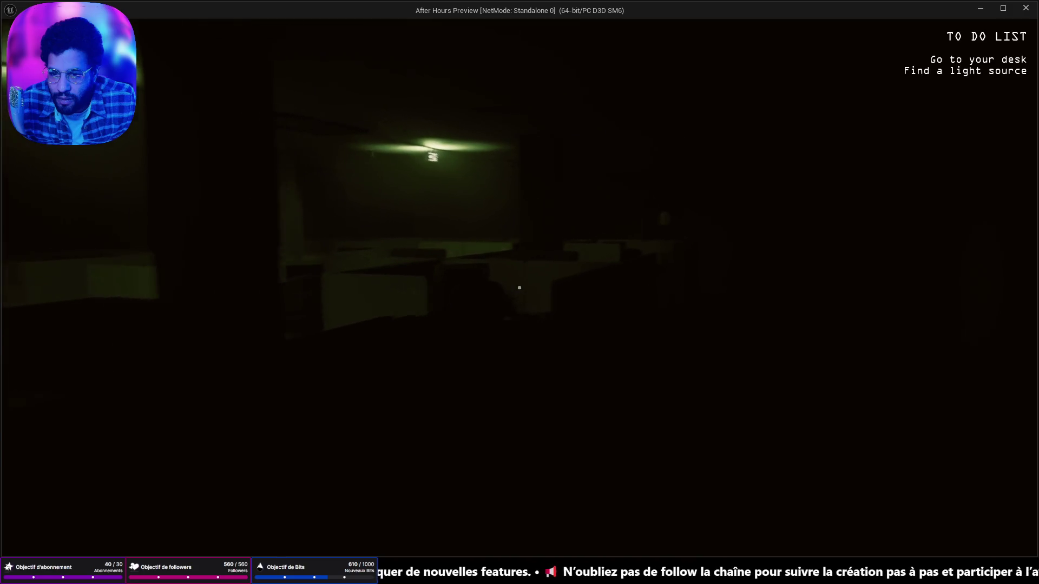
key("w")
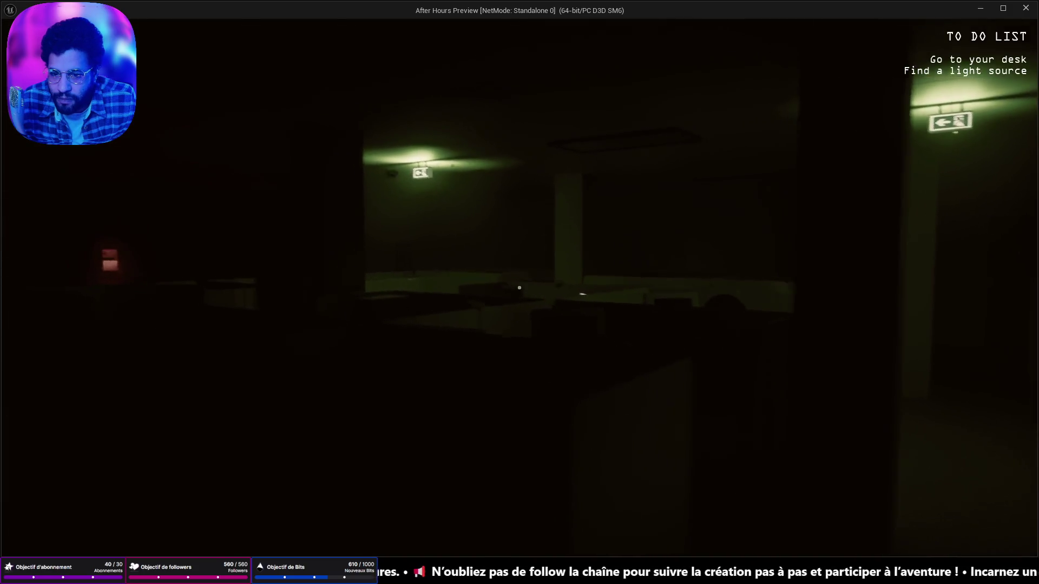
key("Escape")
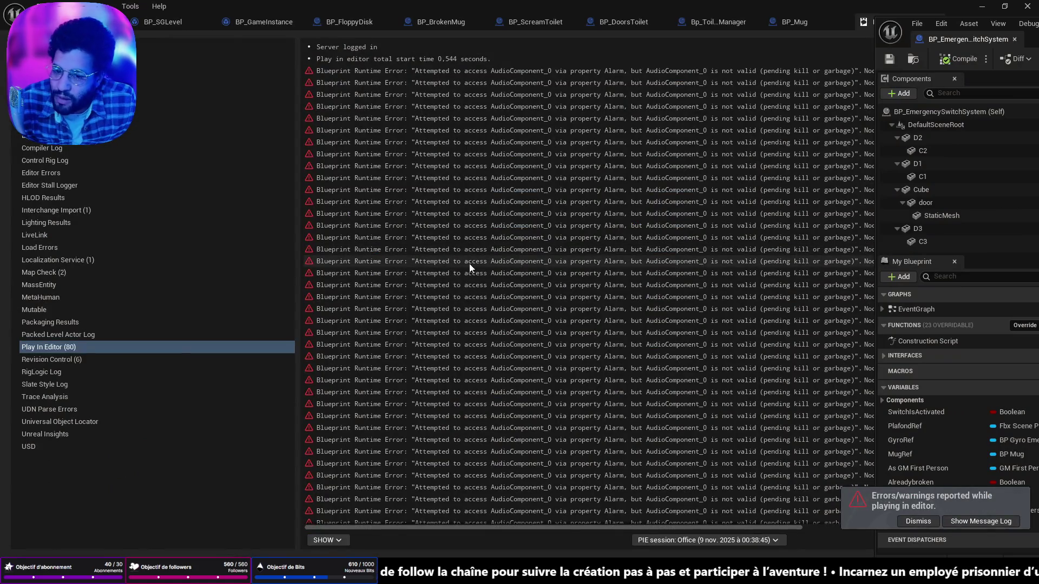
Jump from the Message Log to the Set Volume Multiplier node and inspect Timeline_0's volume curve
left_click_drag(597, 525, 696, 528)
scroll(626, 387, "down", 3)
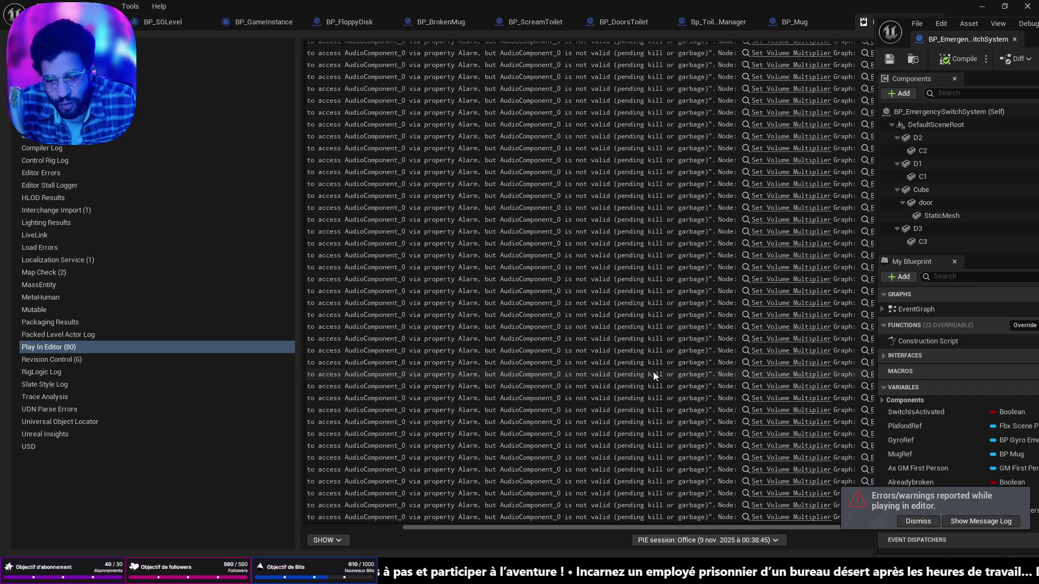
scroll(670, 349, "up", 1)
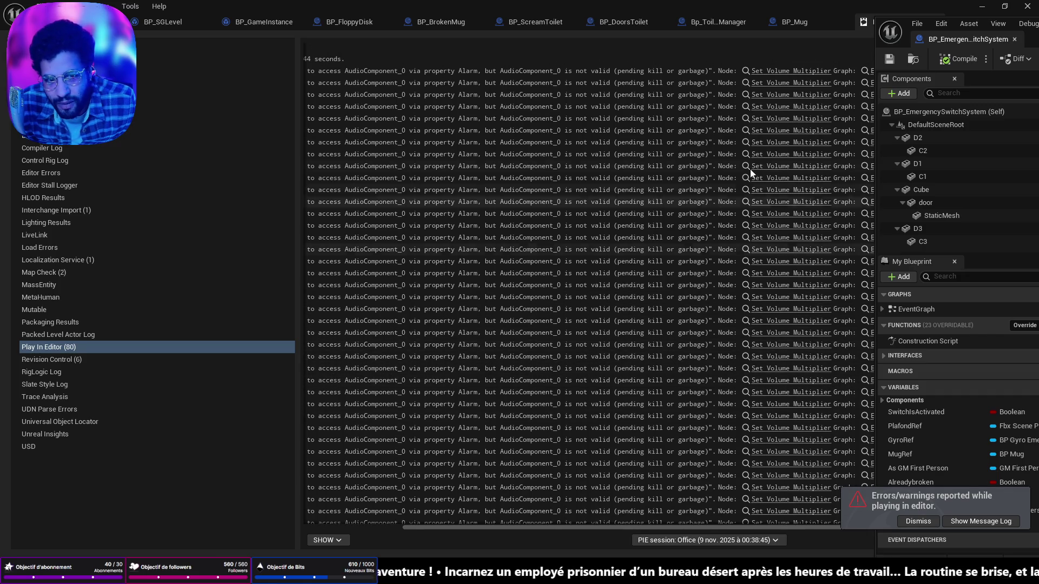
left_click(771, 71)
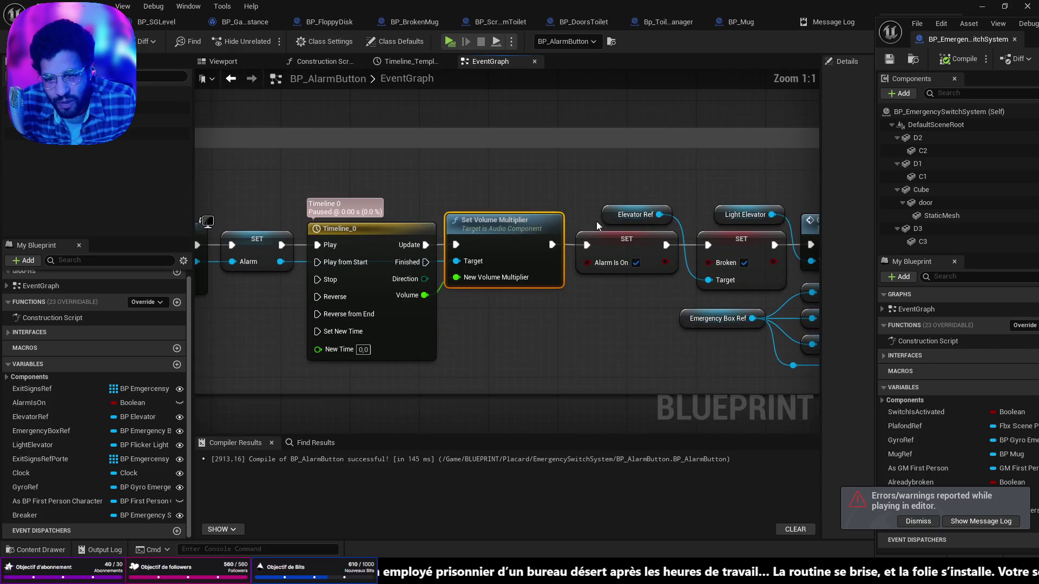
scroll(521, 329, "down", 1)
mouse_move(504, 324)
left_mouse_down()
mouse_move(515, 379)
mouse_move(785, 385)
mouse_move(769, 385)
mouse_move(742, 262)
mouse_move(520, 259)
left_mouse_up()
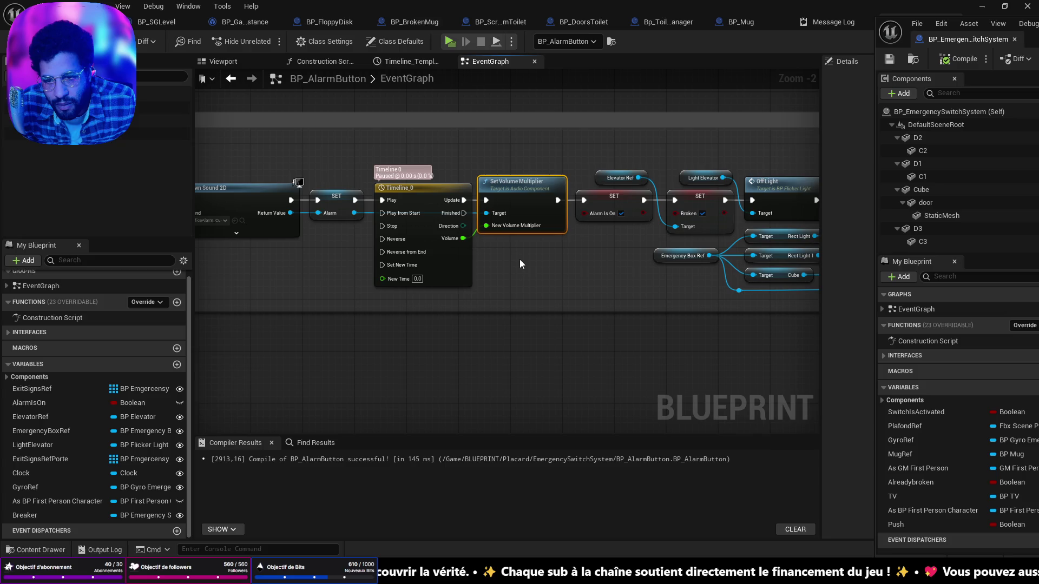
double_click(405, 191)
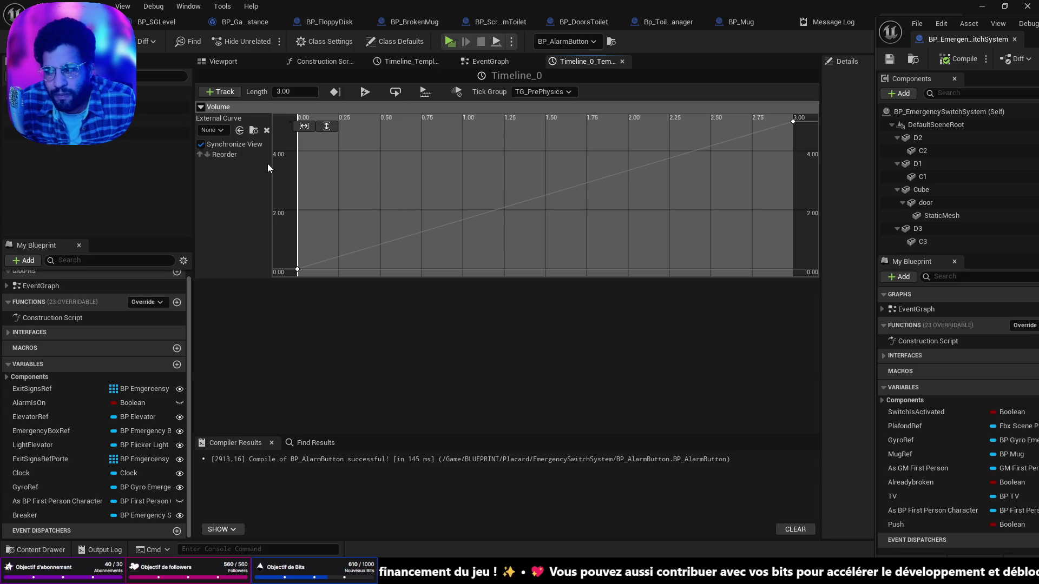
left_click(121, 21)
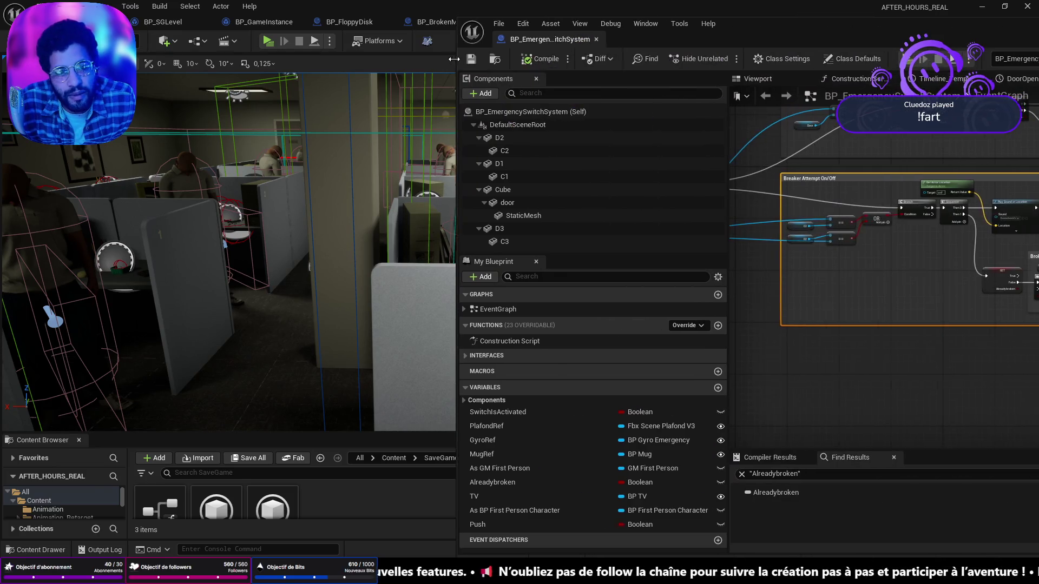
Dock the floating BP_EmergencySwitchSystem editor alongside the other editor tabs
left_click_drag(877, 54, 454, 54)
mouse_move(732, 44)
left_mouse_down()
mouse_move(616, 76)
mouse_move(388, 55)
left_mouse_up()
mouse_move(151, 66)
left_mouse_down()
mouse_move(759, 35)
mouse_move(691, 21)
left_mouse_up()
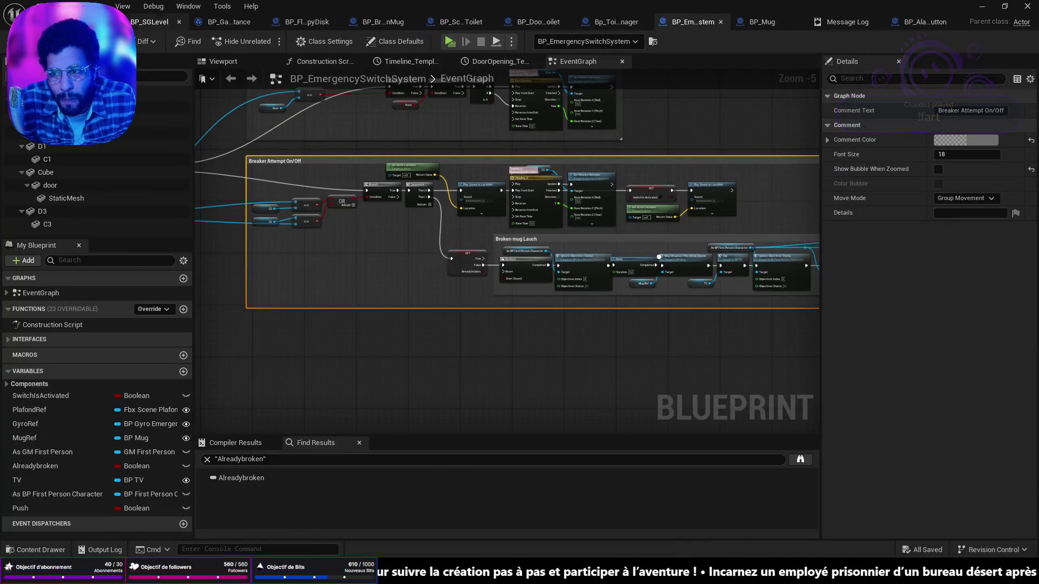
From the level editor's Content Drawer, open BP_FirstPersonCharacter in Content > FirstPerson > Blueprints
left_click(81, 22)
key("ctrl+space")
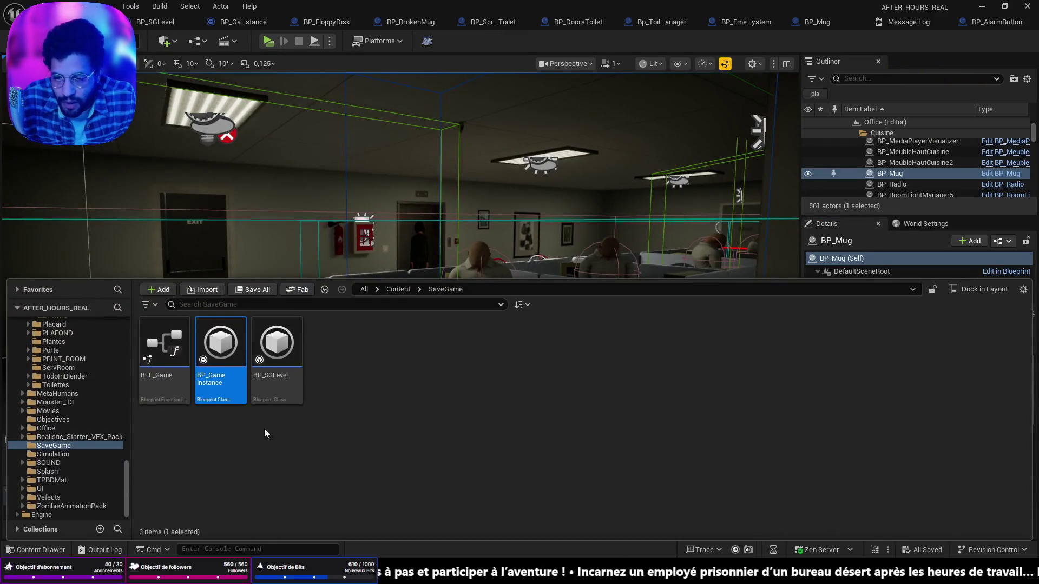
scroll(25, 384, "down", 5)
scroll(25, 383, "up", 8)
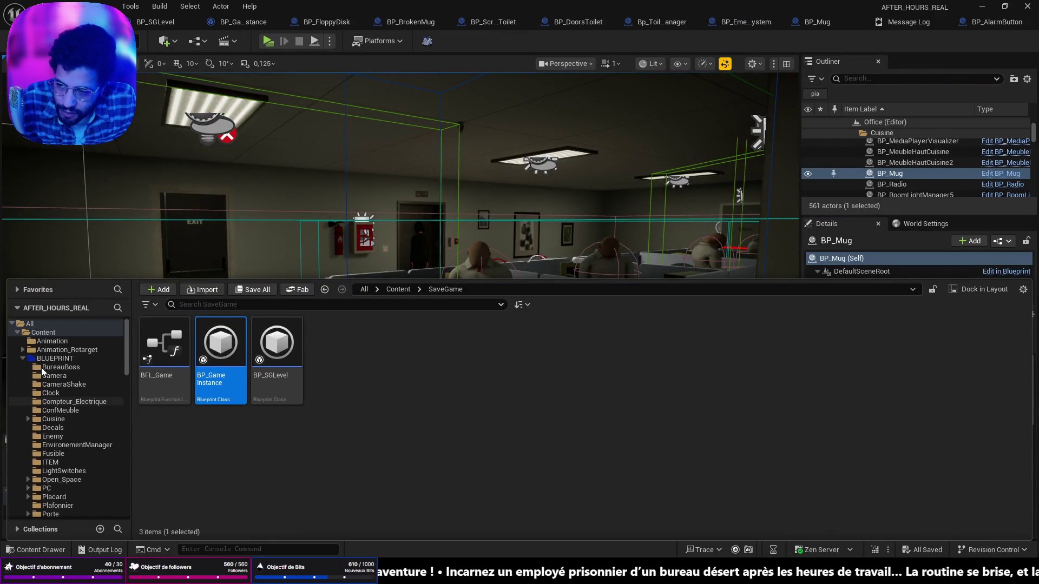
left_click(43, 333)
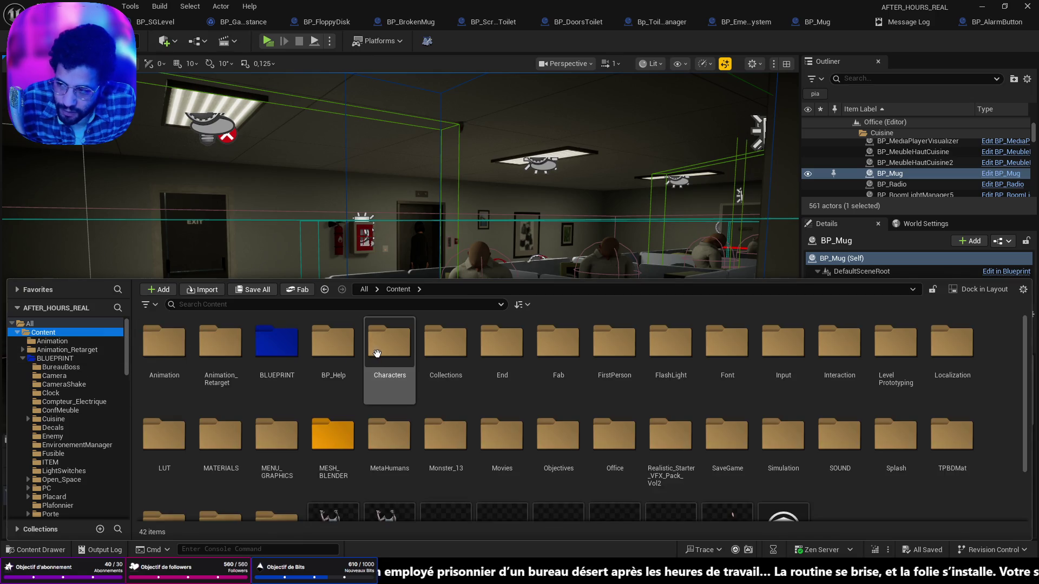
double_click(615, 344)
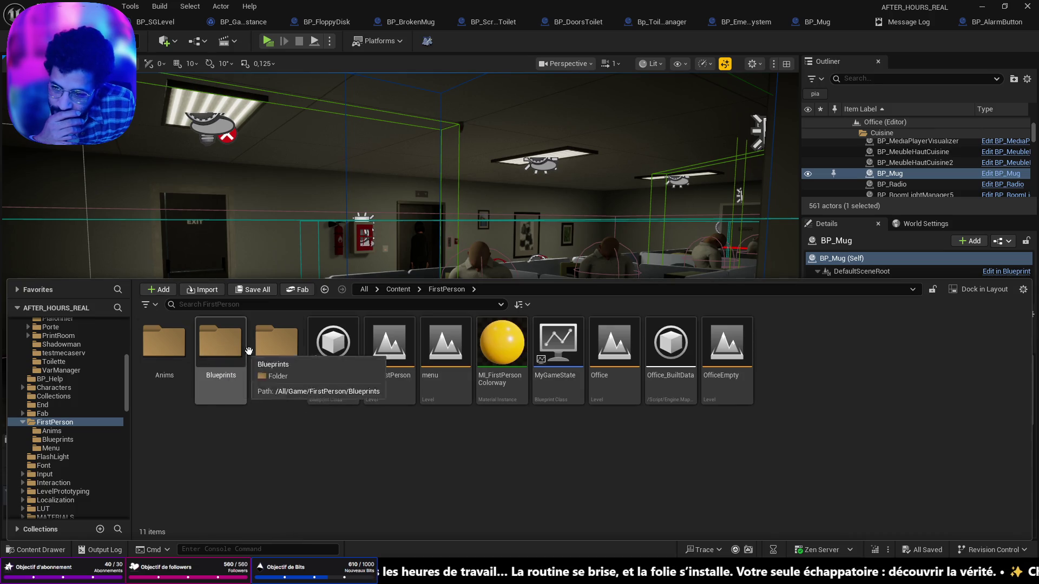
double_click(220, 341)
left_click(153, 348)
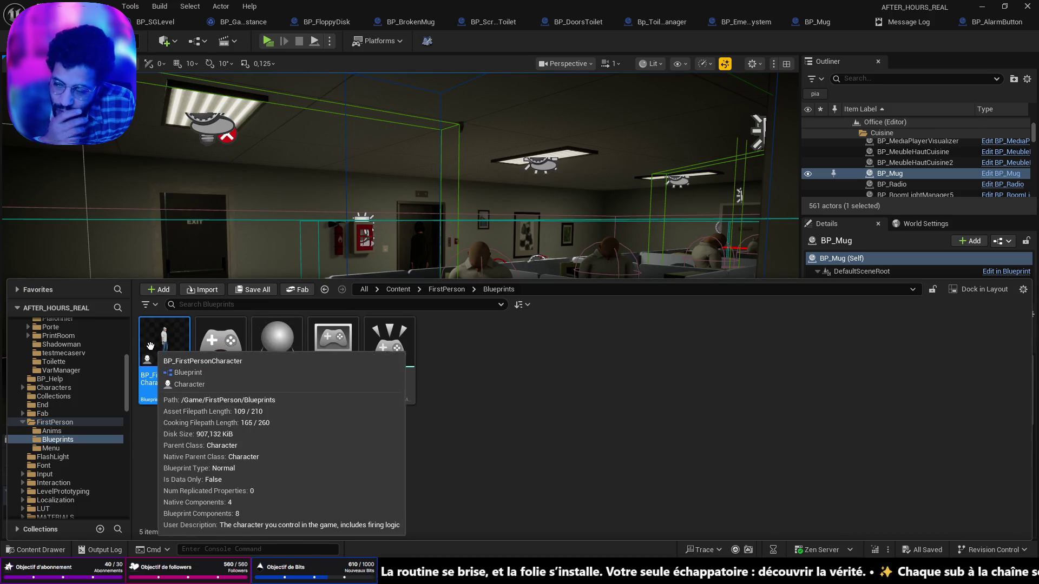
double_click(166, 340)
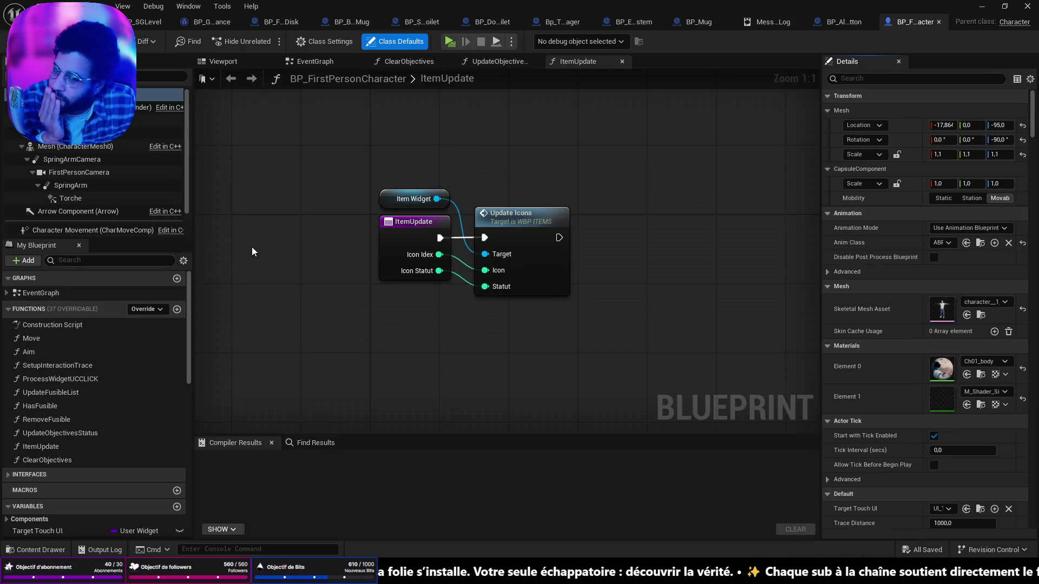
Pan the character's event graph to the Set Shut Down, Fire Alarm and Spawn Shut Down logic
left_click(314, 65)
scroll(312, 199, "down", 4)
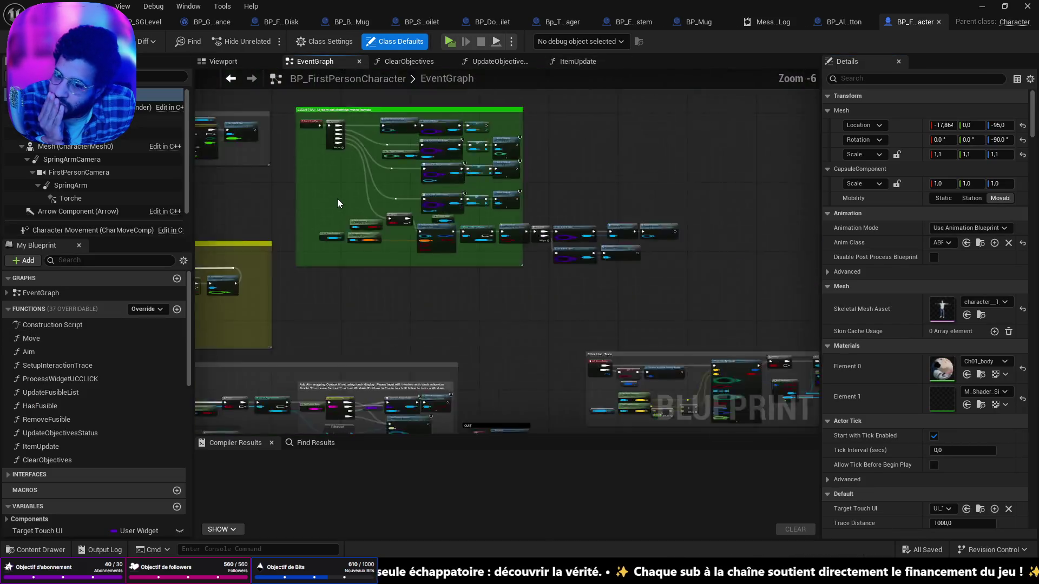
left_click_drag(336, 199, 642, 398)
scroll(643, 398, "up", 7)
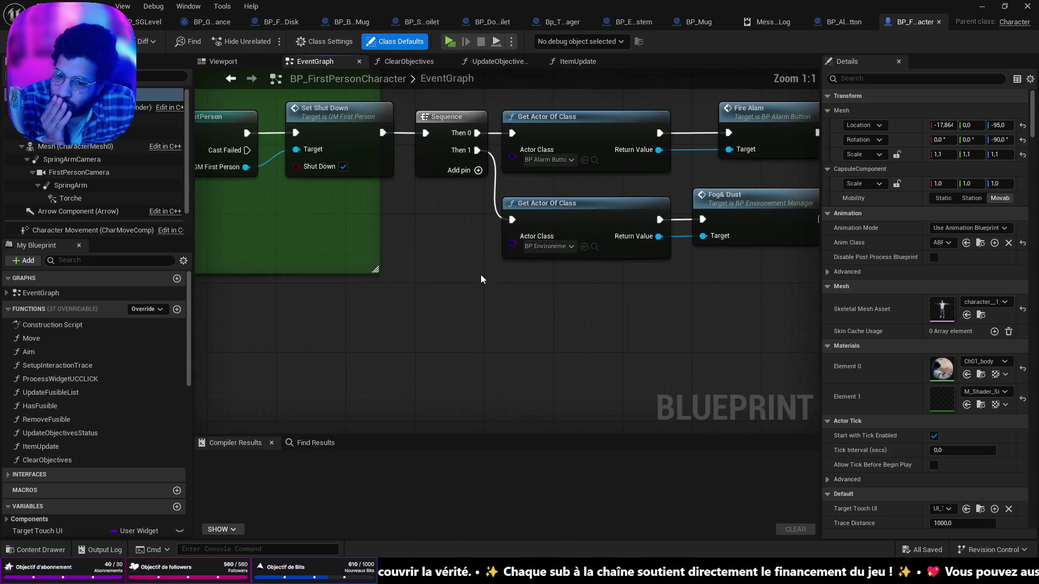
left_click_drag(435, 312, 241, 332)
mouse_move(370, 371)
left_mouse_down()
mouse_move(492, 376)
mouse_move(618, 340)
left_mouse_up()
scroll(618, 340, "down", 2)
left_click_drag(494, 341, 447, 330)
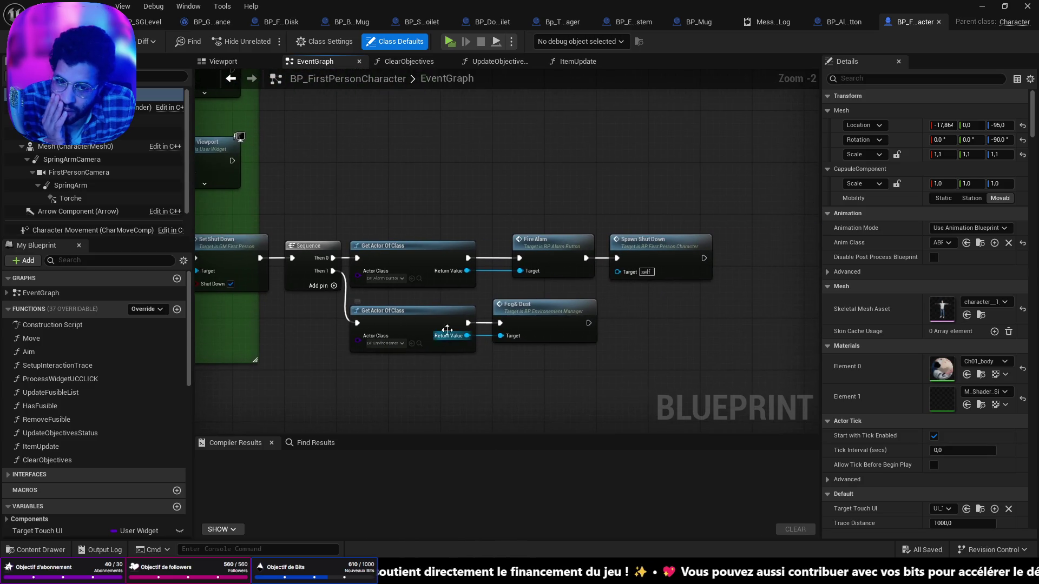
left_click_drag(572, 291, 615, 301)
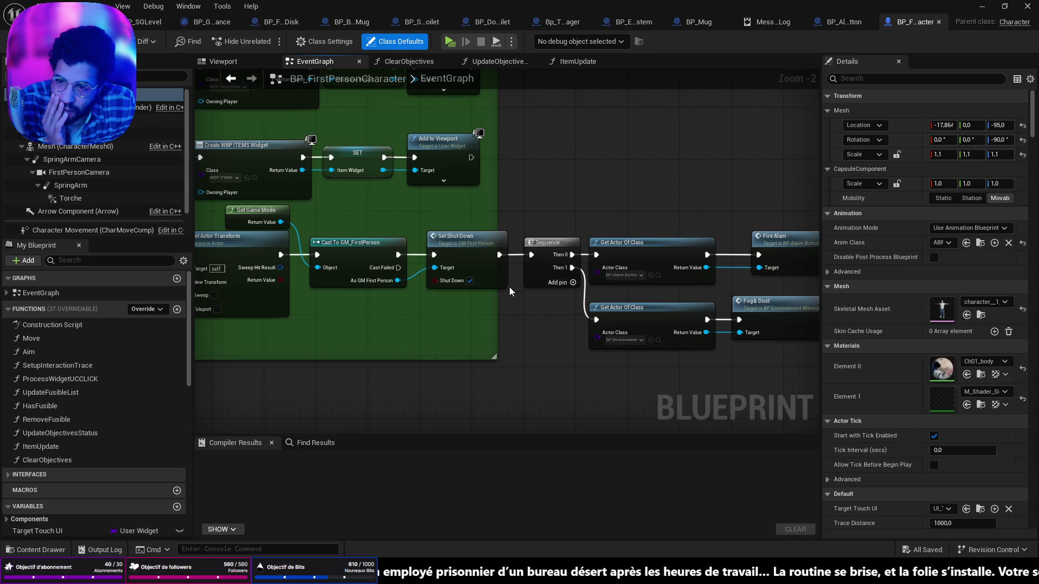
left_click_drag(619, 290, 400, 314)
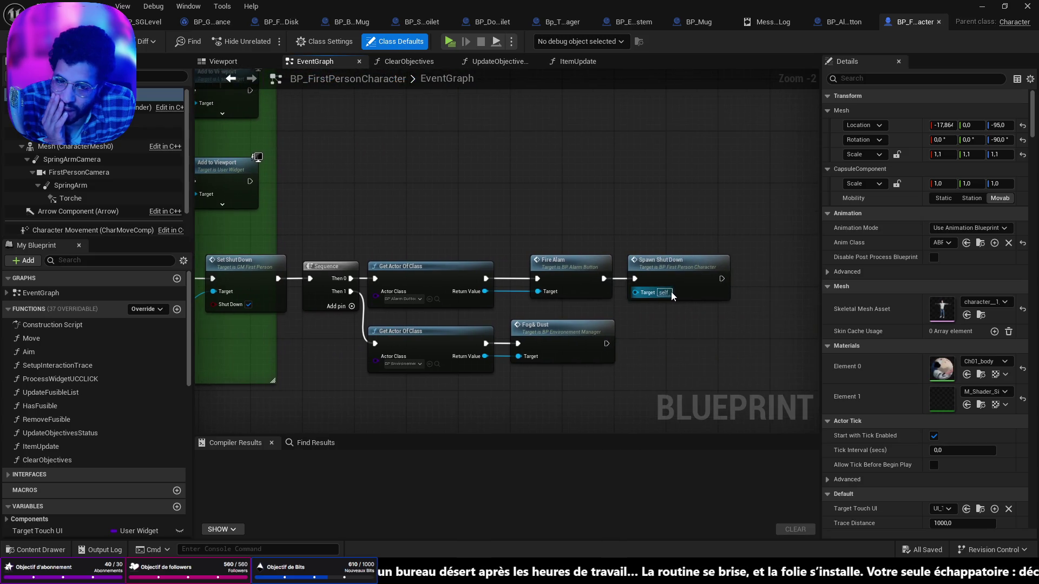
Jump to the SpawnShutDown event and move Update Objectives Status, Save Is Standing and Get Game Instance left
double_click(670, 262)
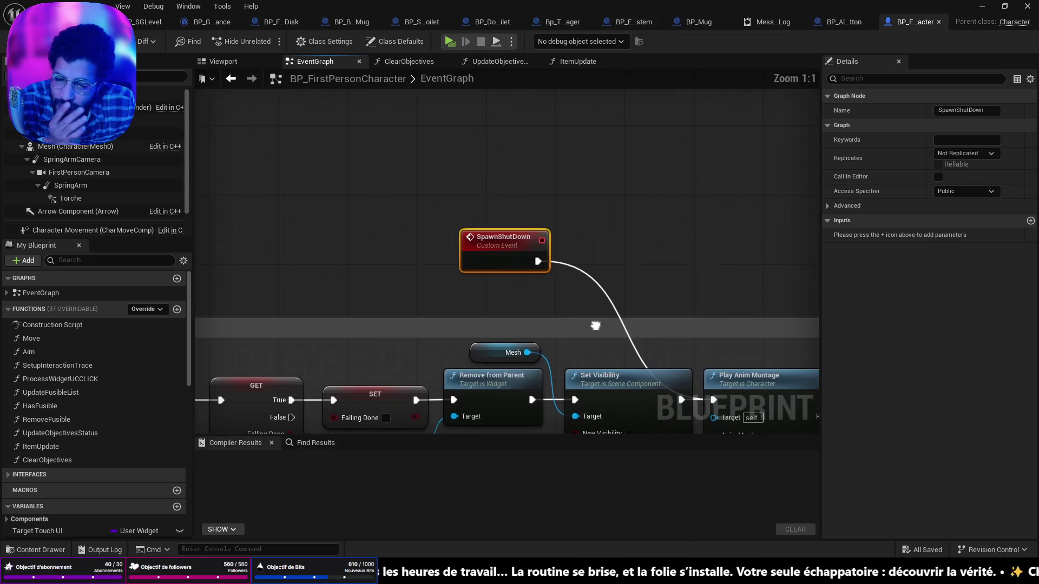
scroll(627, 227, "down", 3)
left_click_drag(668, 261, 5, 273)
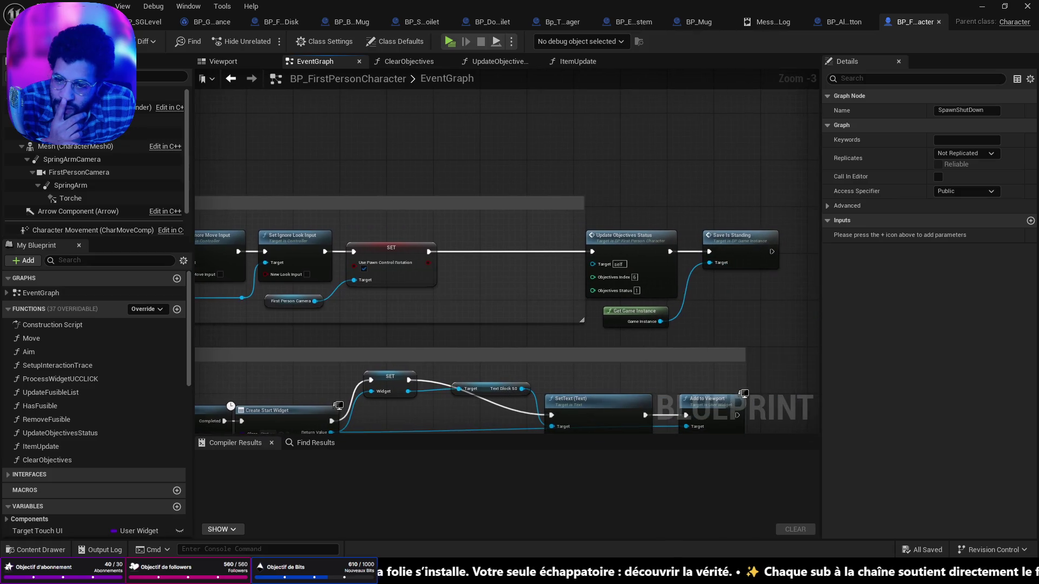
left_click_drag(576, 191, 745, 317)
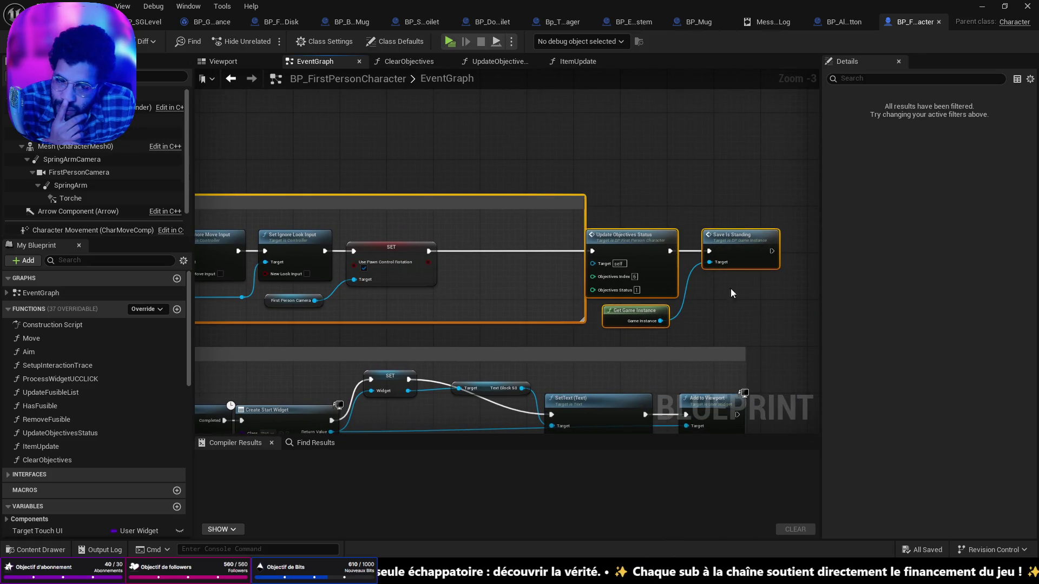
mouse_move(611, 239)
left_mouse_down()
mouse_move(489, 232)
mouse_move(609, 242)
left_mouse_up()
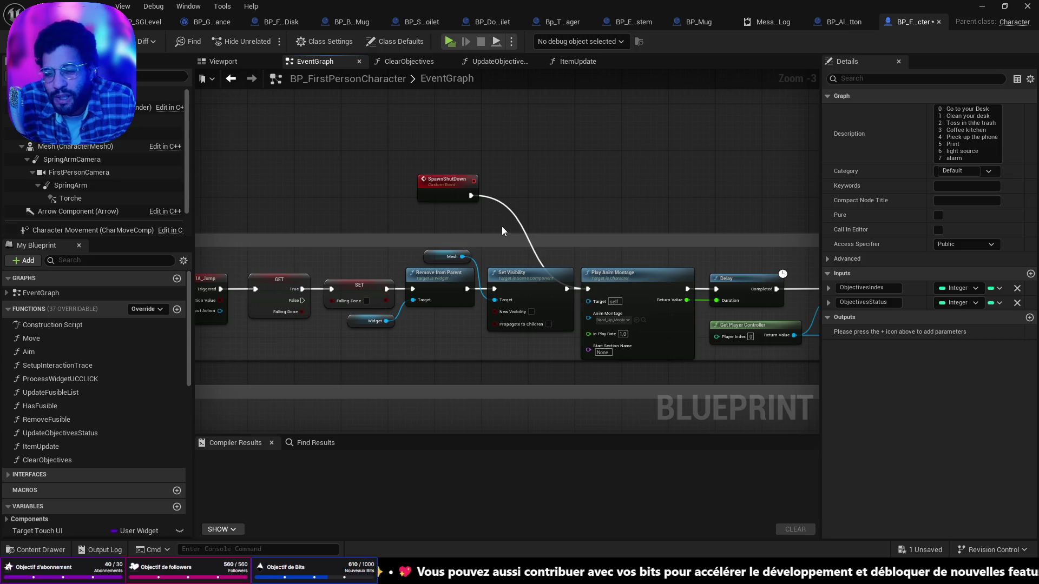
Reframe around the save nodes and open BP_GameInstance's SaveIsStanding function
scroll(481, 210, "down", 6)
mouse_move(674, 291)
left_mouse_down()
mouse_move(447, 139)
mouse_move(622, 209)
mouse_move(595, 103)
mouse_move(592, 223)
mouse_move(606, 13)
left_mouse_up()
scroll(592, 223, "up", 7)
mouse_move(509, 260)
left_mouse_down()
mouse_move(519, 312)
mouse_move(482, 336)
mouse_move(482, 275)
left_mouse_up()
left_click_drag(616, 150, 615, 149)
double_click(718, 178)
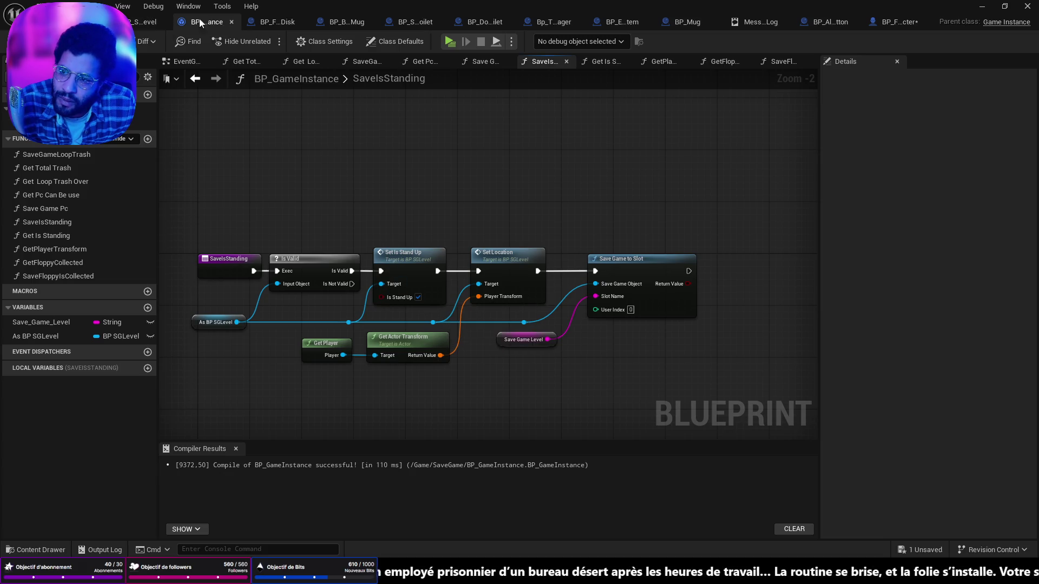
In BP_FirstPersonCharacter's event graph, move the SpawnShutDown event just above Set Visibility
left_click(899, 22)
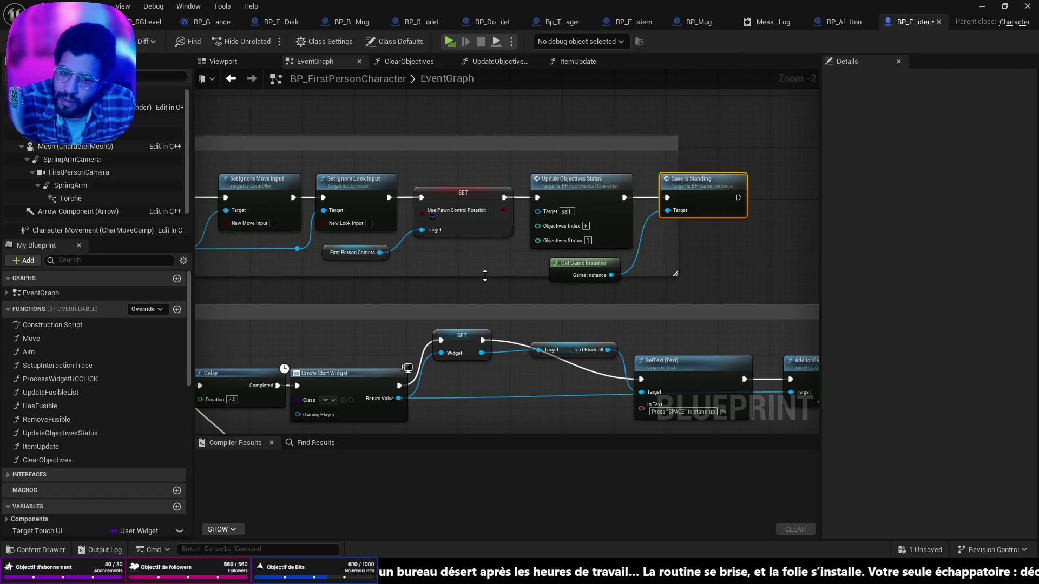
scroll(432, 241, "down", 4)
scroll(498, 235, "up", 6)
mouse_move(556, 205)
left_mouse_down()
mouse_move(798, 186)
mouse_move(496, 174)
mouse_move(801, 178)
mouse_move(545, 234)
mouse_move(401, 237)
mouse_move(1028, 325)
mouse_move(1007, 319)
left_mouse_up()
left_click_drag(616, 310, 614, 310)
mouse_move(302, 151)
left_mouse_down()
mouse_move(365, 164)
mouse_move(443, 196)
mouse_move(457, 213)
mouse_move(445, 190)
mouse_move(454, 202)
left_mouse_up()
mouse_move(579, 250)
left_mouse_down()
mouse_move(525, 229)
mouse_move(543, 212)
left_mouse_up()
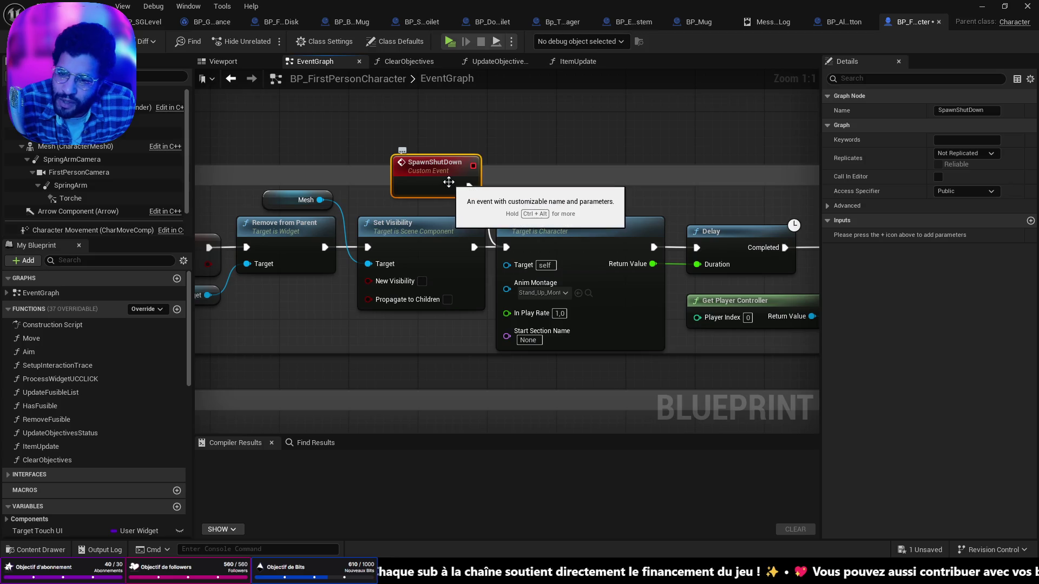
mouse_move(525, 179)
left_mouse_down()
mouse_move(641, 185)
mouse_move(367, 181)
mouse_move(607, 190)
mouse_move(412, 163)
mouse_move(541, 271)
mouse_move(433, 227)
mouse_move(776, 418)
left_mouse_up()
Inspect the SaveIsStanding function graph from the Save Is Standing call
mouse_move(379, 271)
left_mouse_down()
mouse_move(270, 162)
mouse_move(198, 127)
left_mouse_up()
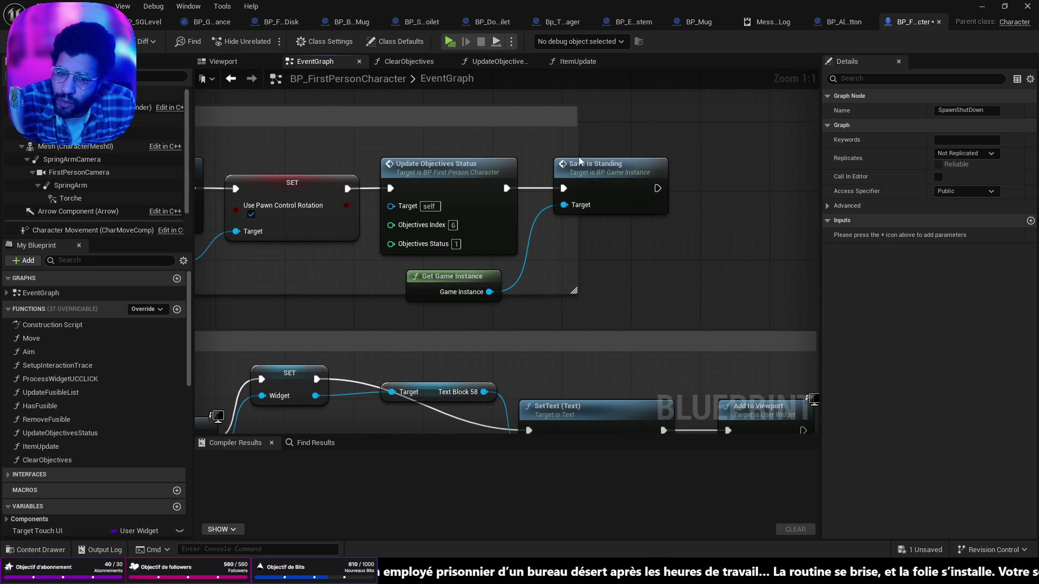
left_click(611, 166)
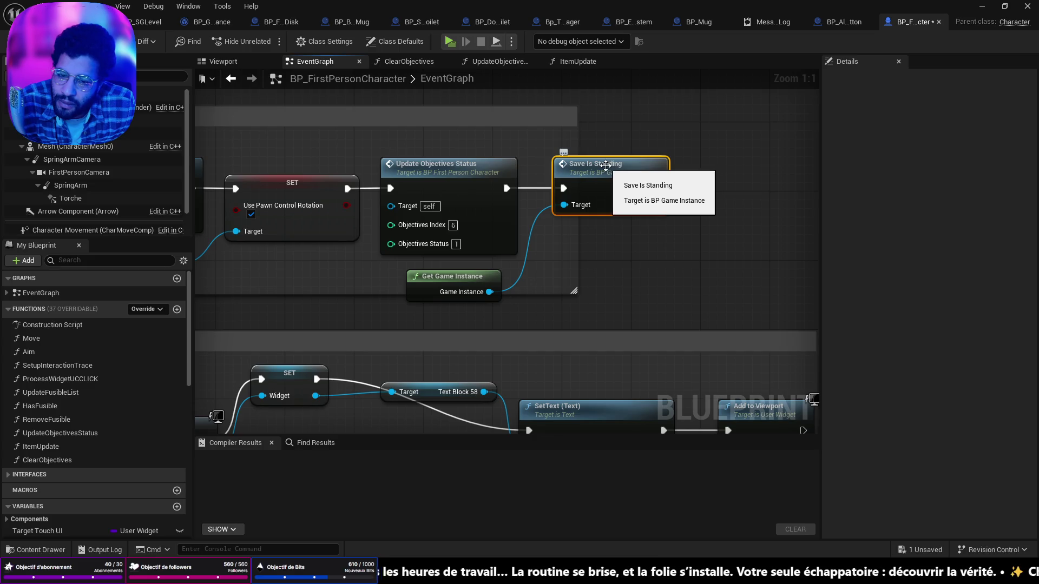
double_click(605, 166)
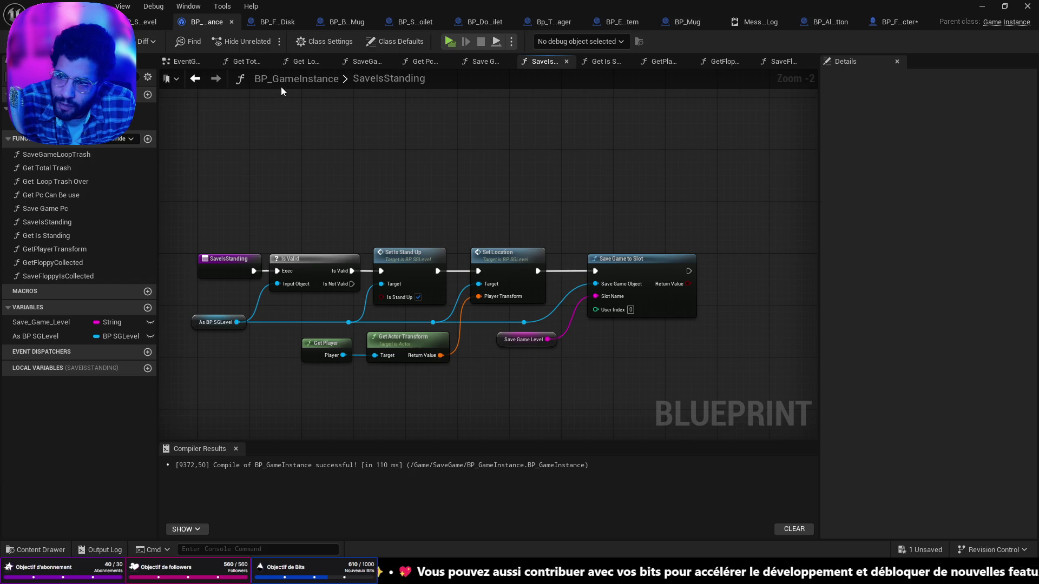
left_click(890, 22)
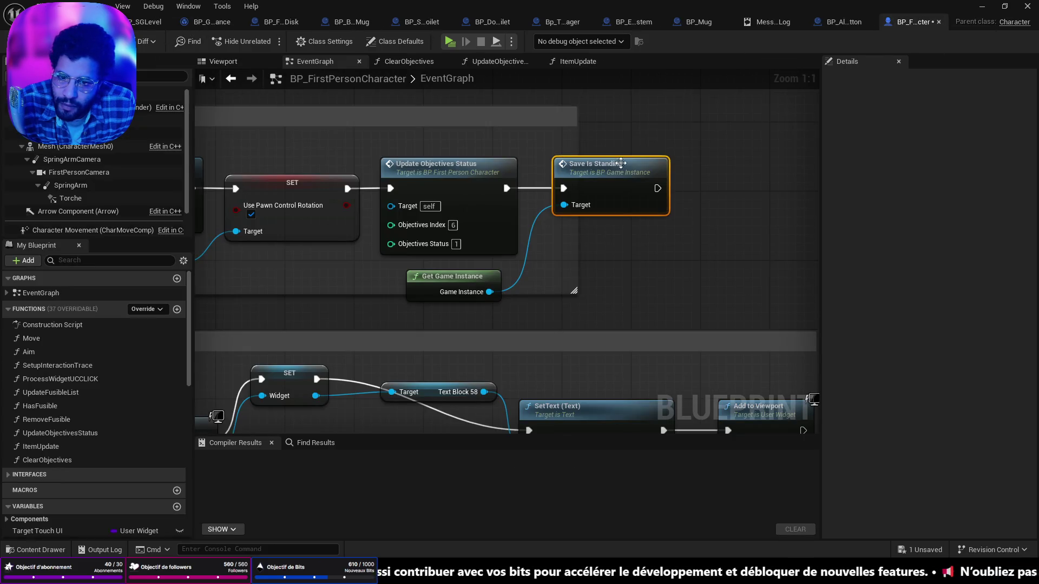
scroll(621, 163, "down", 3)
double_click(632, 175)
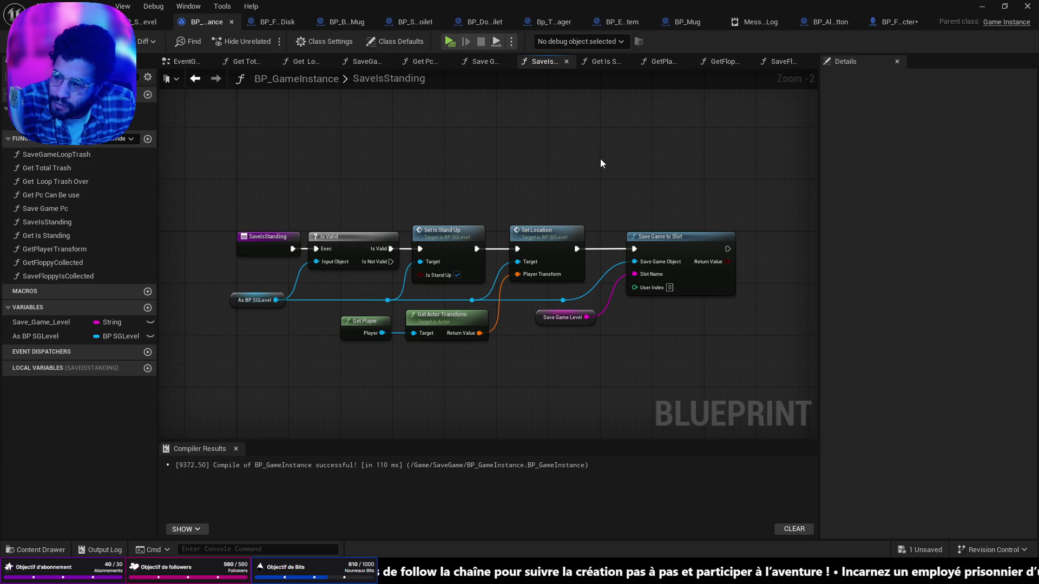
scroll(710, 341, "down", 3)
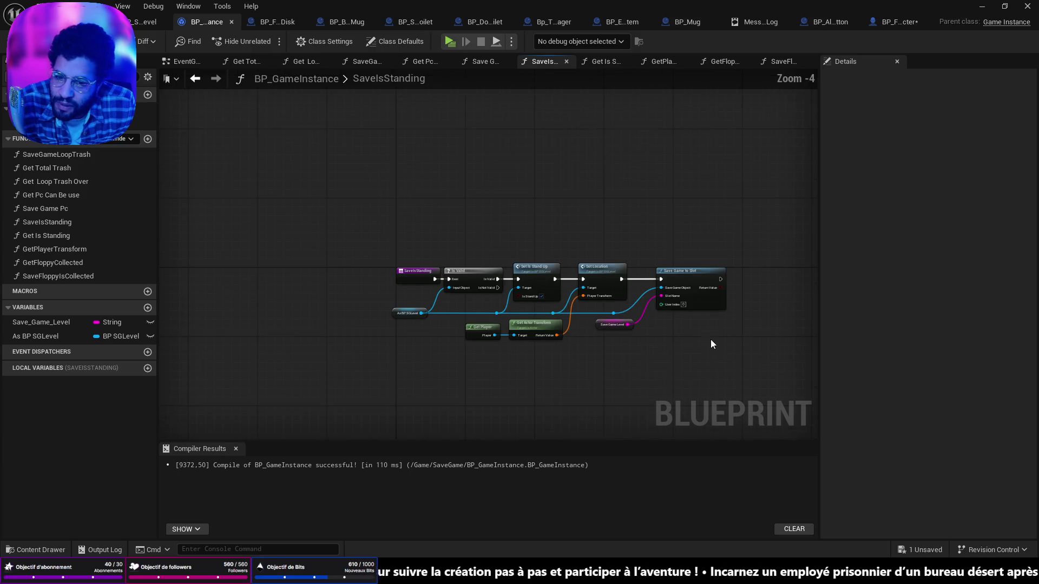
scroll(261, 96, "up", 1)
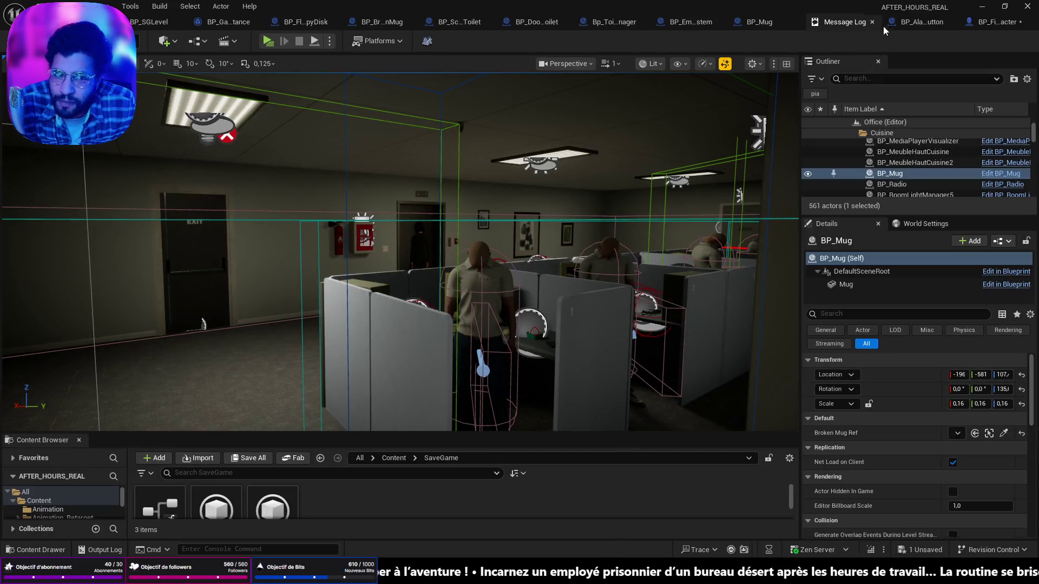
Review the StandUp chain's animation, Delay, Update Objectives Status and Save Is Standing nodes
left_click(999, 23)
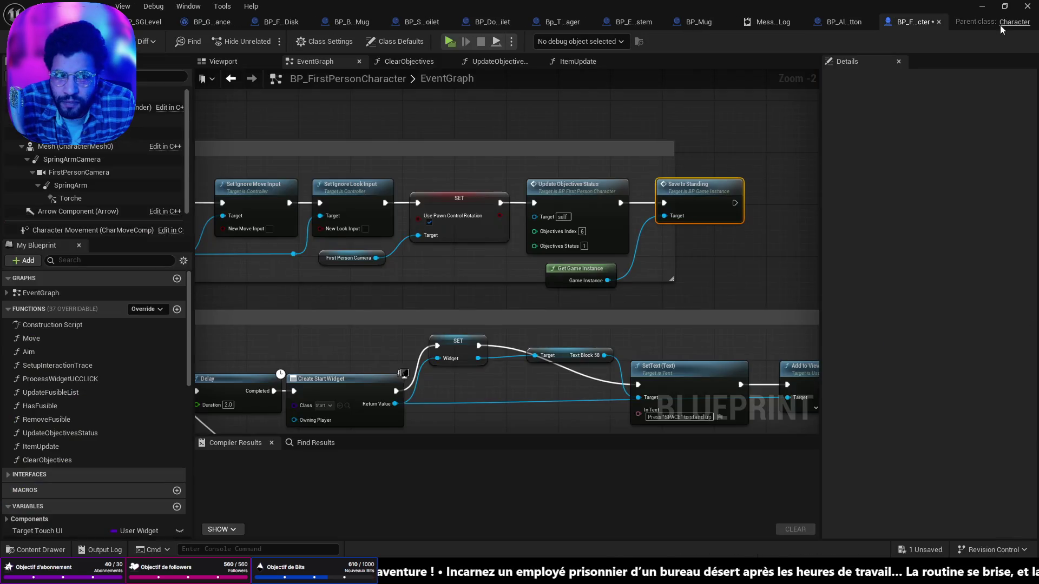
scroll(755, 132, "down", 3)
scroll(685, 259, "up", 3)
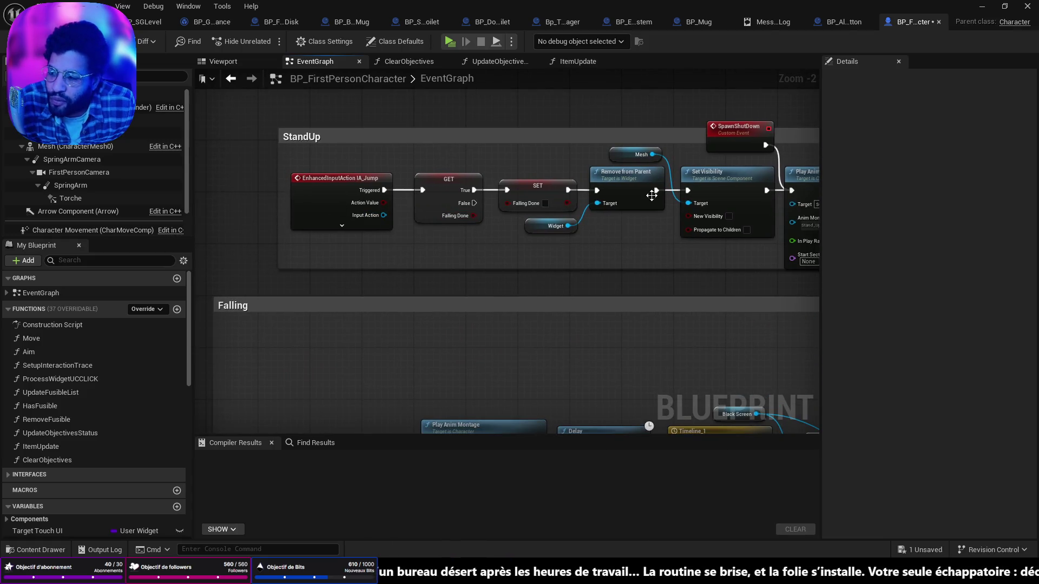
left_click_drag(694, 196, 255, 173)
left_click_drag(818, 225, 548, 236)
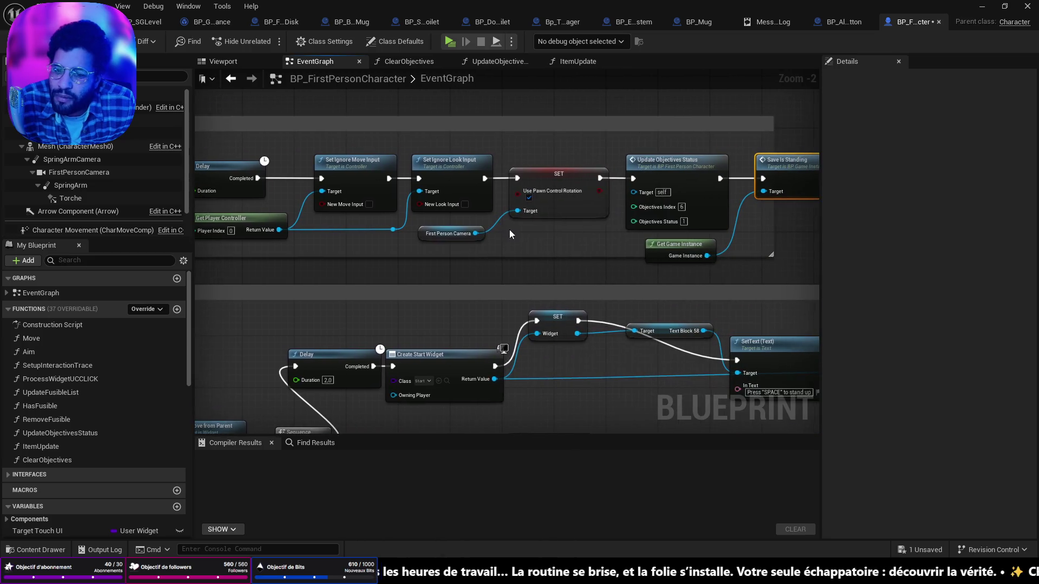
left_click_drag(844, 173, 615, 186)
left_click_drag(510, 271, 772, 292)
Raise the SpawnShutDown event slightly, then bring the Save Is Standing call back into view
left_click_drag(709, 274, 548, 229)
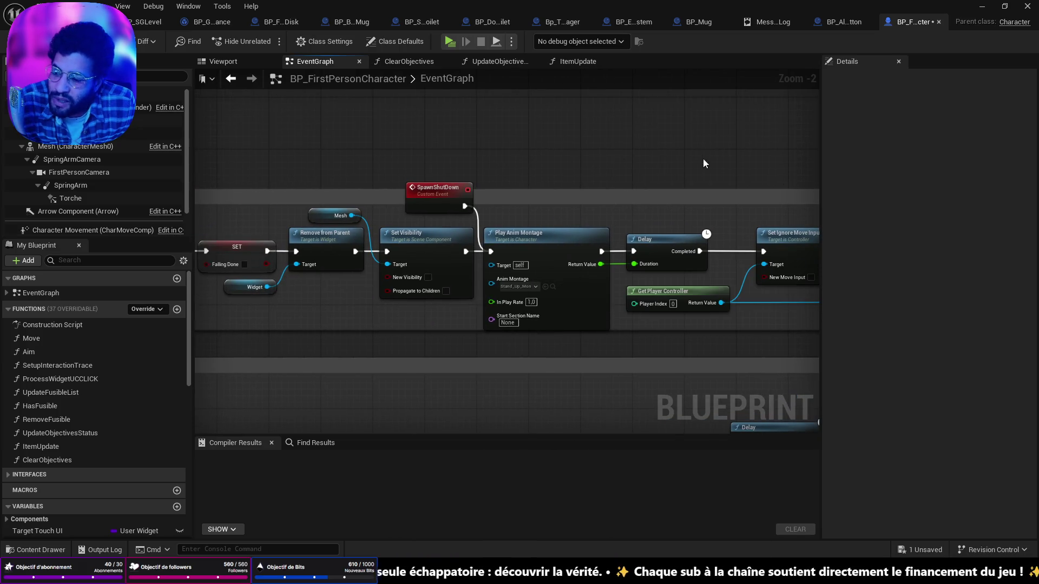
left_click_drag(421, 184, 421, 172)
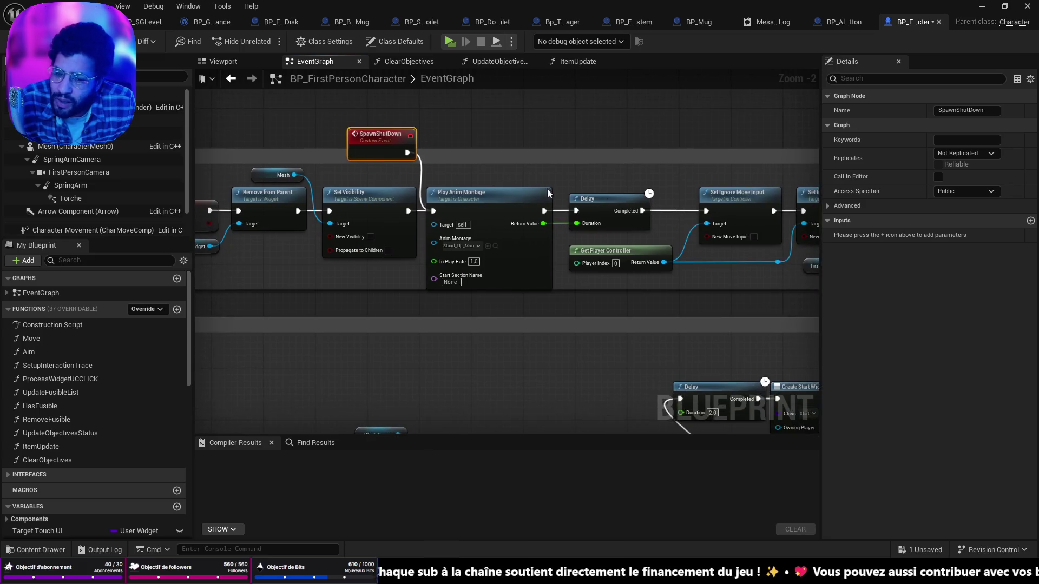
left_click_drag(736, 254, 324, 243)
left_click_drag(801, 233, 650, 228)
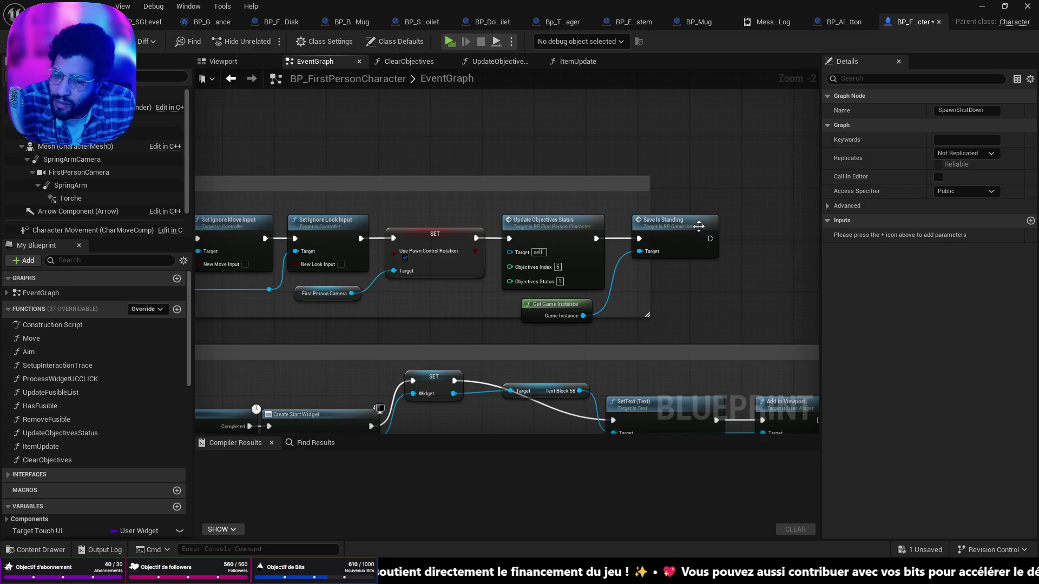
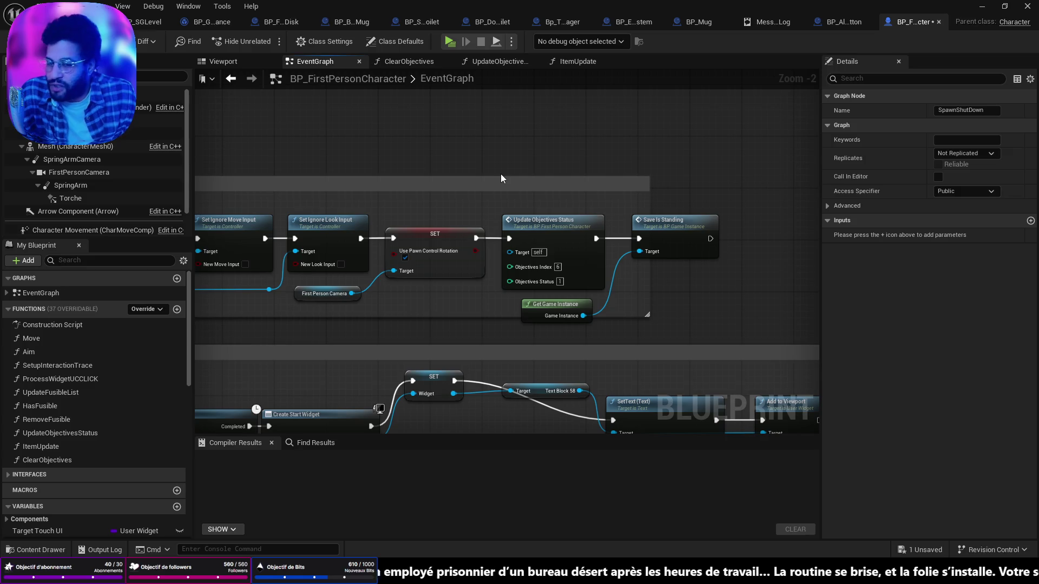
Shift the Save Is Standing node to the right, past Update Objectives Status
left_click_drag(638, 259, 730, 259)
scroll(730, 259, "down", 1)
right_click(699, 285)
right_click(585, 313)
left_click(753, 307)
Pan across the SpawnShutDown, Create Start Widget, Play Anim Montage and StandUp sections to review them
mouse_move(754, 306)
left_mouse_down()
mouse_move(622, 255)
mouse_move(812, 227)
mouse_move(920, 271)
mouse_move(1029, 288)
left_mouse_up()
mouse_move(649, 270)
left_mouse_down()
mouse_move(636, 274)
mouse_move(624, 239)
mouse_move(543, 257)
mouse_move(409, 219)
left_mouse_up()
mouse_move(998, 226)
left_mouse_down()
mouse_move(678, 223)
mouse_move(1029, 254)
mouse_move(1012, 255)
left_mouse_up()
left_click_drag(803, 235, 729, 238)
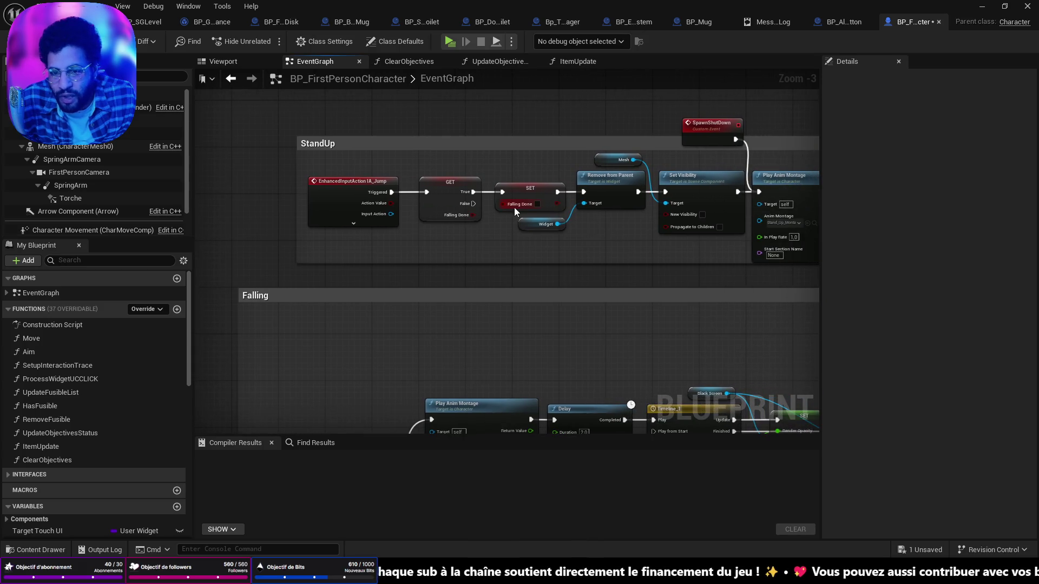
left_click_drag(650, 233, 667, 246)
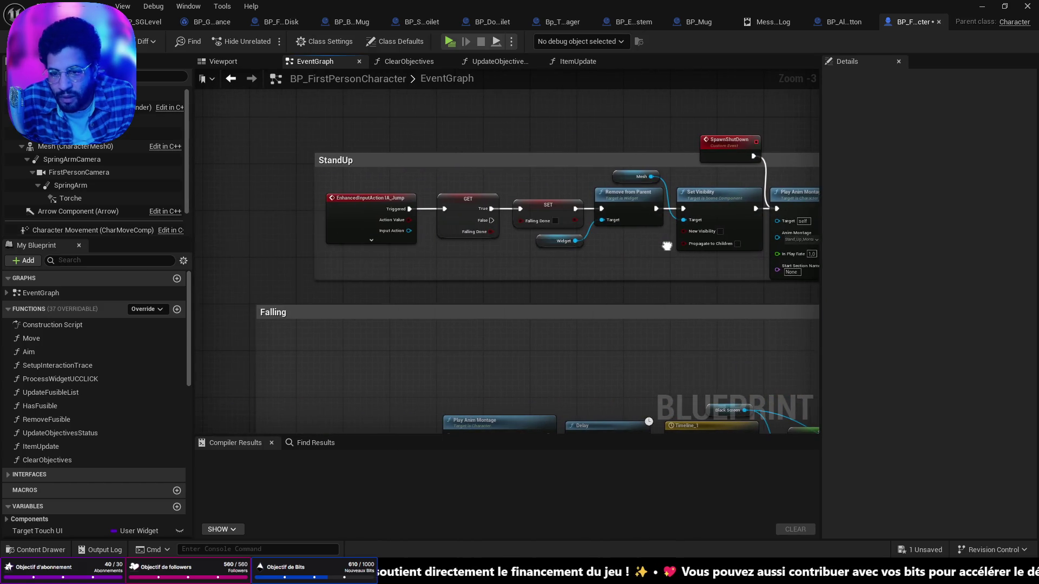
scroll(541, 225, "up", 3)
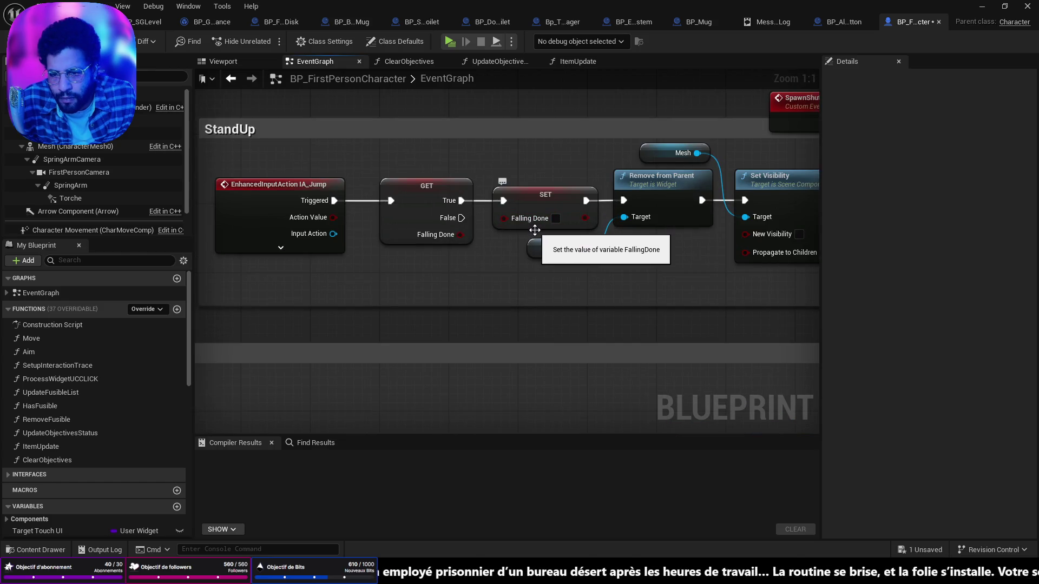
scroll(617, 246, "down", 4)
left_click_drag(786, 257, 309, 229)
left_click_drag(416, 206, 443, 253)
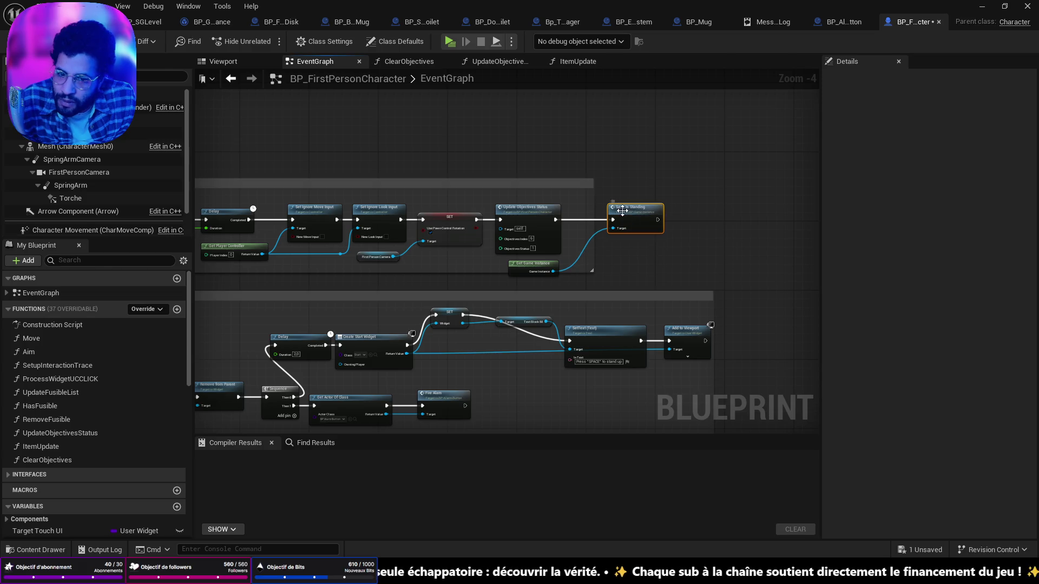
Open Save Is Standing, inspect BP_SGLevel's Is Stand Up variable, then bring up BP_DoorsToilet
double_click(618, 214)
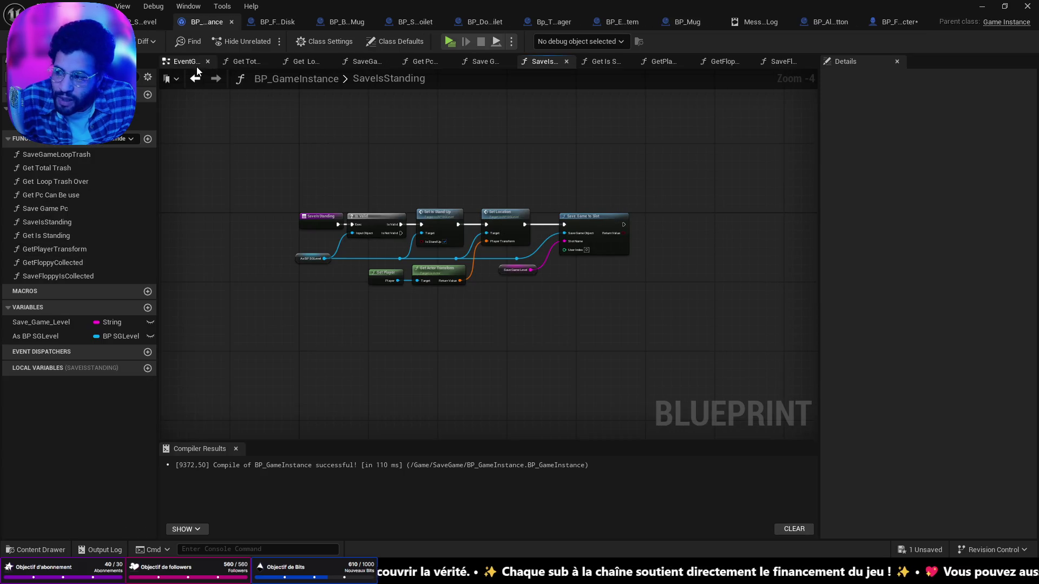
left_click(139, 25)
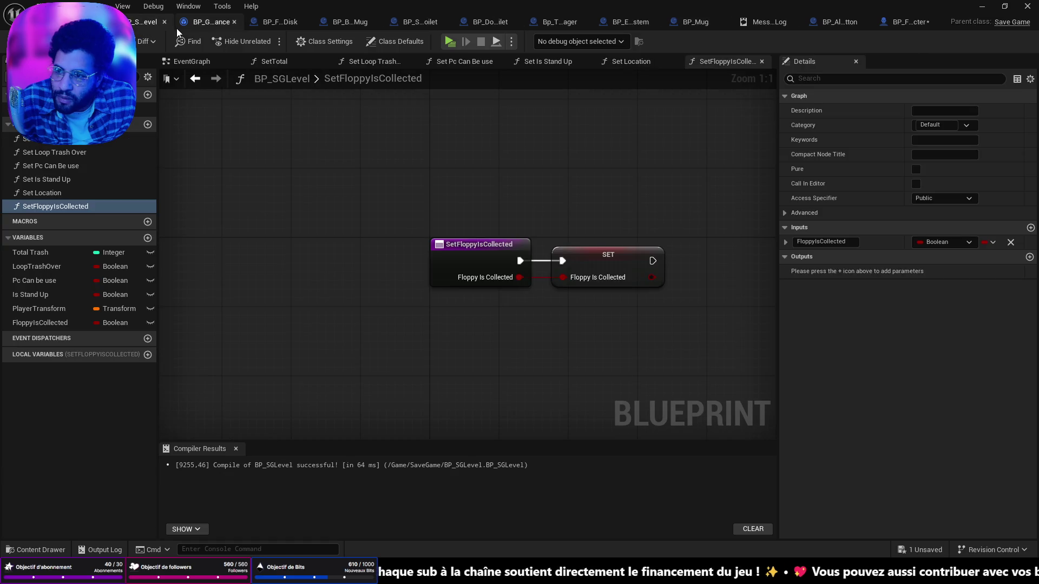
left_click(58, 296)
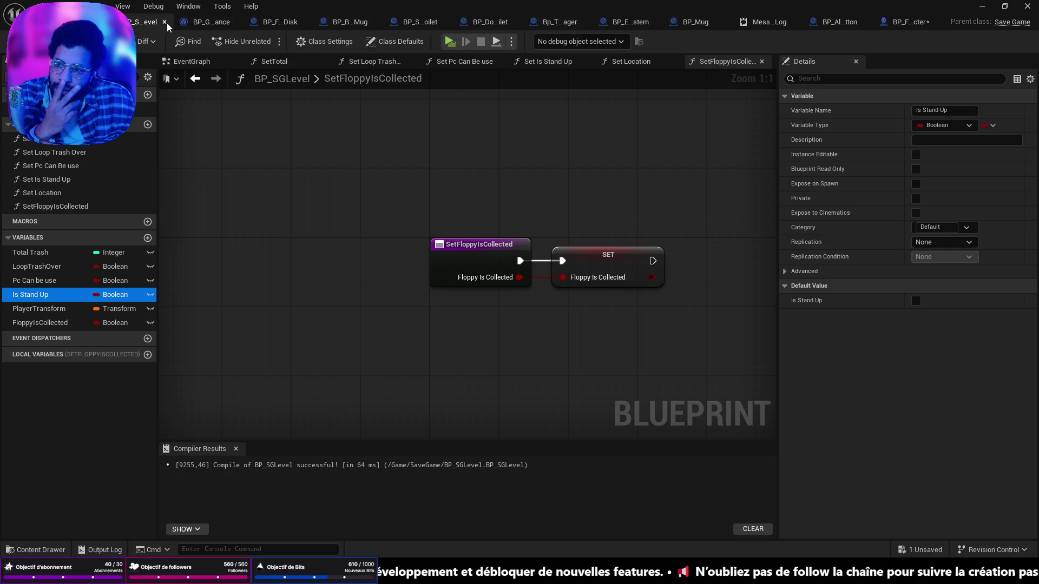
left_click(494, 23)
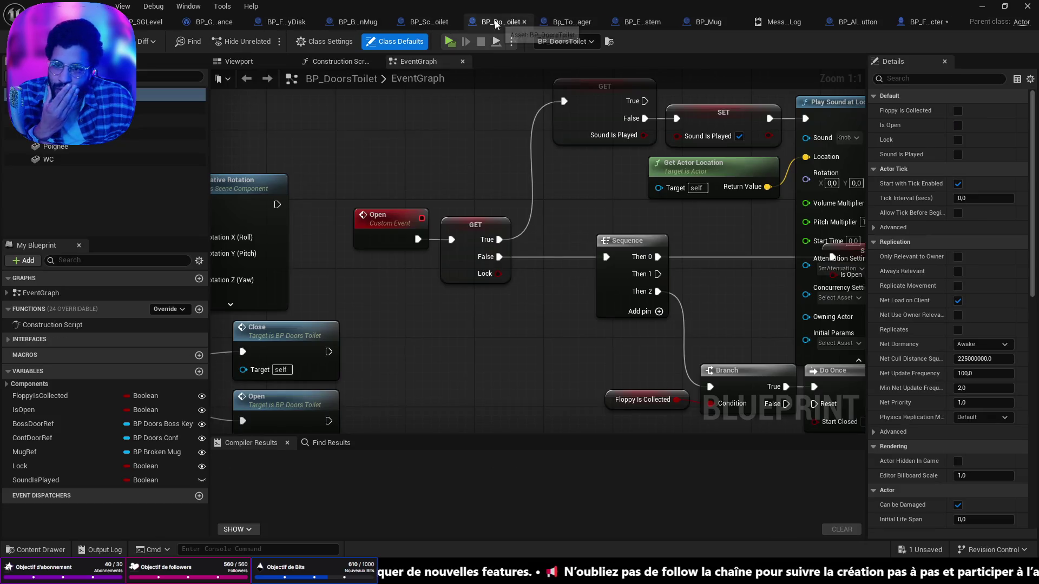
Close the BP_DoorsToilet, Bp_ToiletApparitionManager, BP_EmergencySystem and BP_Mug blueprint tabs
left_click(523, 21)
left_click(525, 22)
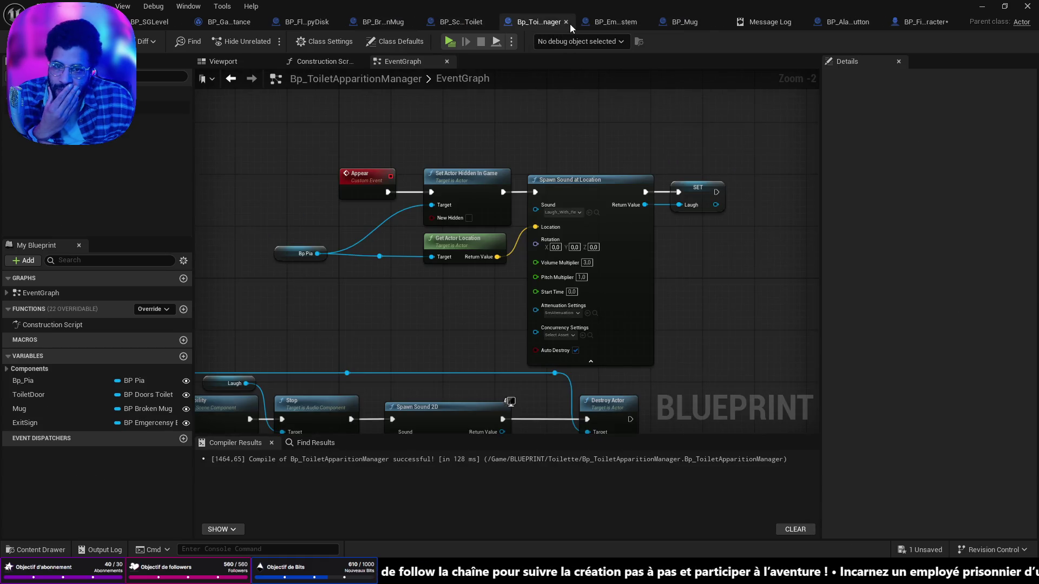
left_click(566, 22)
left_click(590, 25)
middle_click(614, 21)
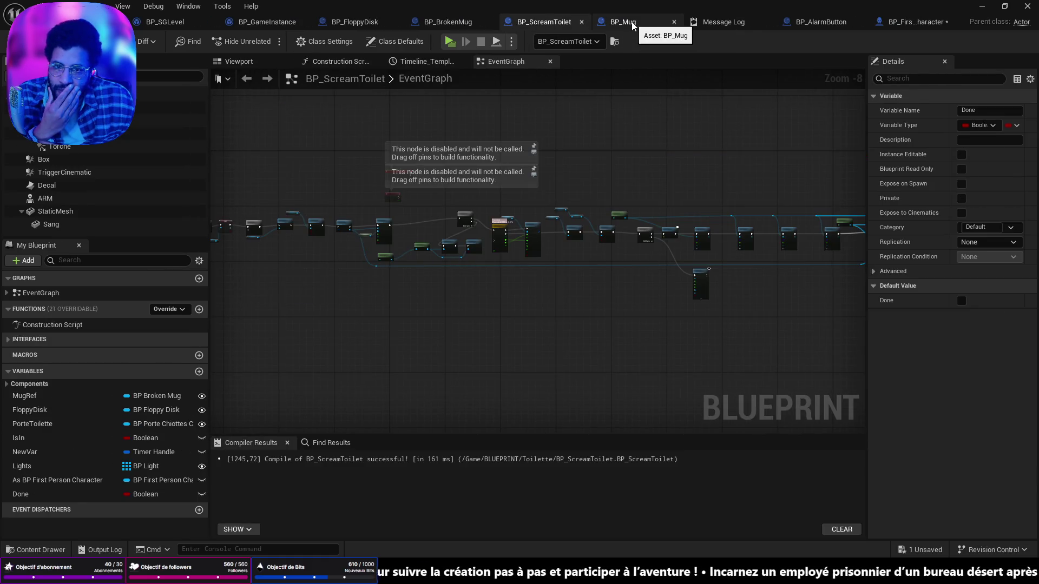
left_click(626, 22)
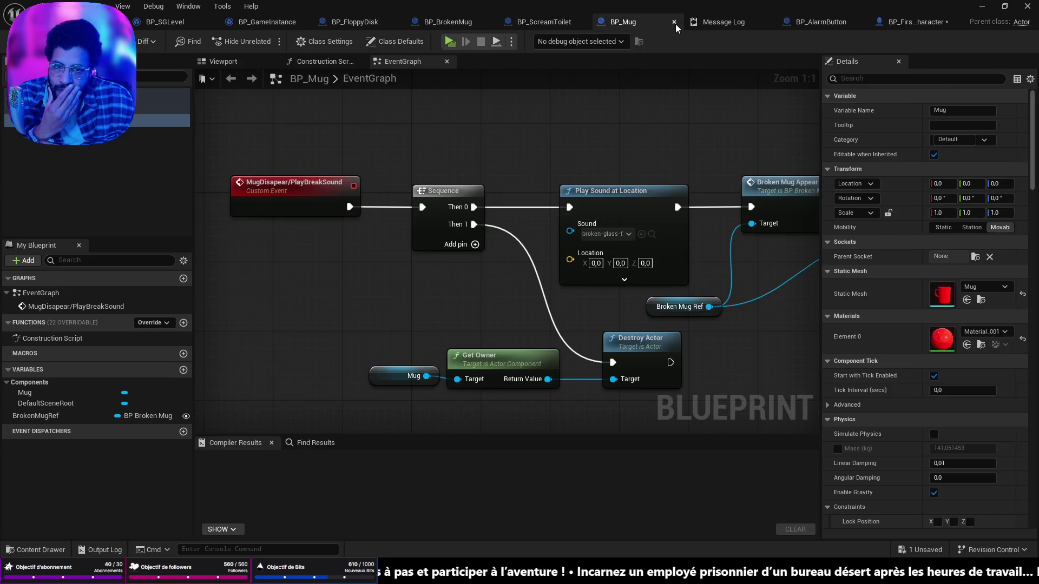
left_click(674, 22)
Review BP_GameInstance's SaveIsStanding graph, then go back to BP_FirstPersonCharacter's event graph
scroll(586, 78, "up", 2)
left_click_drag(586, 78, 713, 107)
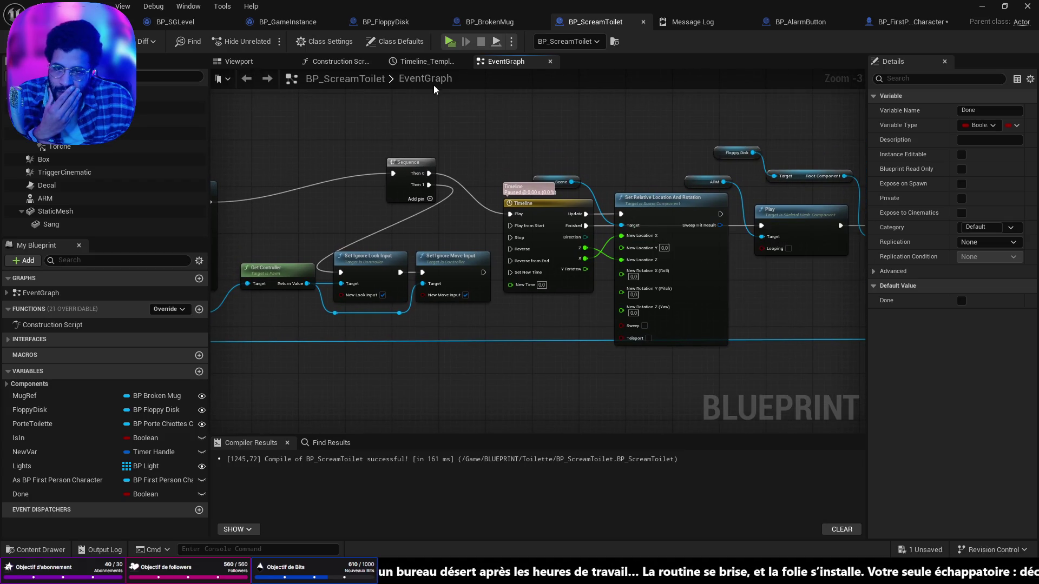
left_click(287, 22)
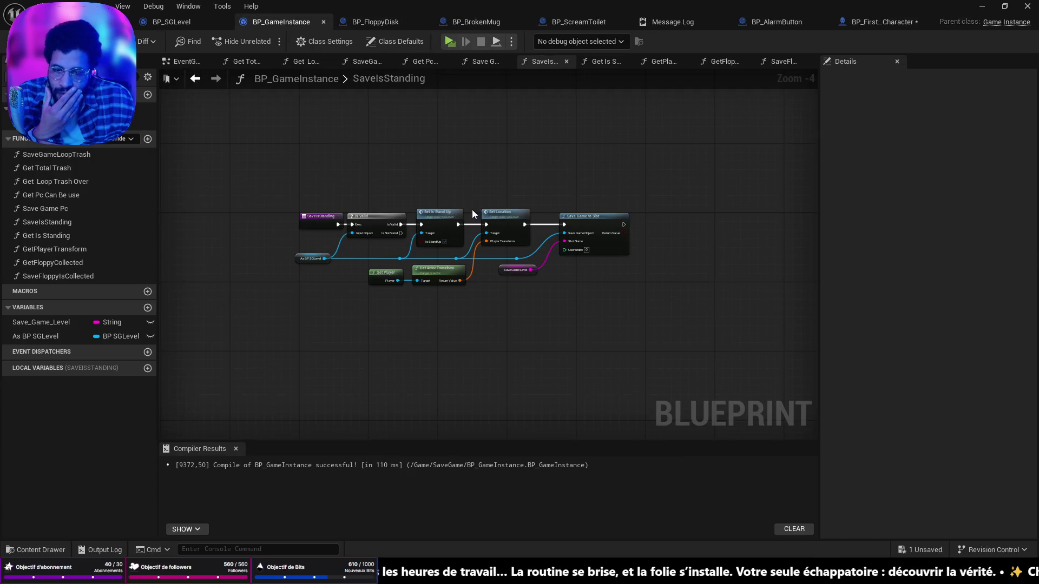
scroll(528, 255, "up", 4)
mouse_move(646, 254)
left_mouse_down()
mouse_move(732, 258)
mouse_move(485, 258)
mouse_move(723, 264)
mouse_move(666, 265)
left_mouse_up()
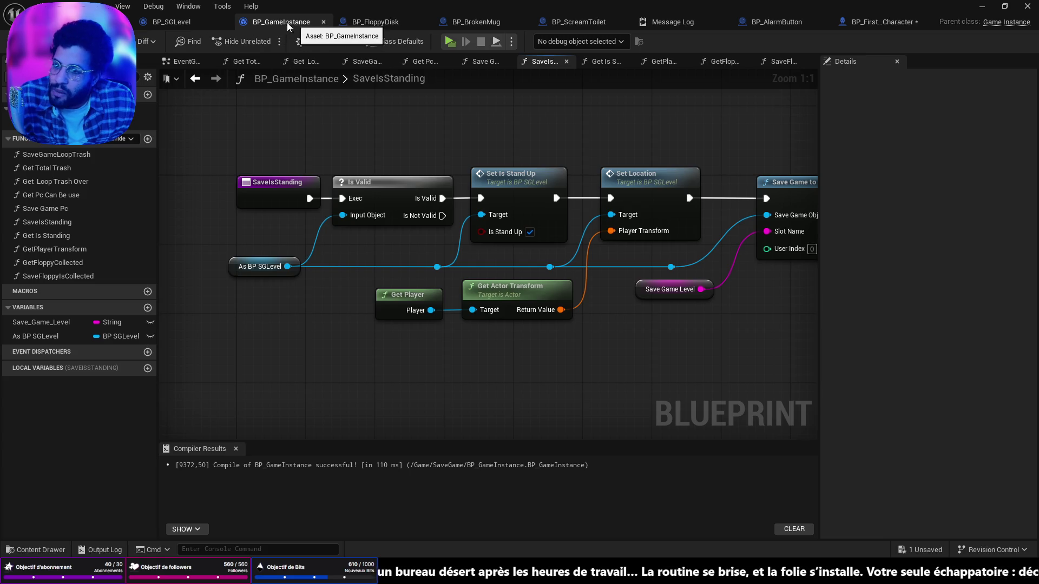
left_click(888, 21)
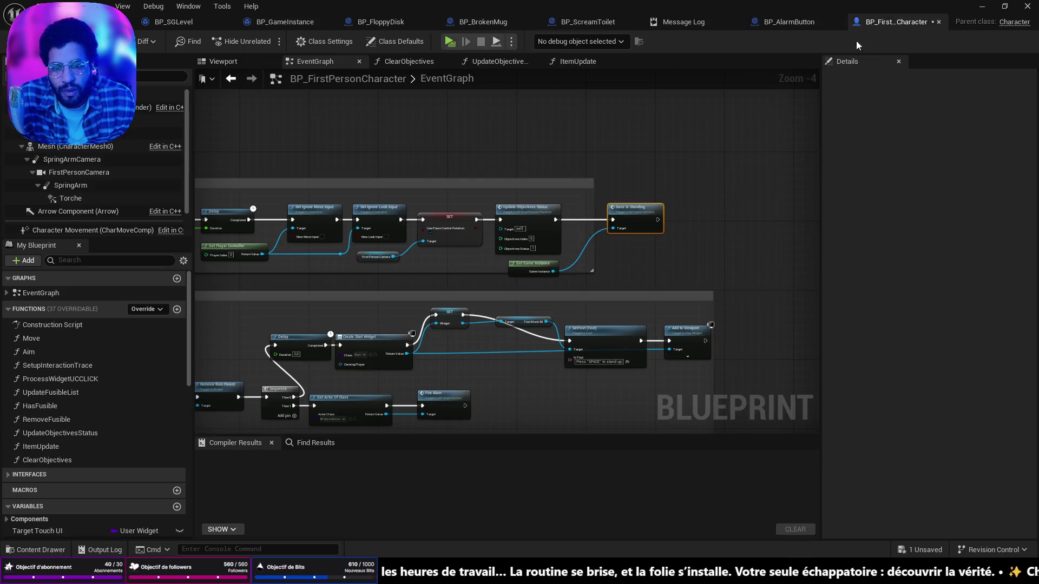
Insert a Branch node into the link leading to Save Is Standing
left_click_drag(712, 210, 599, 219)
type("branch")
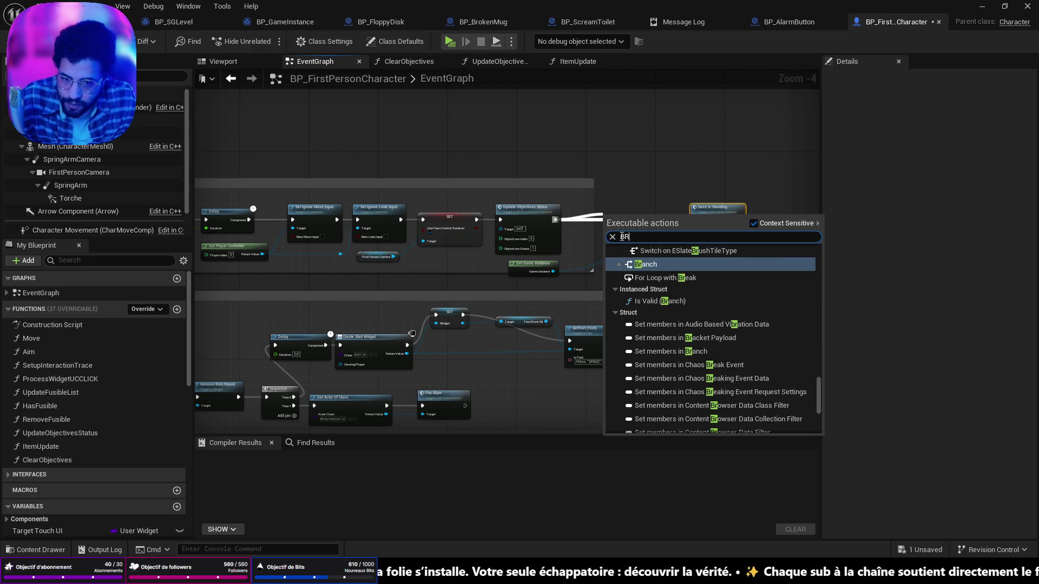
key("Return")
scroll(539, 248, "up", 5)
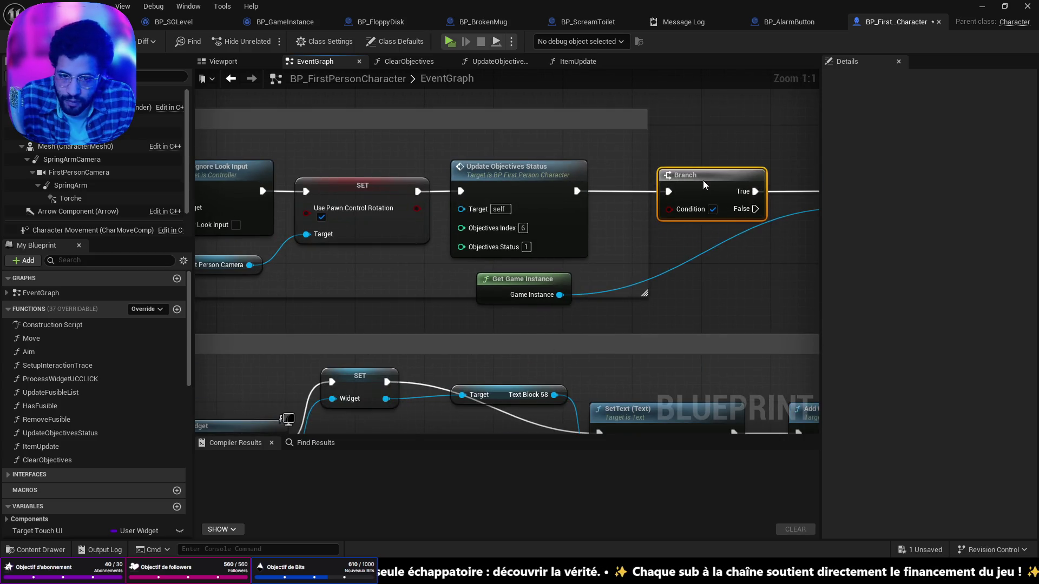
Add Get Is Standing from Game Instance as the Branch condition, wiring False to Save Is Standing
left_click_drag(561, 295, 610, 288)
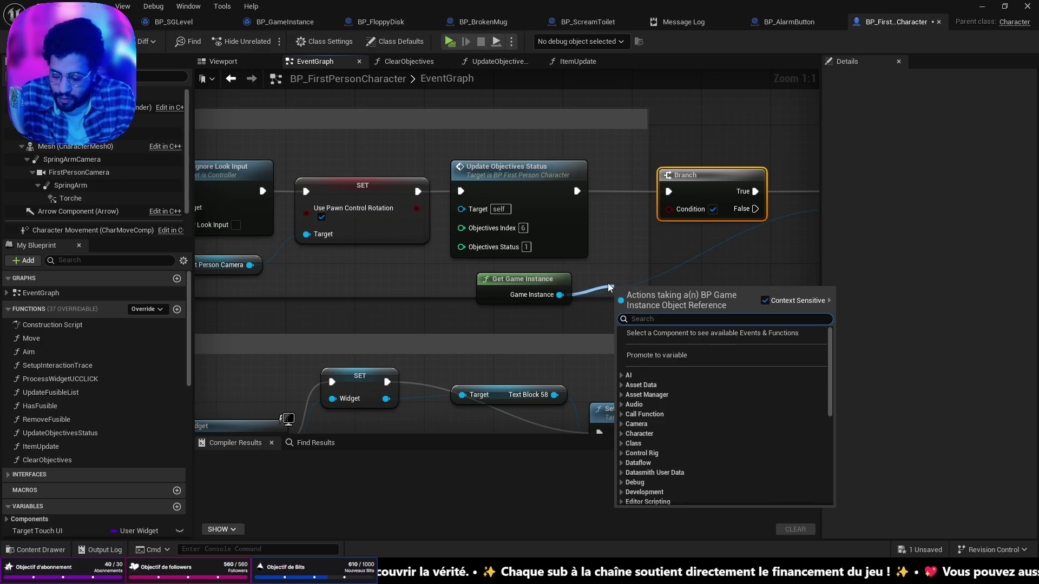
type("IS")
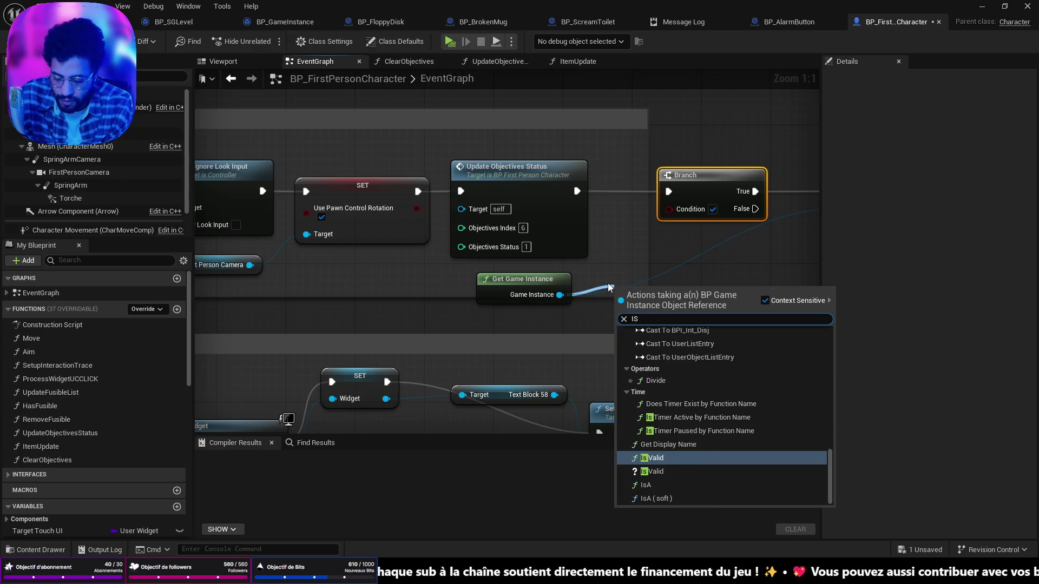
type(" ST")
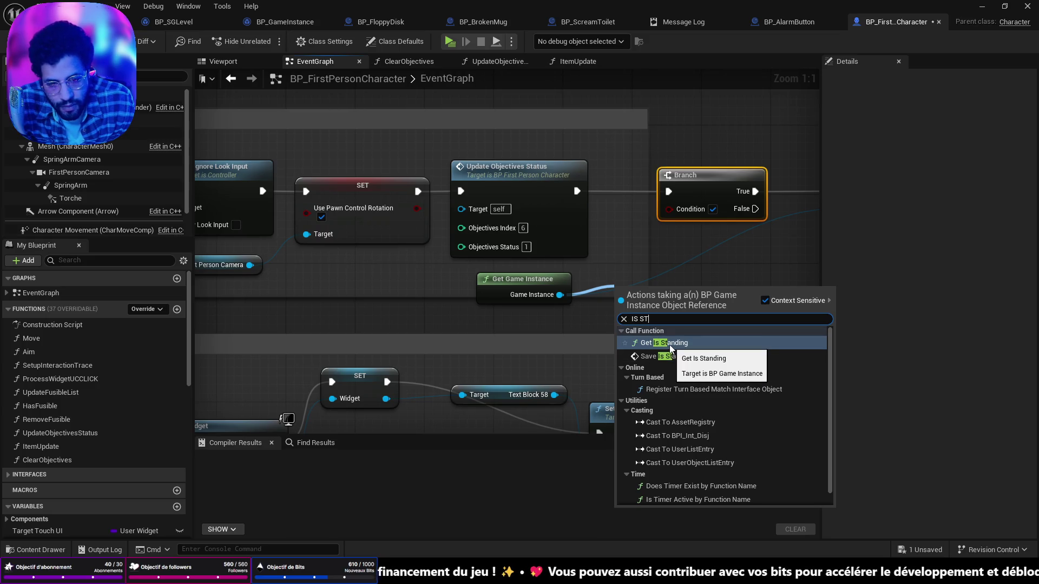
left_click(670, 343)
left_click_drag(665, 295, 663, 272)
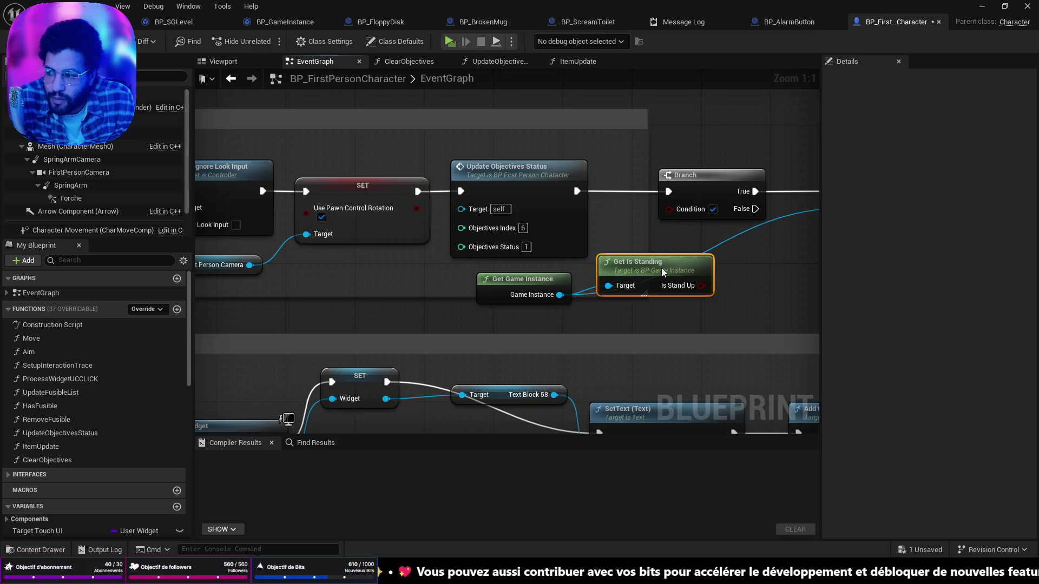
mouse_move(604, 182)
left_mouse_down()
mouse_move(678, 182)
mouse_move(640, 180)
left_mouse_up()
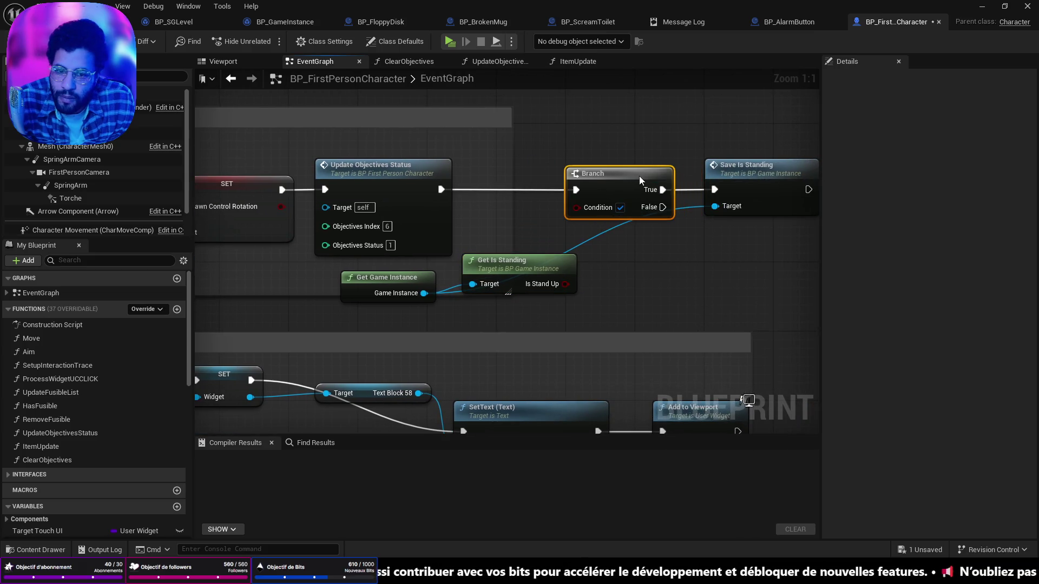
mouse_move(565, 284)
left_mouse_down()
mouse_move(592, 233)
mouse_move(577, 206)
left_mouse_up()
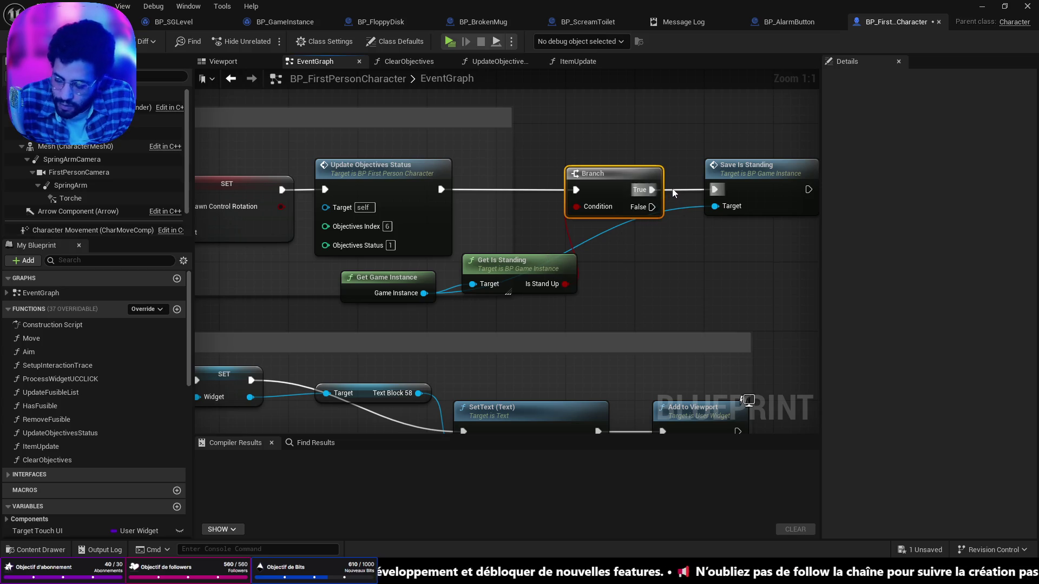
left_click_drag(652, 190, 652, 206, "ctrl")
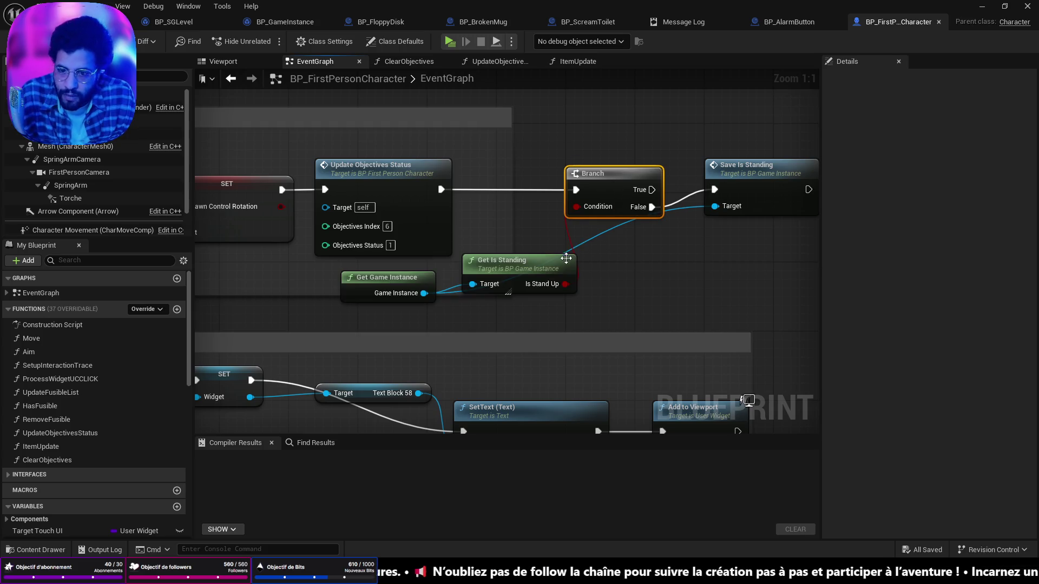
Tidy the Branch, Save Is Standing and Get Is Standing layout, then save and compile
mouse_move(566, 258)
left_mouse_down()
mouse_move(563, 230)
mouse_move(574, 232)
left_mouse_up()
left_click_drag(623, 138, 730, 216)
left_click_drag(640, 173, 701, 175)
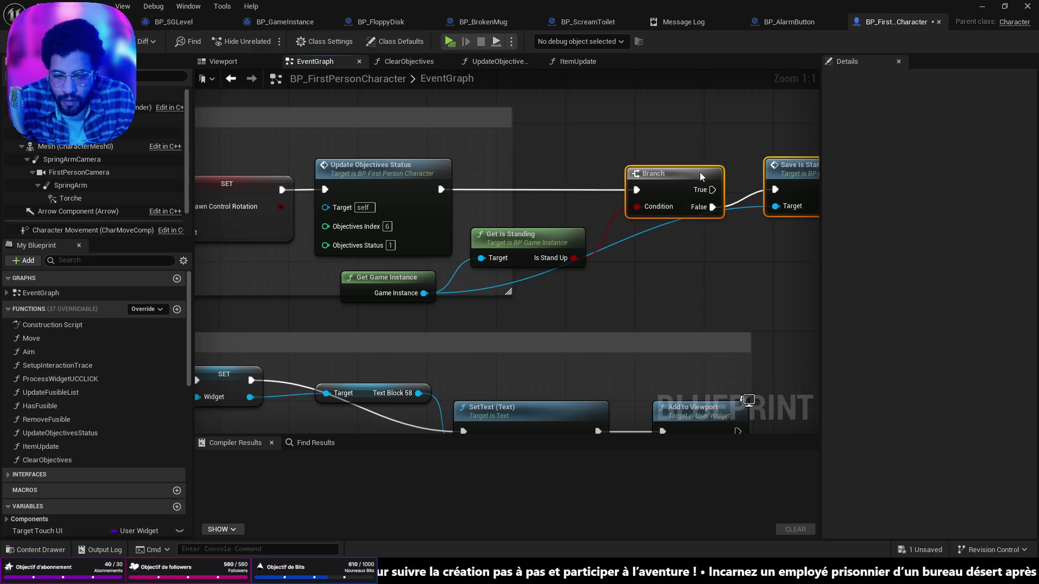
left_click_drag(563, 236, 565, 217)
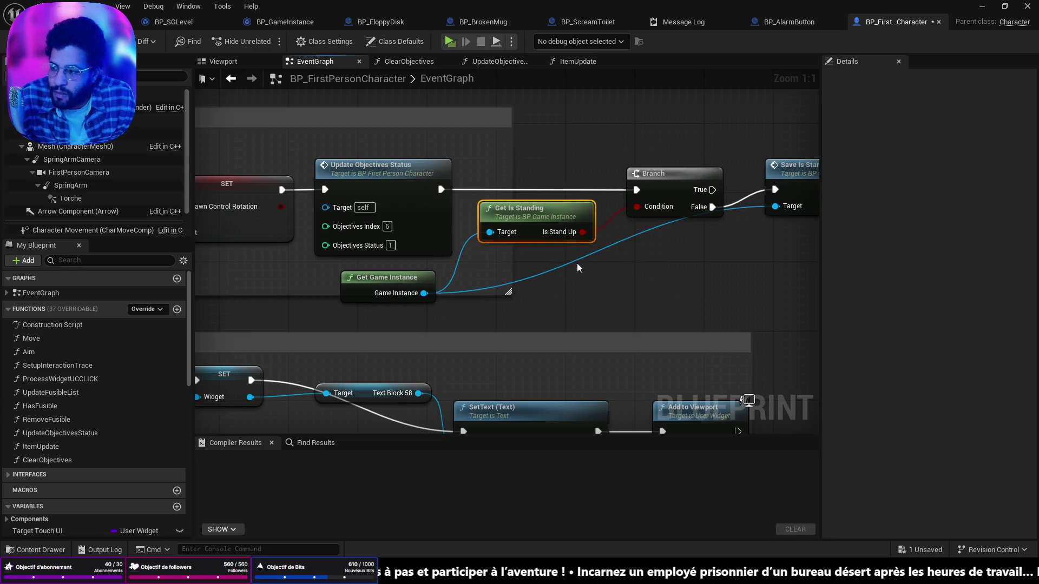
key("ctrl+s")
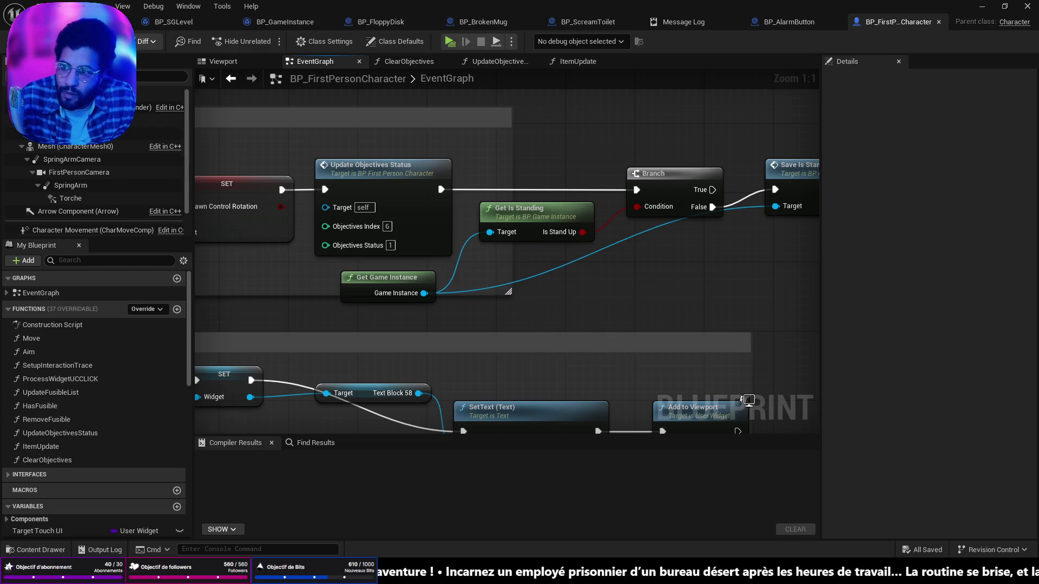
key("F7")
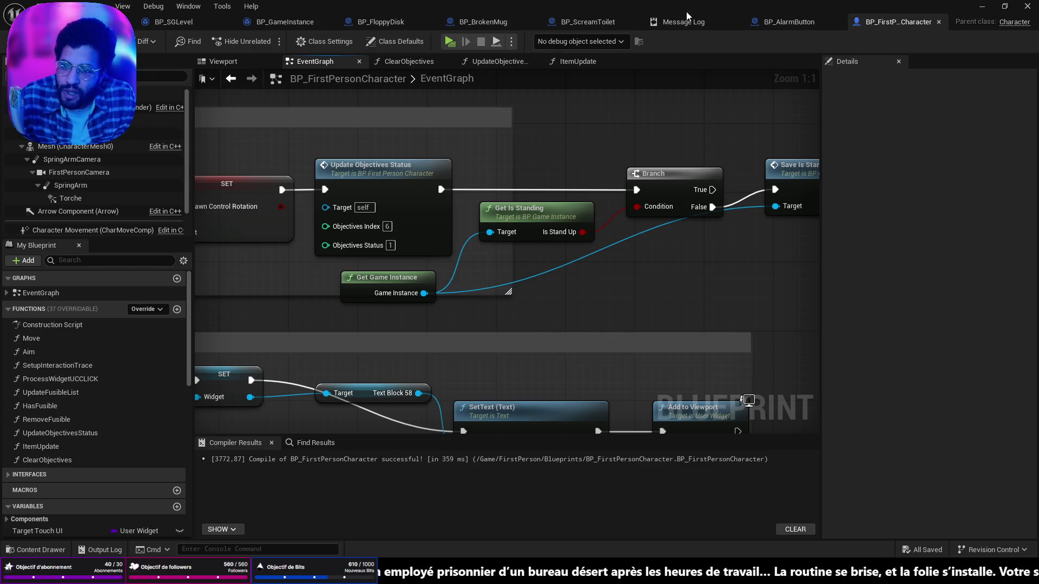
Return to the level editor, run a playtest, and stop it with Escape
left_click(799, 26)
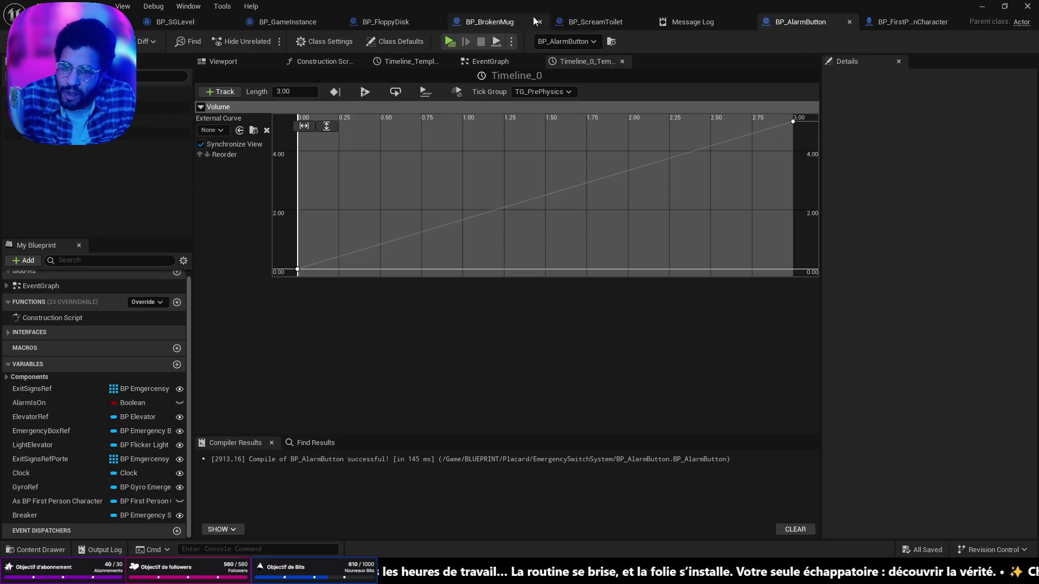
left_click(912, 22)
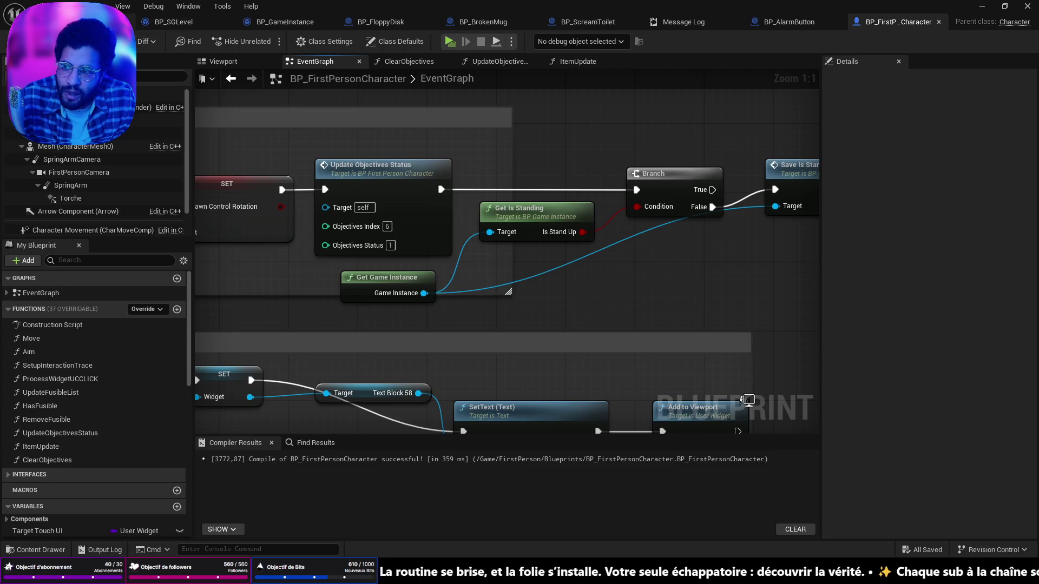
left_click(76, 22)
left_click(268, 41)
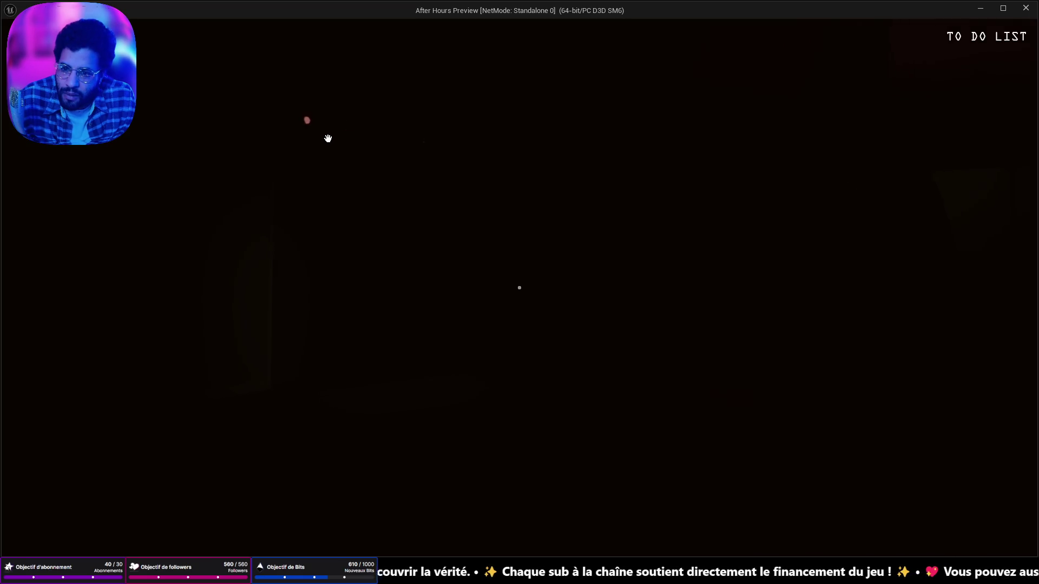
key("Escape")
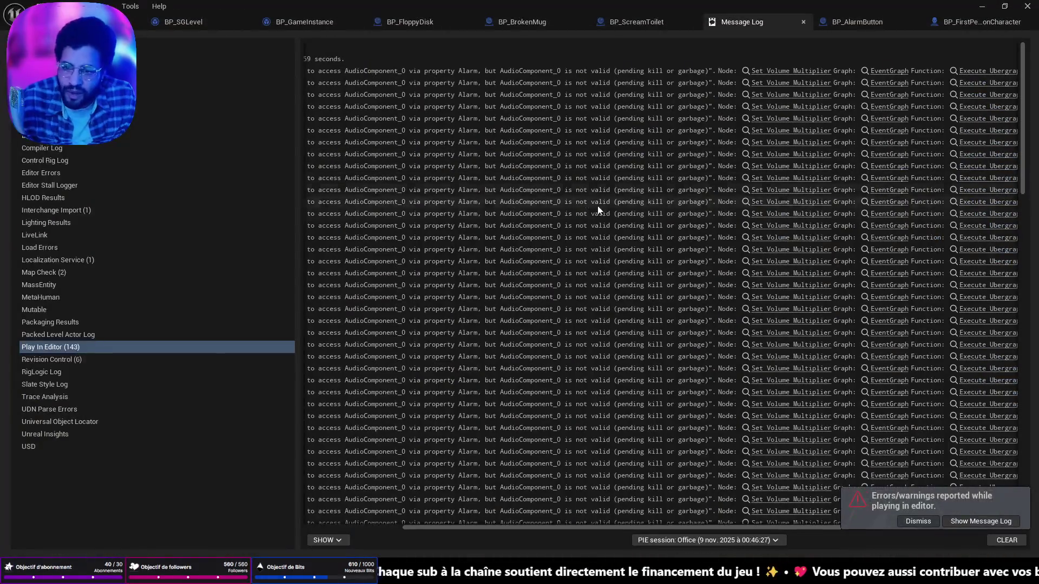
Jump from the log error to Set Volume Multiplier and view the Push and Alarm groups
left_click(777, 276)
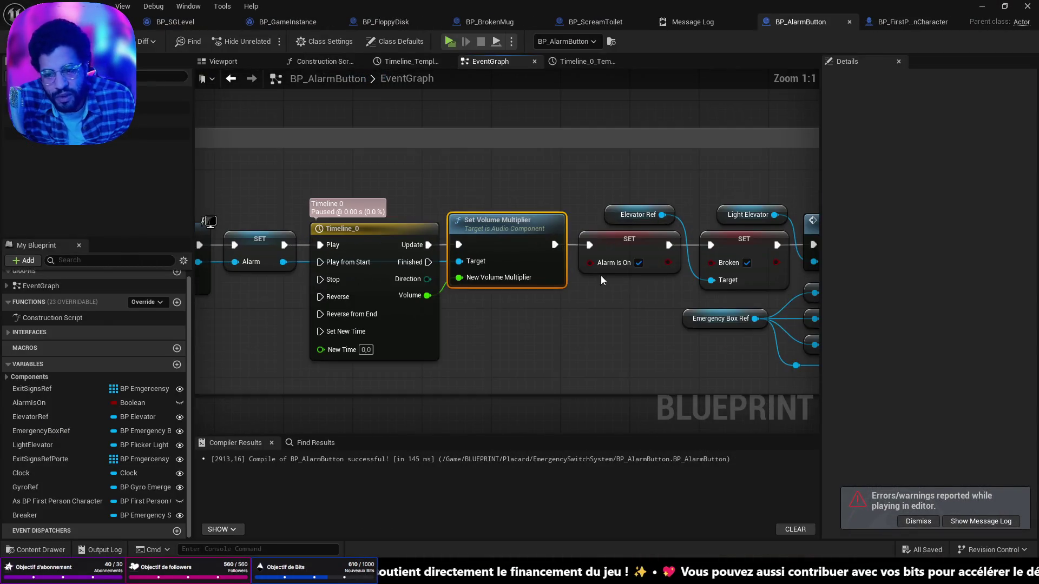
scroll(601, 275, "down", 9)
scroll(577, 290, "up", 5)
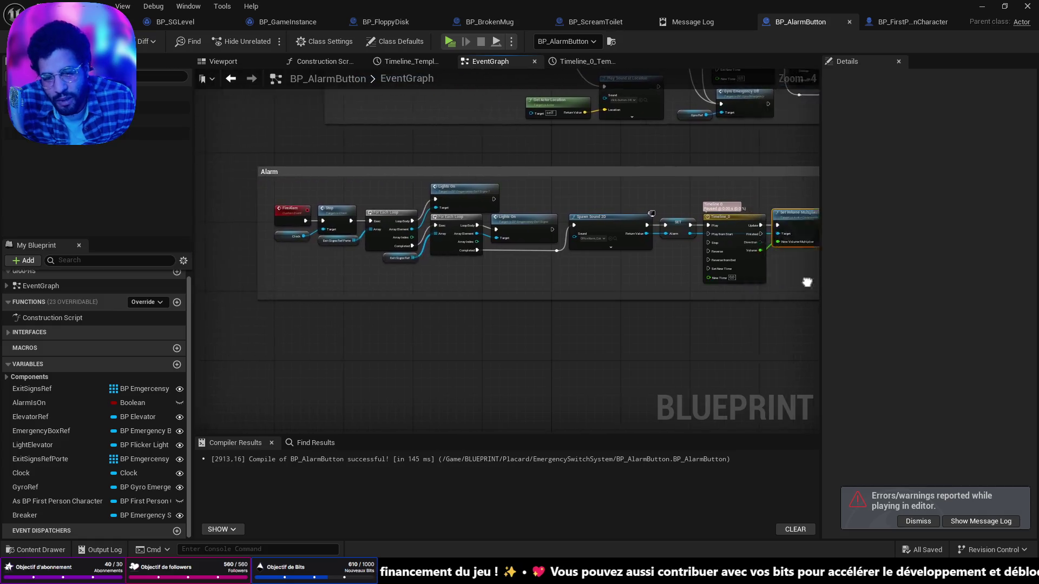
mouse_move(661, 283)
left_mouse_down()
mouse_move(800, 288)
mouse_move(636, 271)
mouse_move(303, 273)
mouse_move(571, 289)
left_mouse_up()
scroll(330, 282, "up", 5)
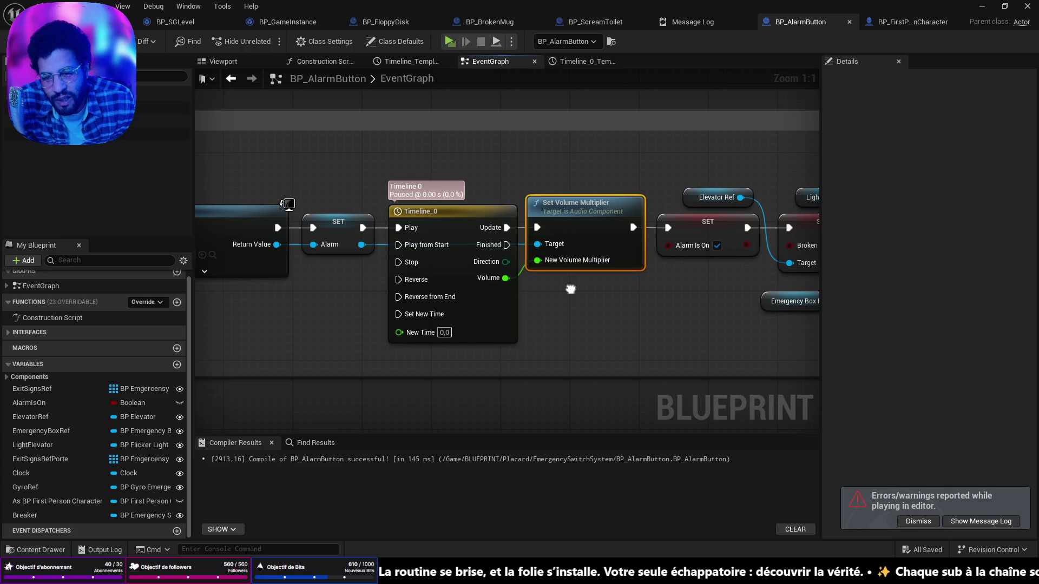
mouse_move(458, 325)
left_mouse_down()
mouse_move(579, 317)
mouse_move(345, 307)
left_mouse_up()
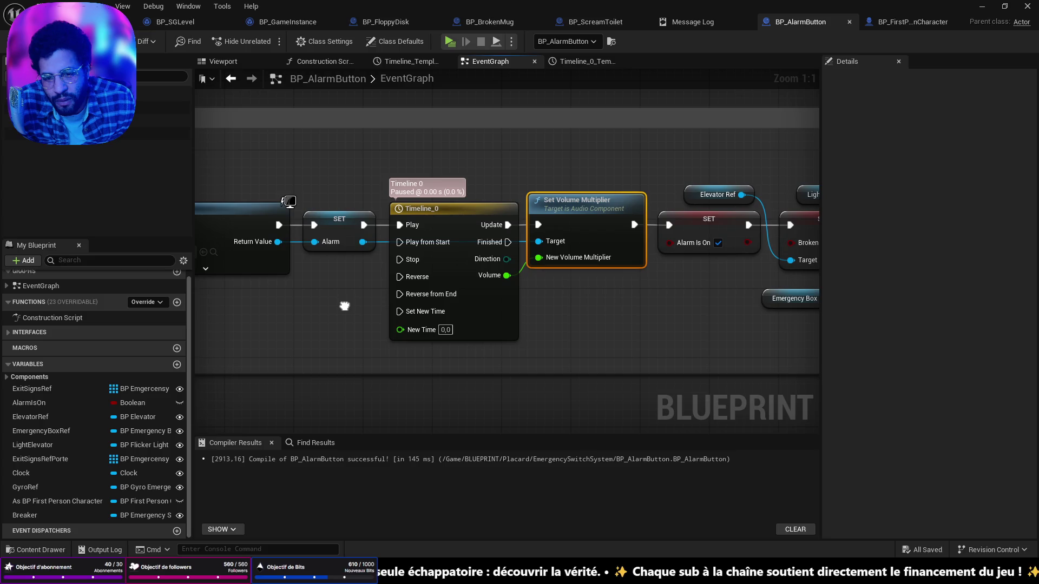
scroll(366, 307, "down", 5)
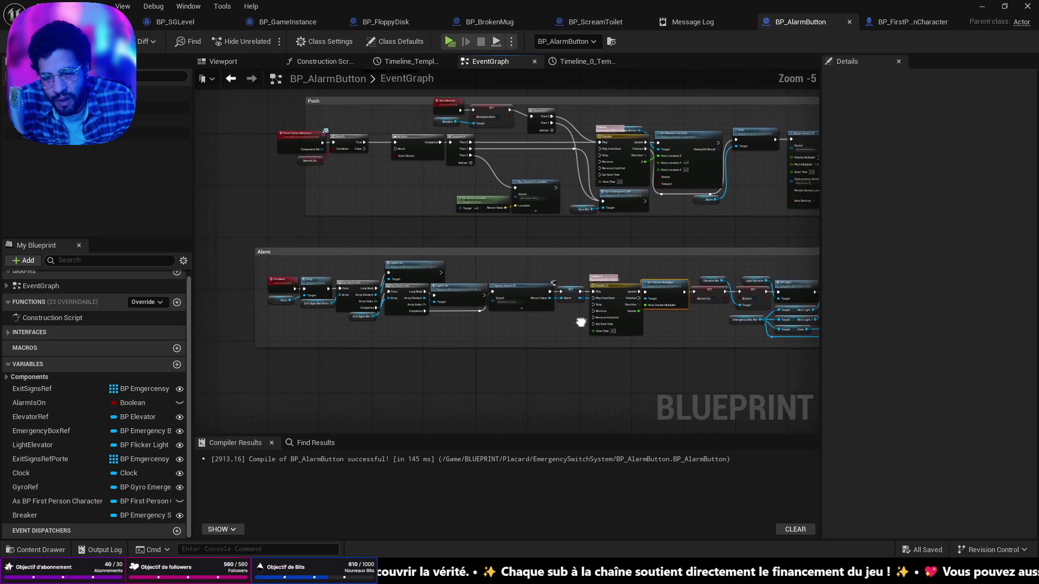
left_click_drag(582, 315, 603, 315)
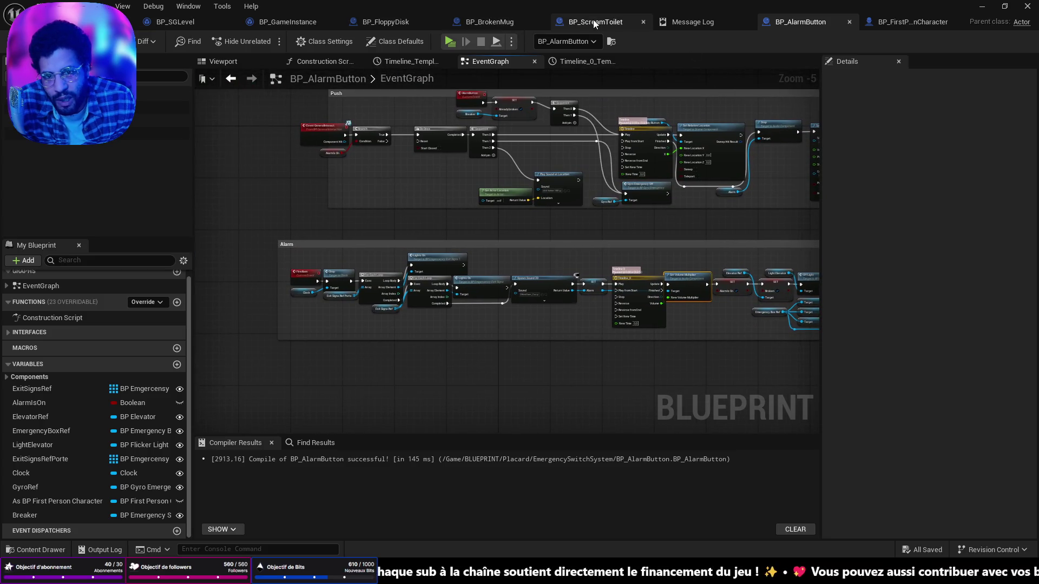
From BP_FloppyDisk, open BP_AlarmButton's AlarmButton event and locate the Alarm comment
left_click(383, 22)
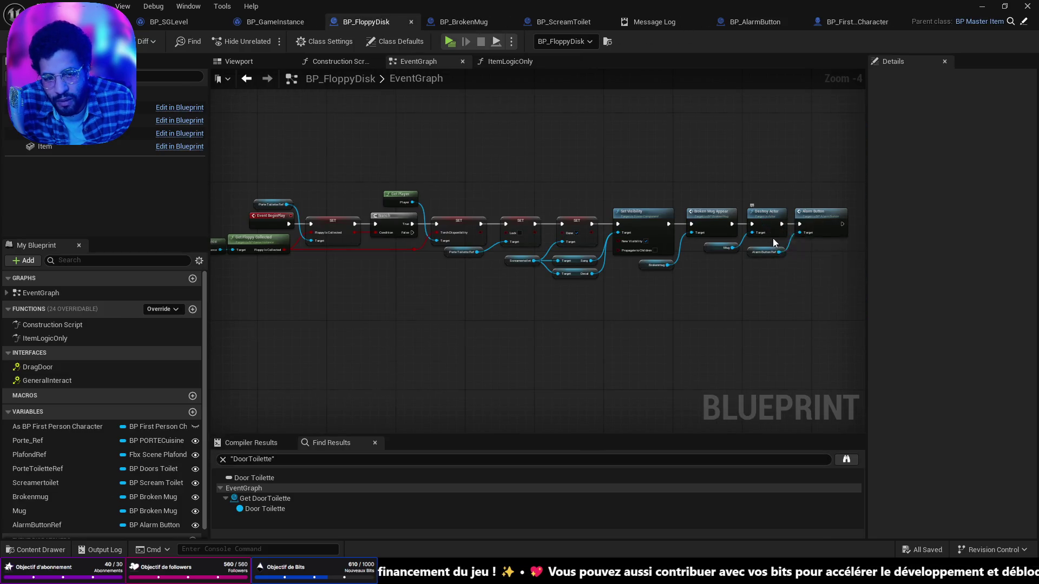
scroll(773, 238, "up", 4)
double_click(756, 205)
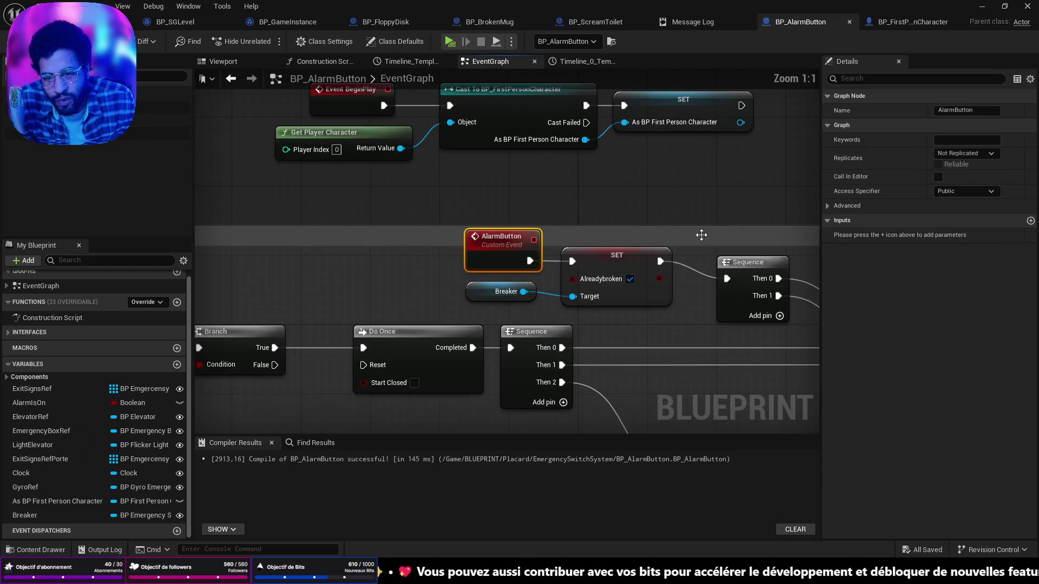
scroll(648, 271, "down", 4)
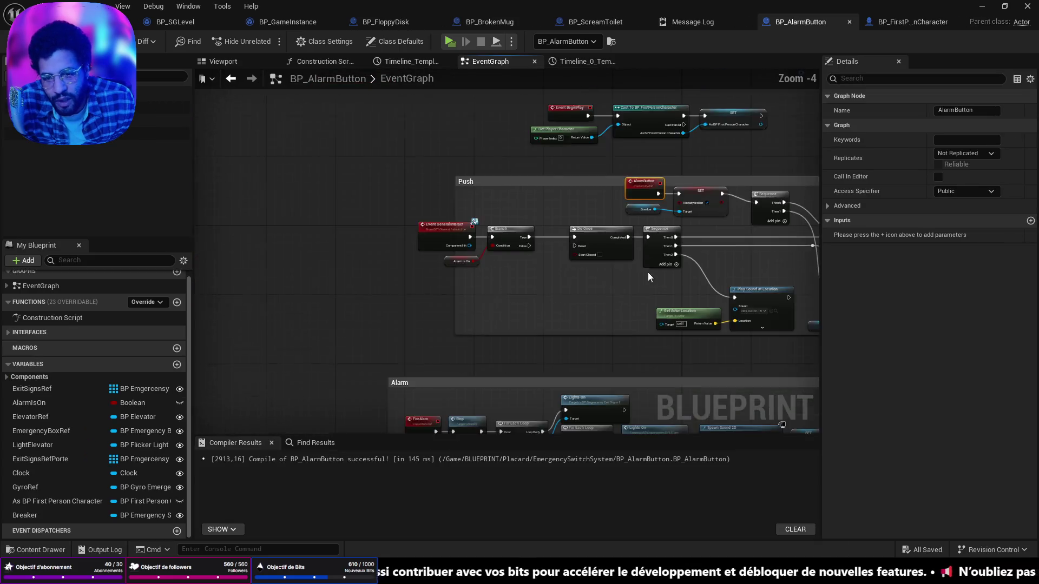
scroll(609, 333, "up", 3)
mouse_move(609, 333)
left_mouse_down()
mouse_move(644, 292)
mouse_move(505, 287)
mouse_move(658, 245)
left_mouse_up()
mouse_move(201, 244)
left_mouse_down()
mouse_move(804, 240)
mouse_move(772, 298)
mouse_move(621, 302)
mouse_move(698, 299)
mouse_move(481, 287)
left_mouse_up()
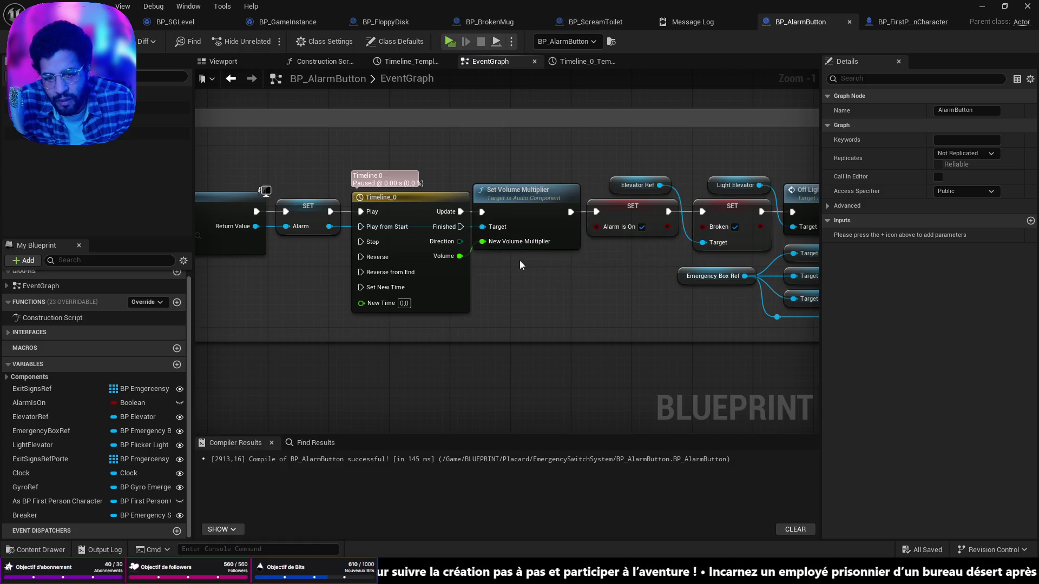
Pan through the Off Light, Set Visibility, Do Once, Sequence and Play Sound at Location nodes
mouse_move(580, 255)
left_mouse_down()
mouse_move(420, 270)
mouse_move(677, 268)
mouse_move(704, 257)
mouse_move(619, 251)
left_mouse_up()
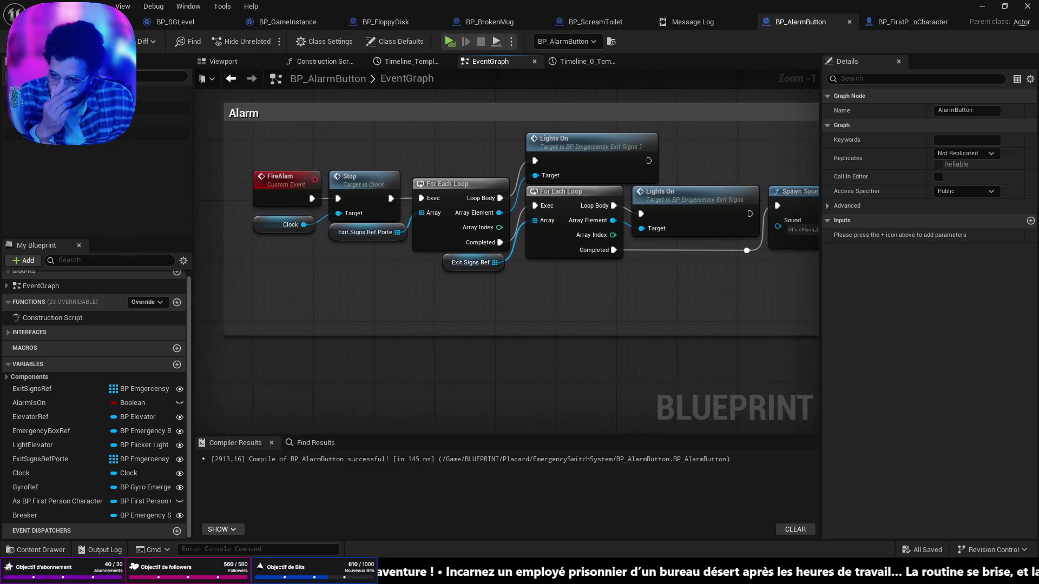
scroll(590, 336, "down", 5)
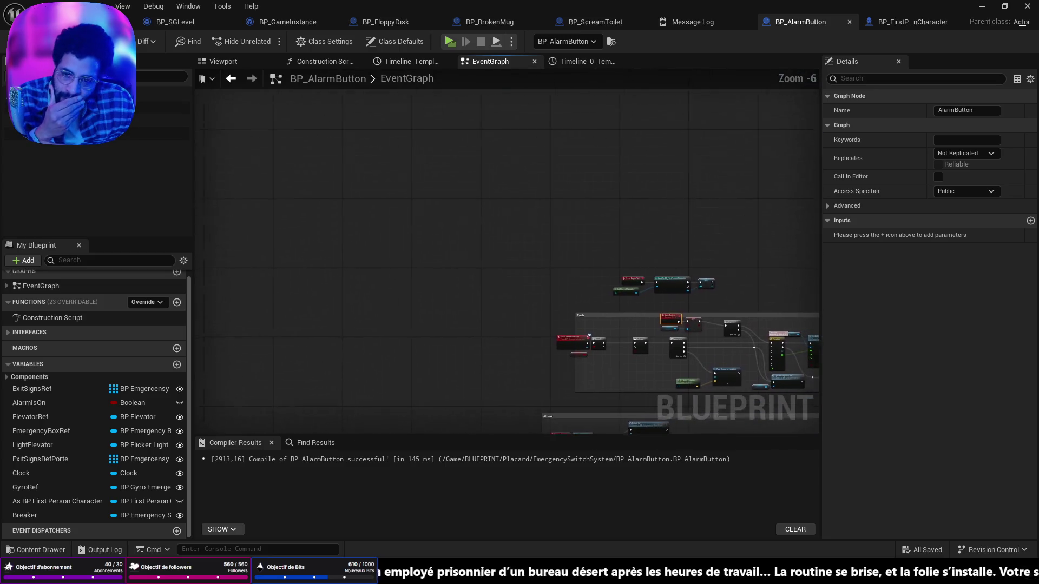
scroll(582, 308, "up", 7)
left_click_drag(347, 325, 343, 80)
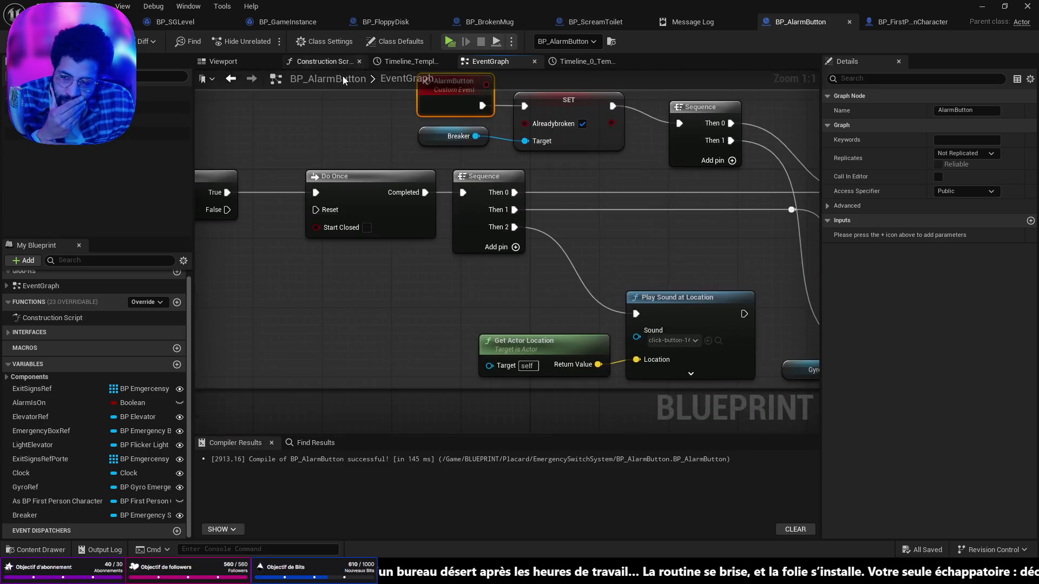
scroll(343, 80, "down", 2)
mouse_move(487, 108)
left_mouse_down()
mouse_move(547, 138)
mouse_move(547, 114)
mouse_move(412, 86)
mouse_move(537, 201)
left_mouse_up()
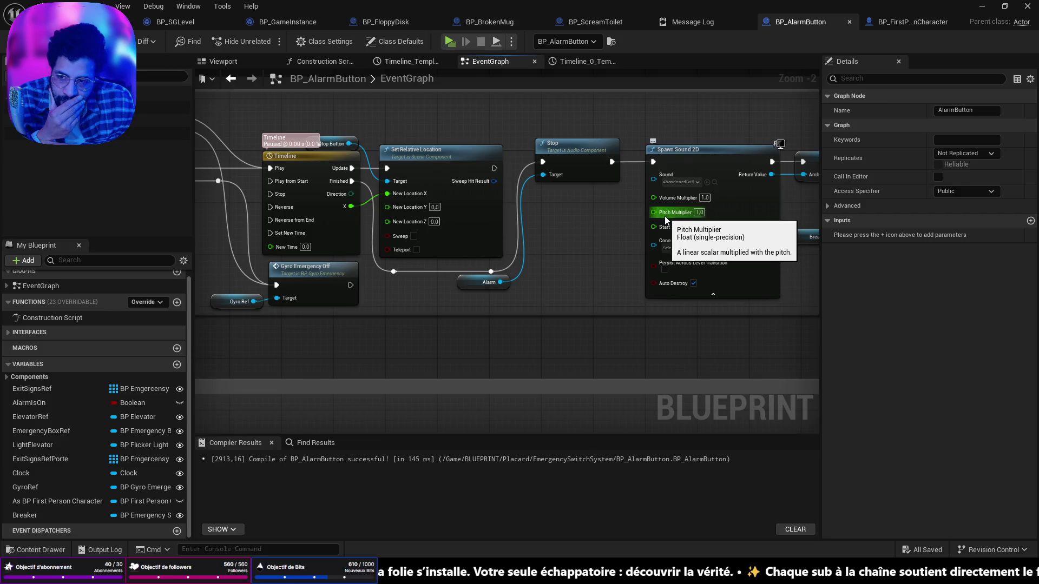
left_click_drag(494, 205, 622, 214)
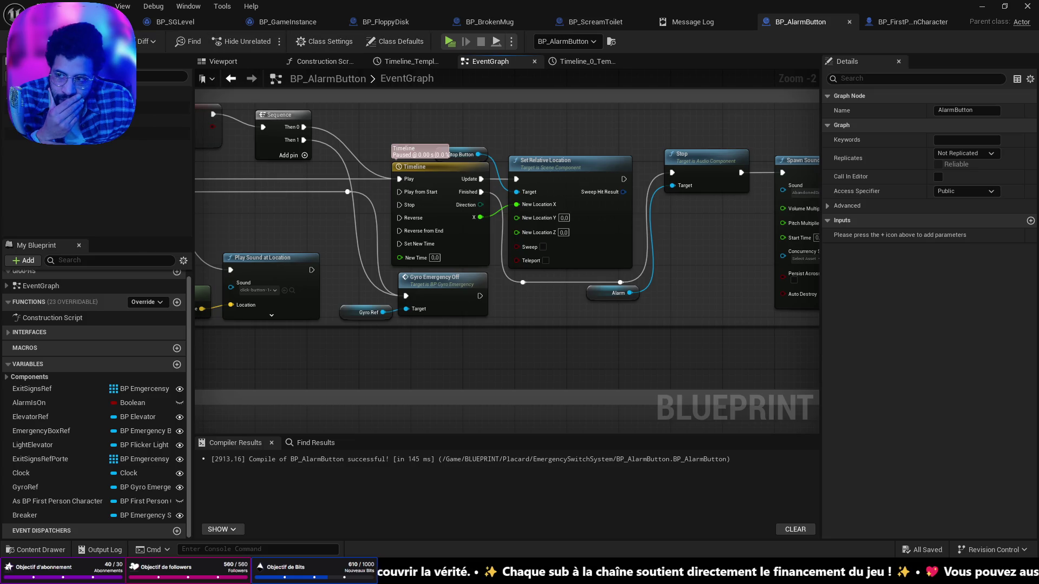
Reopen the error log, jump to Set Volume Multiplier, and view the FireAlarm event and For Each Loops
left_click(716, 19)
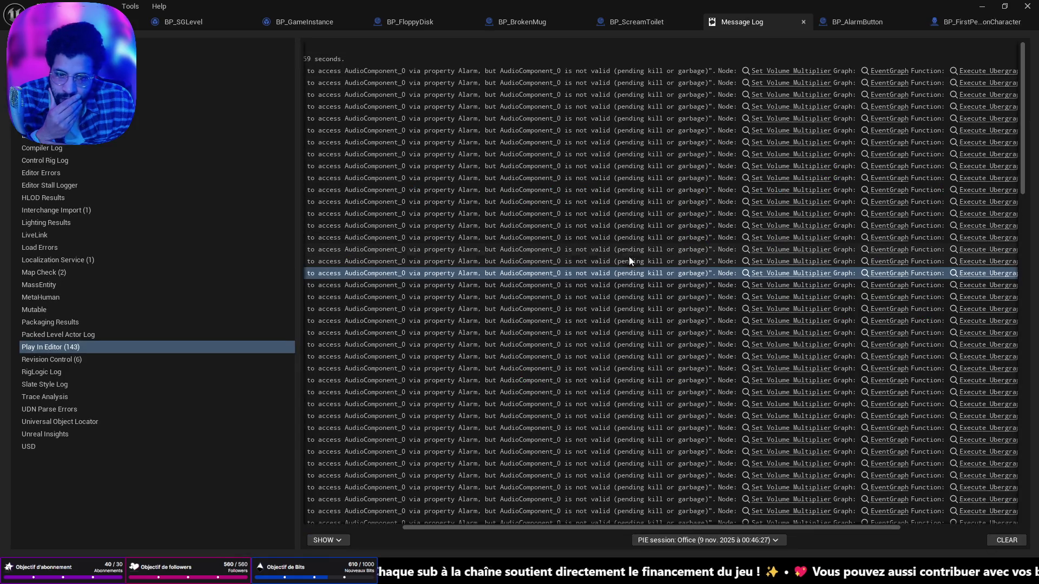
mouse_move(567, 528)
left_mouse_down()
mouse_move(426, 520)
mouse_move(724, 514)
mouse_move(546, 516)
left_mouse_up()
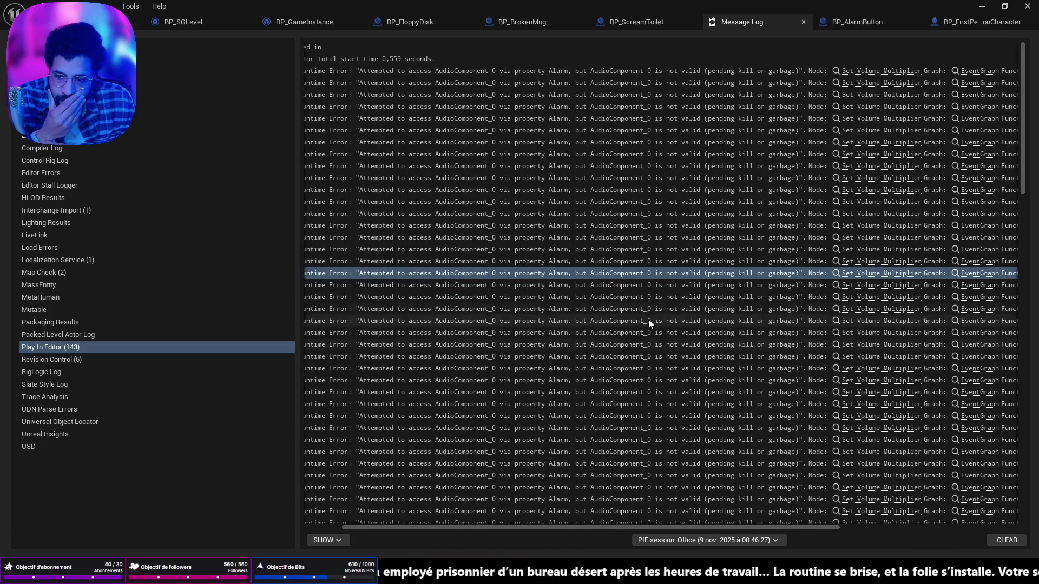
scroll(806, 331, "down", 5)
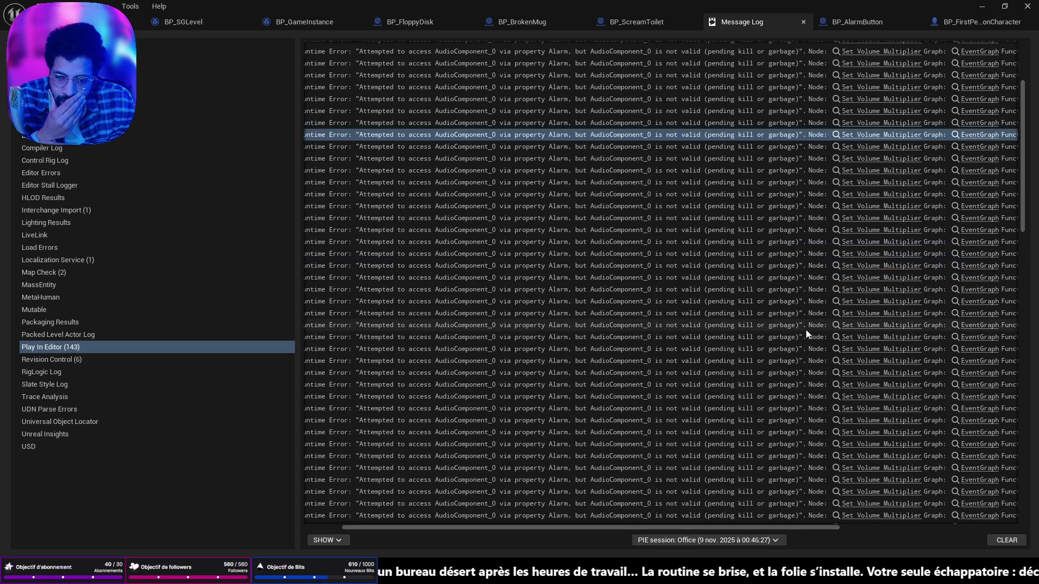
left_click_drag(1028, 215, 1034, 500)
left_click(895, 401)
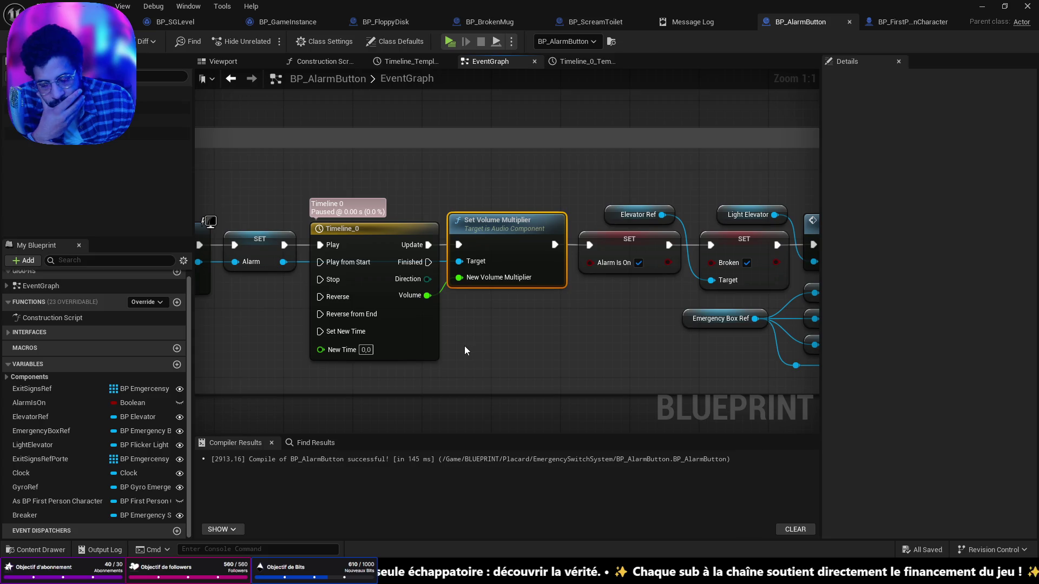
left_click_drag(273, 320, 790, 326)
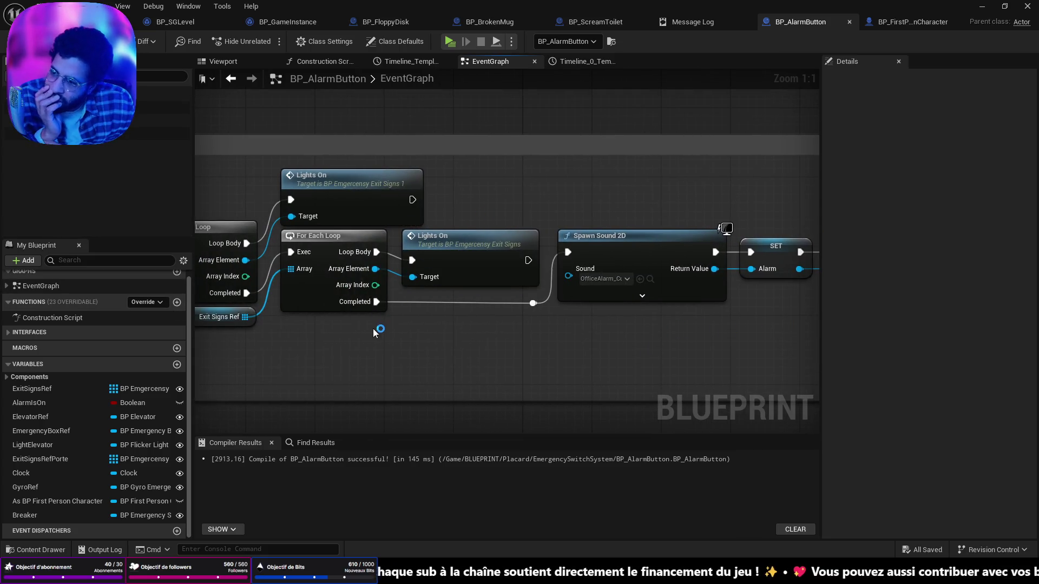
left_click_drag(281, 270, 801, 314)
left_click_drag(887, 374, 675, 345)
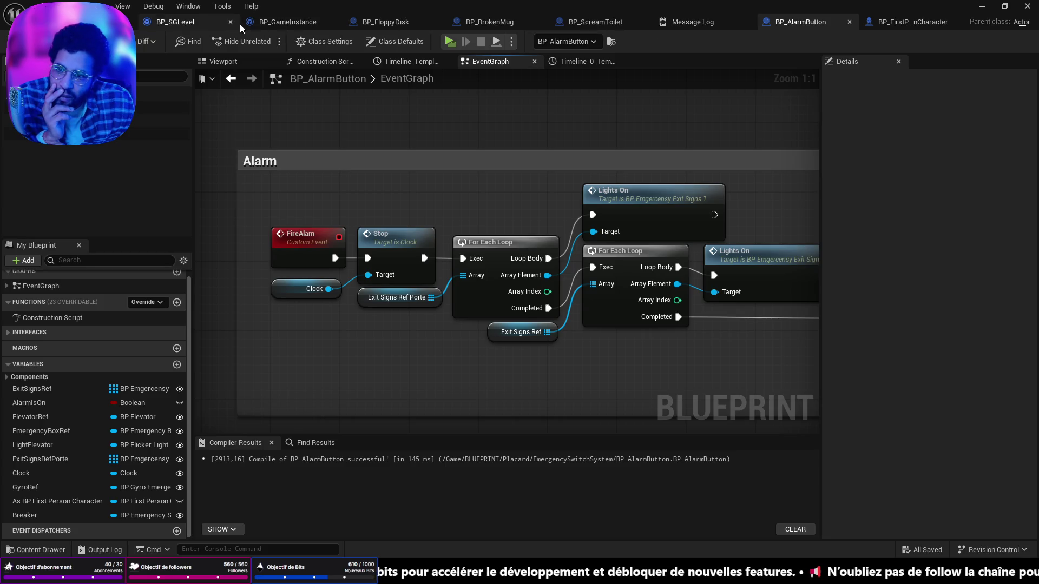
Look over BP_FloppyDisk's Event BeginPlay, Branch, Set Visibility and Destroy Actor nodes
left_click(375, 21)
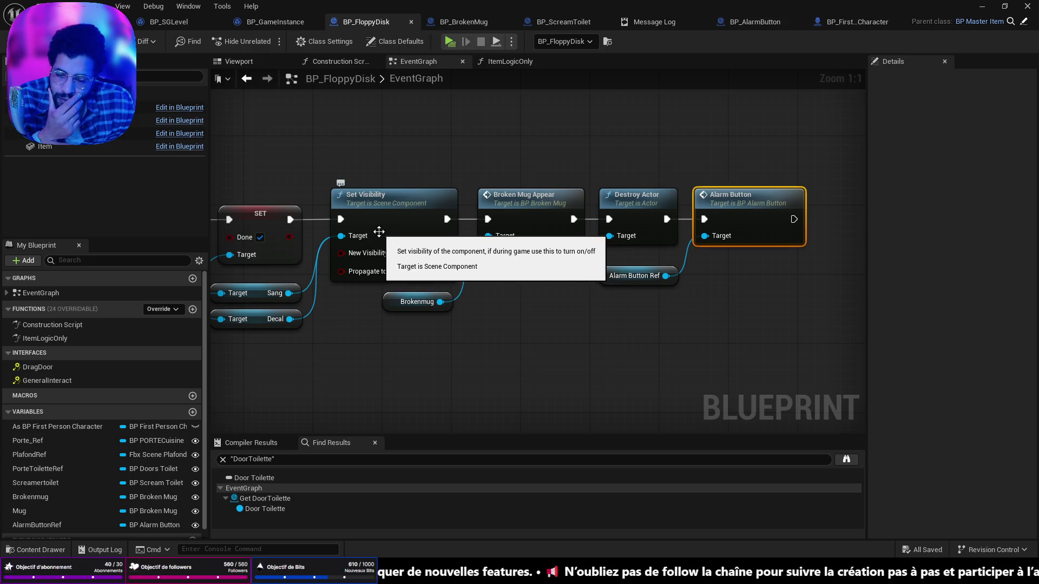
left_click_drag(379, 232, 861, 238)
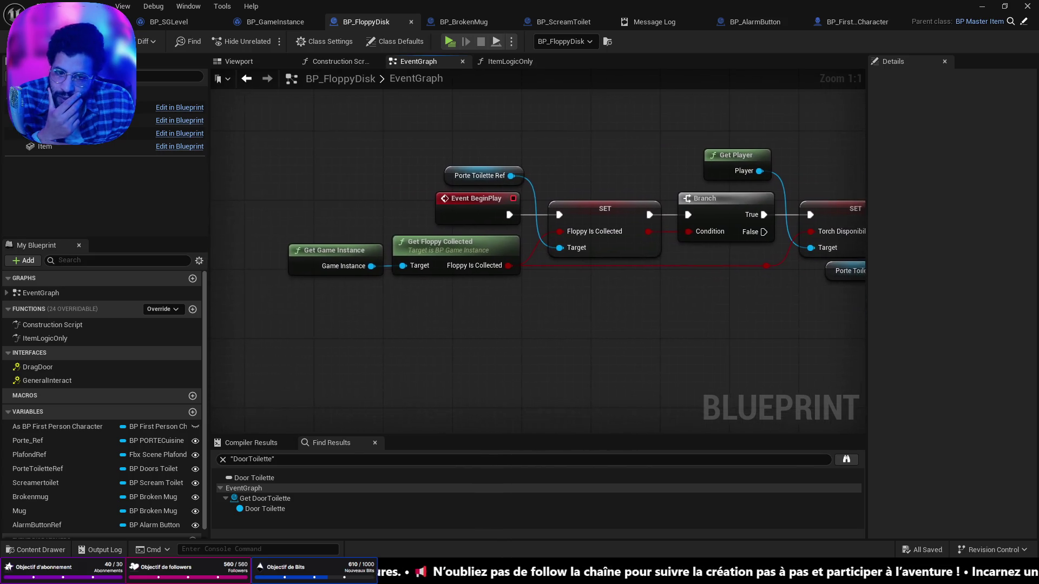
left_click_drag(993, 205, 530, 206)
mouse_move(681, 184)
left_mouse_down()
mouse_move(587, 227)
mouse_move(537, 234)
left_mouse_up()
Jump to the Alarm Button event's blueprint, review its node chains, then return to the level editor
double_click(709, 223)
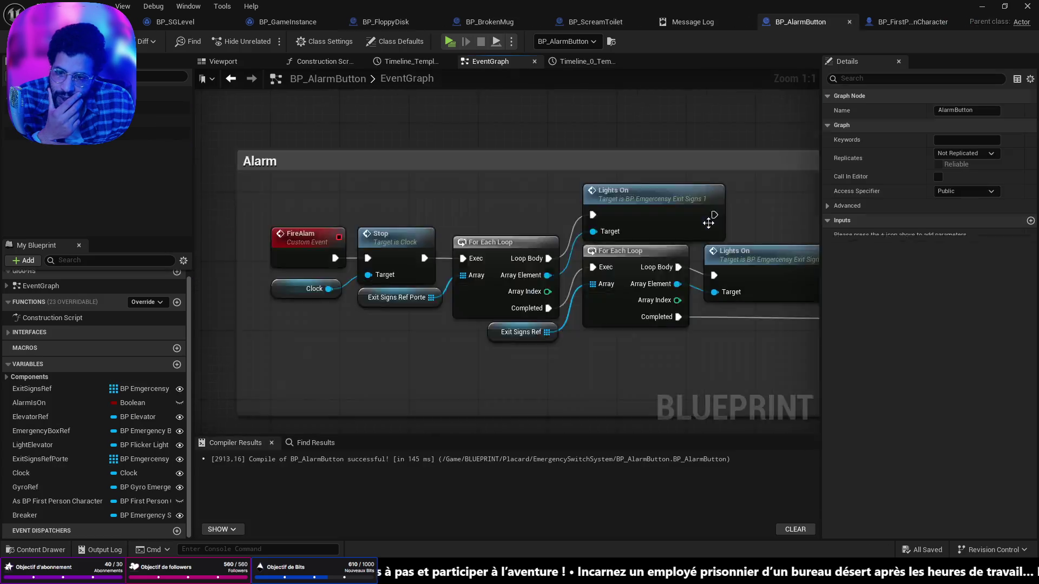
scroll(599, 263, "down", 5)
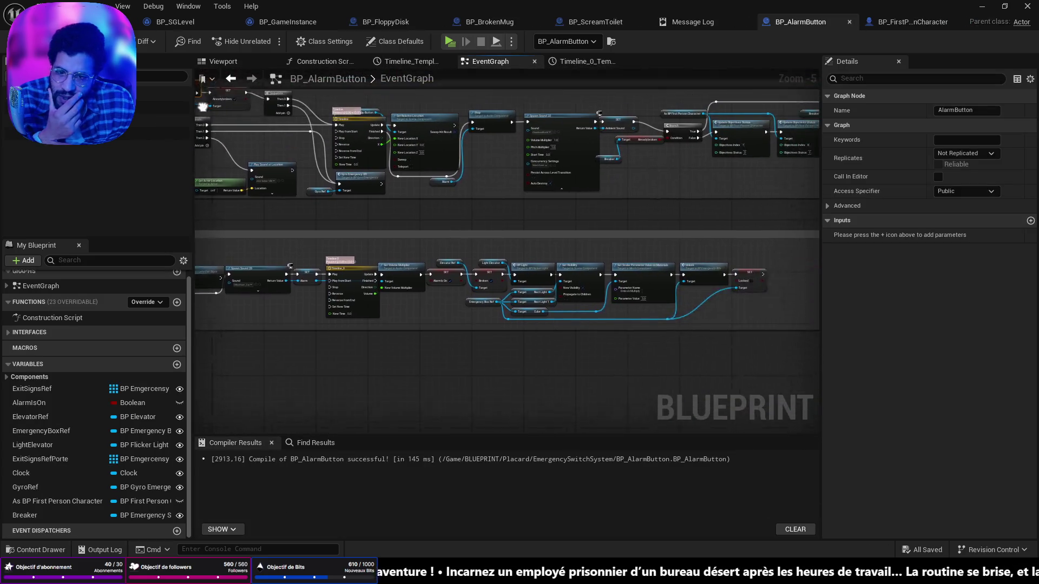
scroll(668, 237, "up", 3)
mouse_move(668, 237)
left_mouse_down()
mouse_move(406, 252)
mouse_move(487, 141)
mouse_move(595, 303)
mouse_move(670, 184)
mouse_move(532, 159)
mouse_move(734, 198)
left_mouse_up()
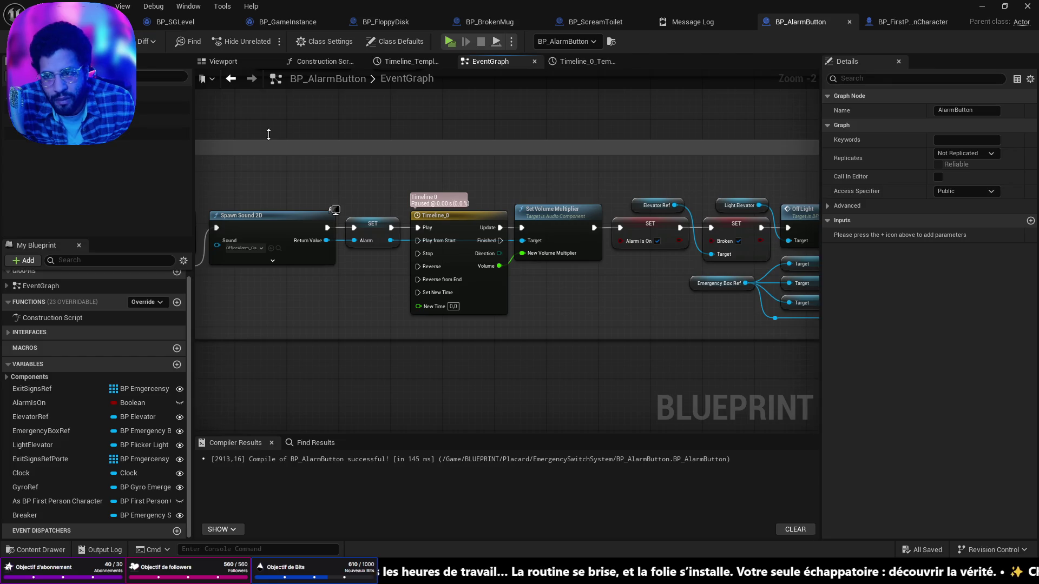
left_click(132, 21)
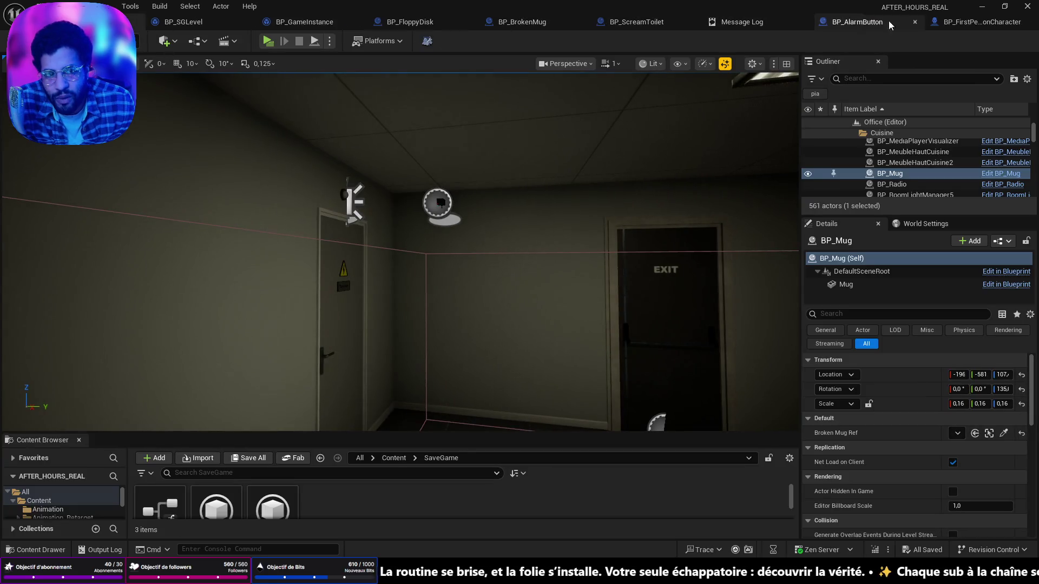
In BP_FirstPersonCharacter, move the Fire Alarm and Spawn Shut Down calls further right
left_click(933, 23)
scroll(695, 217, "down", 12)
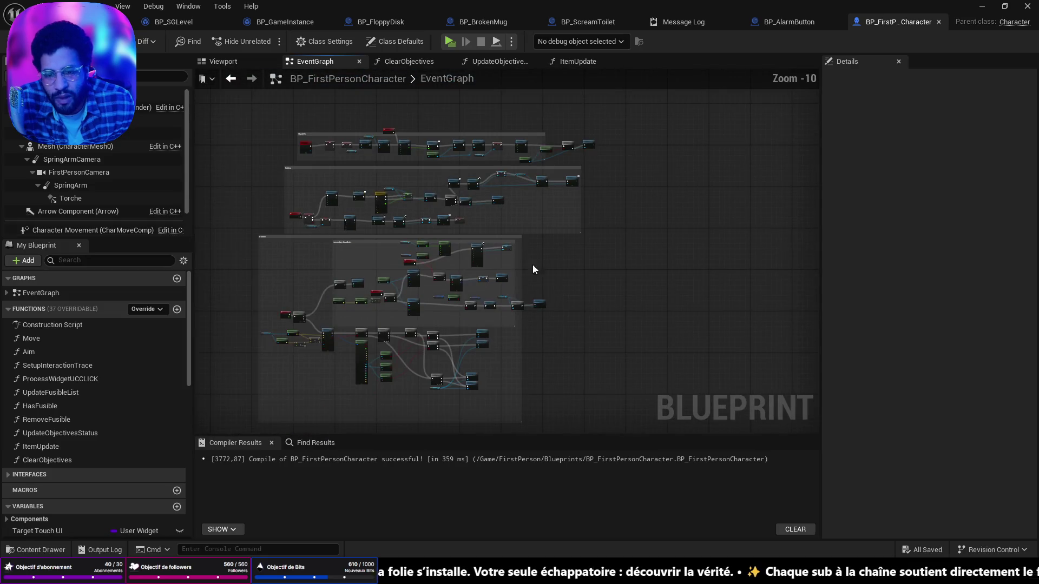
mouse_move(552, 301)
left_mouse_down()
mouse_move(484, 176)
mouse_move(575, 291)
left_mouse_up()
scroll(569, 225, "up", 10)
mouse_move(569, 225)
left_mouse_down()
mouse_move(414, 377)
mouse_move(414, 426)
left_mouse_up()
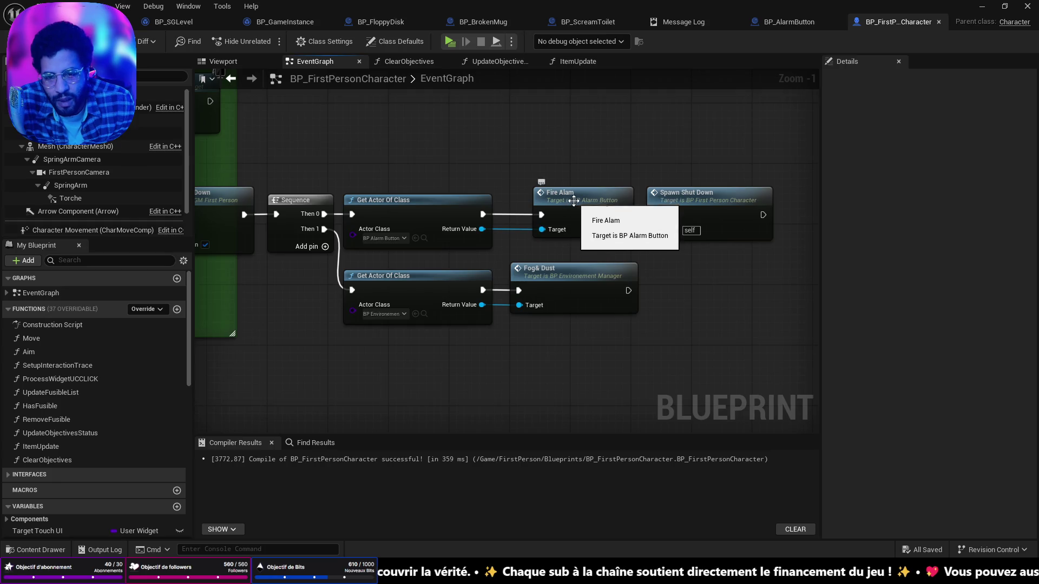
mouse_move(414, 338)
left_mouse_down()
mouse_move(714, 314)
mouse_move(398, 313)
left_mouse_up()
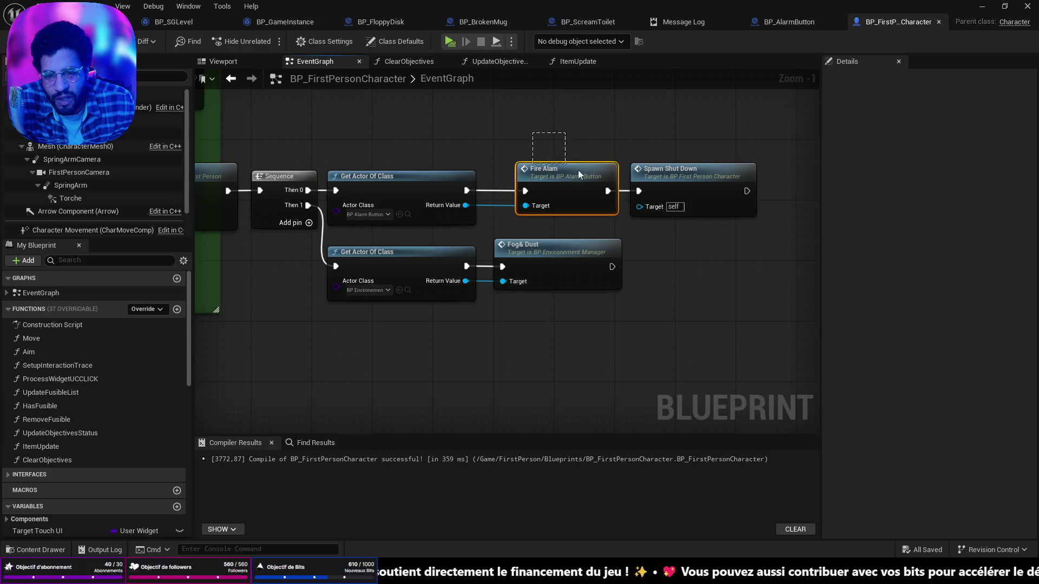
mouse_move(691, 201)
left_mouse_down()
mouse_move(677, 171)
mouse_move(754, 171)
left_mouse_up()
Inspect the SpawnShutDown custom event's nodes, then return to the Fire Alarm and Spawn Shut Down calls
double_click(754, 171)
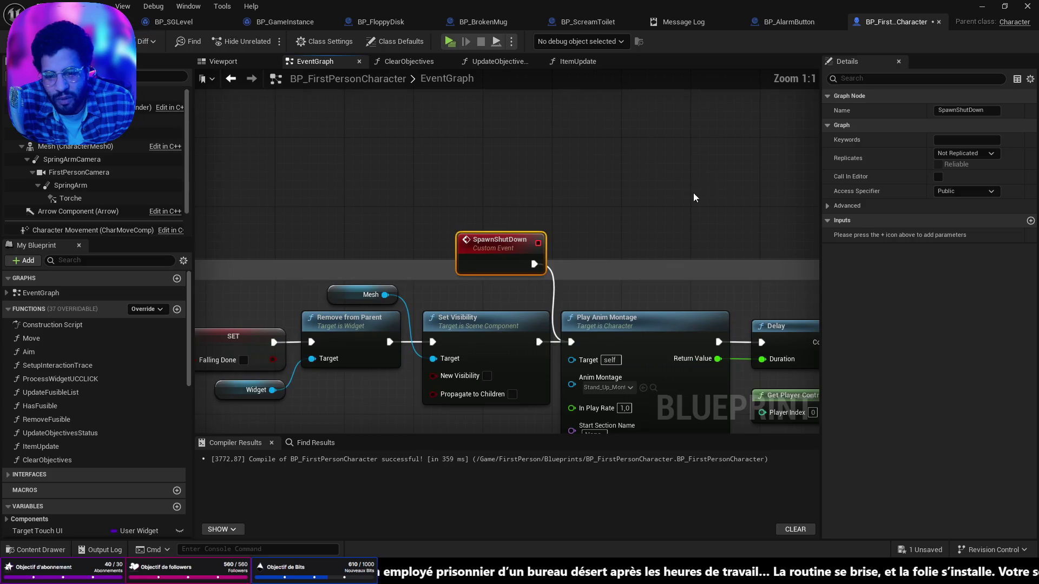
left_click_drag(571, 188, 255, 181)
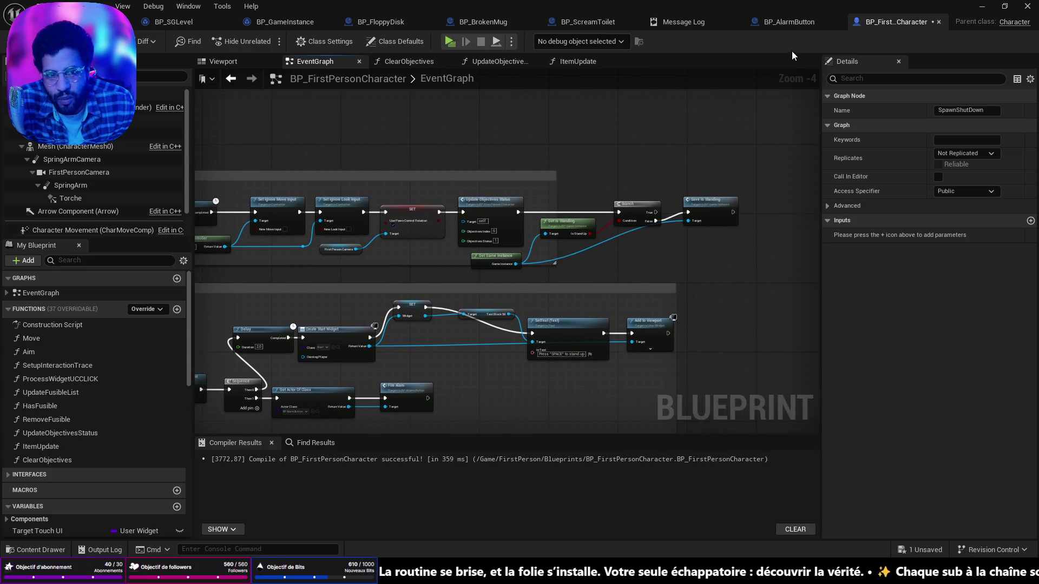
scroll(716, 239, "down", 2)
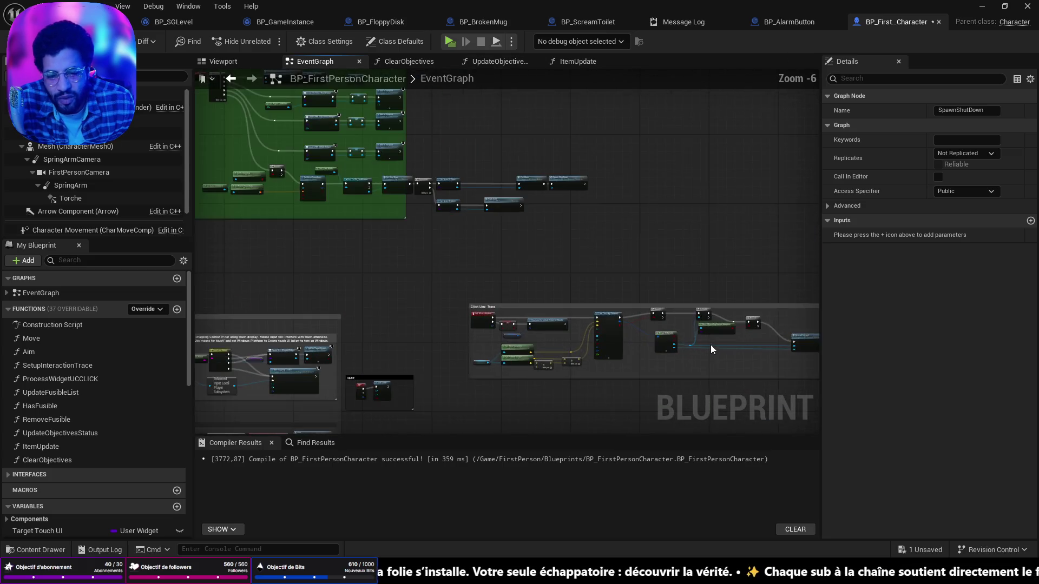
scroll(541, 220, "up", 5)
left_click_drag(621, 272, 340, 408)
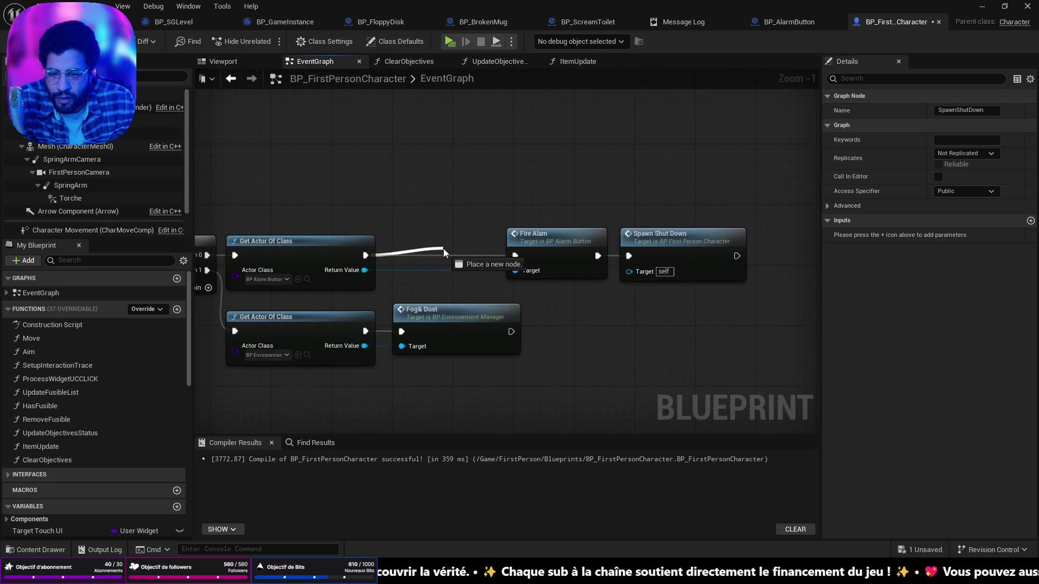
Add a Branch after Get Actor Of Class, lined up before Fire Alarm
left_click_drag(446, 235, 446, 236)
type("BR")
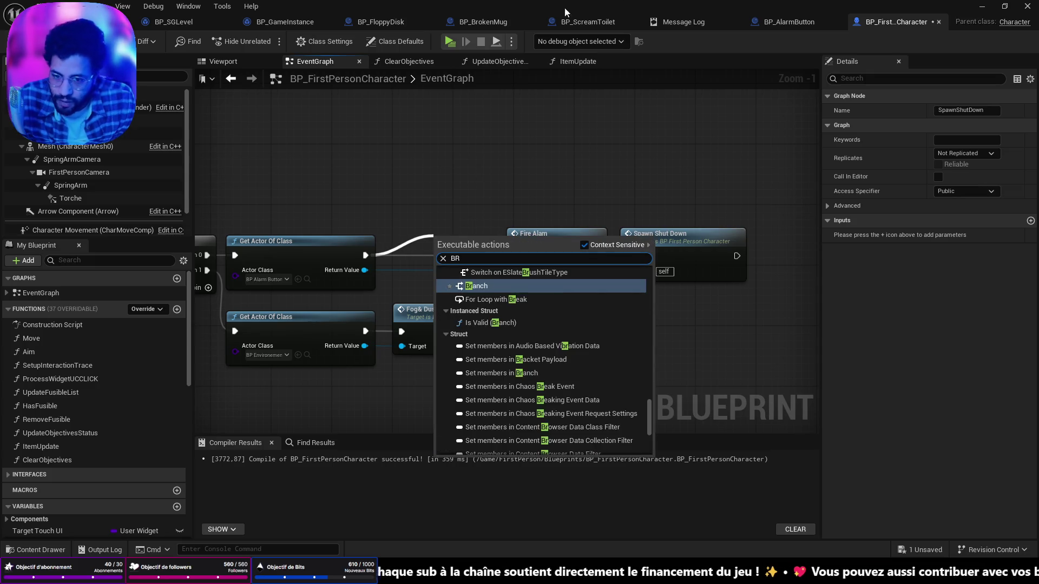
key("Return")
left_click_drag(476, 243, 430, 243)
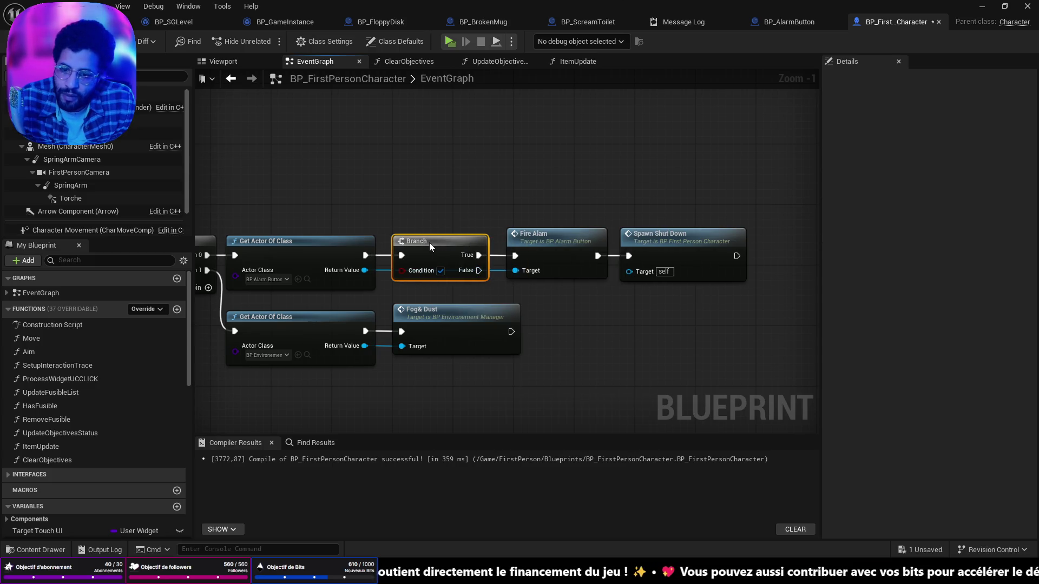
Feed Get Game Instance → Get Is Standing into the Branch condition and wire False to Fire Alarm
right_click(278, 199)
type("GAM")
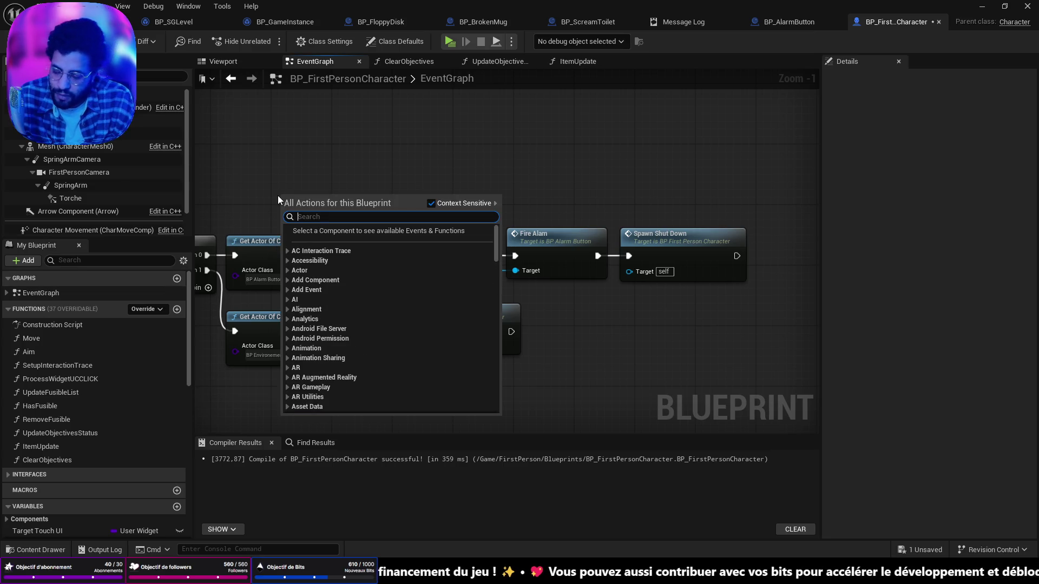
type("E INST")
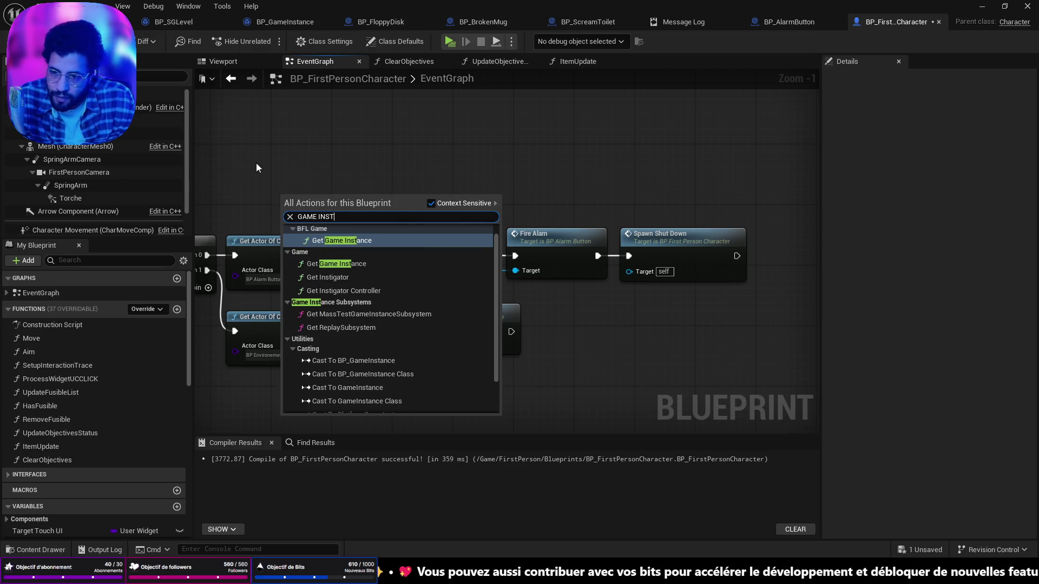
left_click(337, 240)
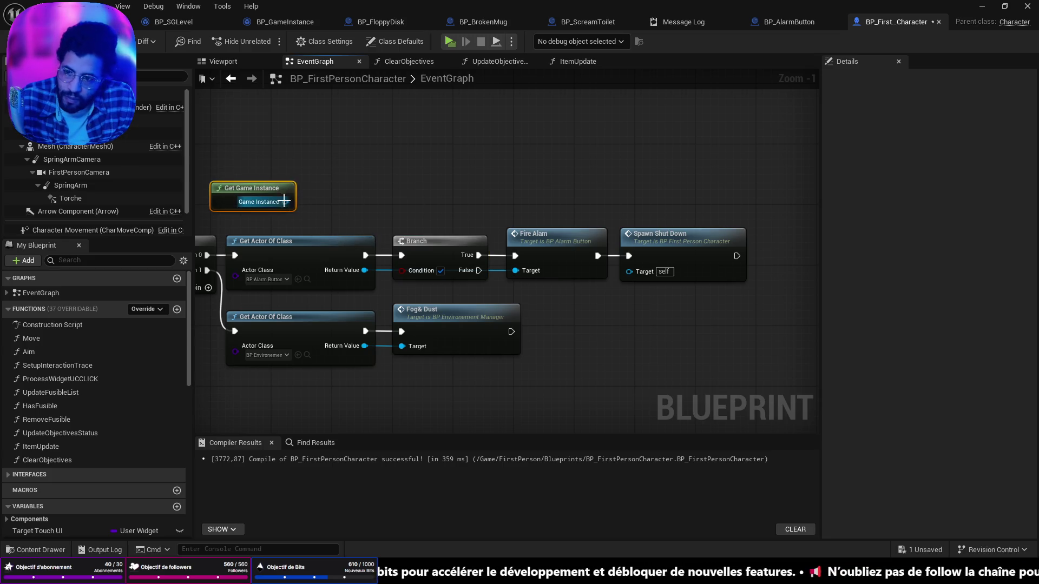
left_click_drag(316, 206, 345, 197)
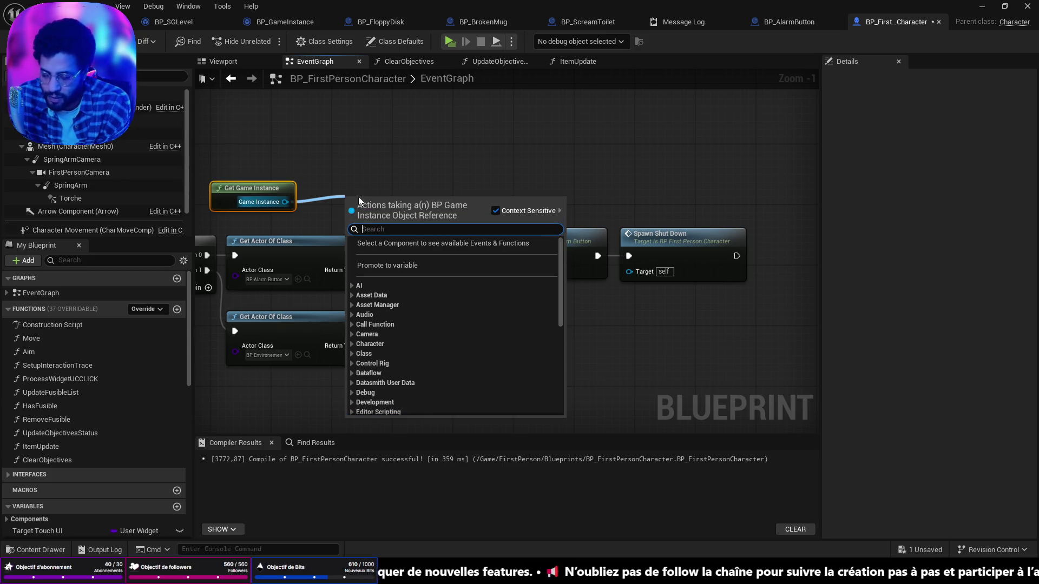
type("is st")
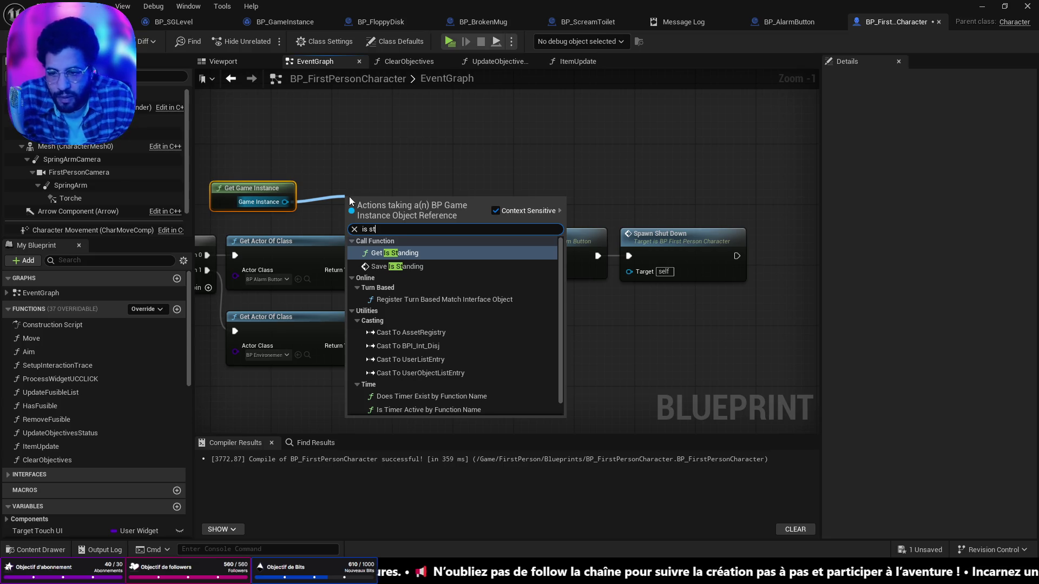
left_click(423, 253)
mouse_move(395, 195)
left_mouse_down()
mouse_move(372, 180)
mouse_move(325, 181)
left_mouse_up()
left_click_drag(405, 275, 401, 271)
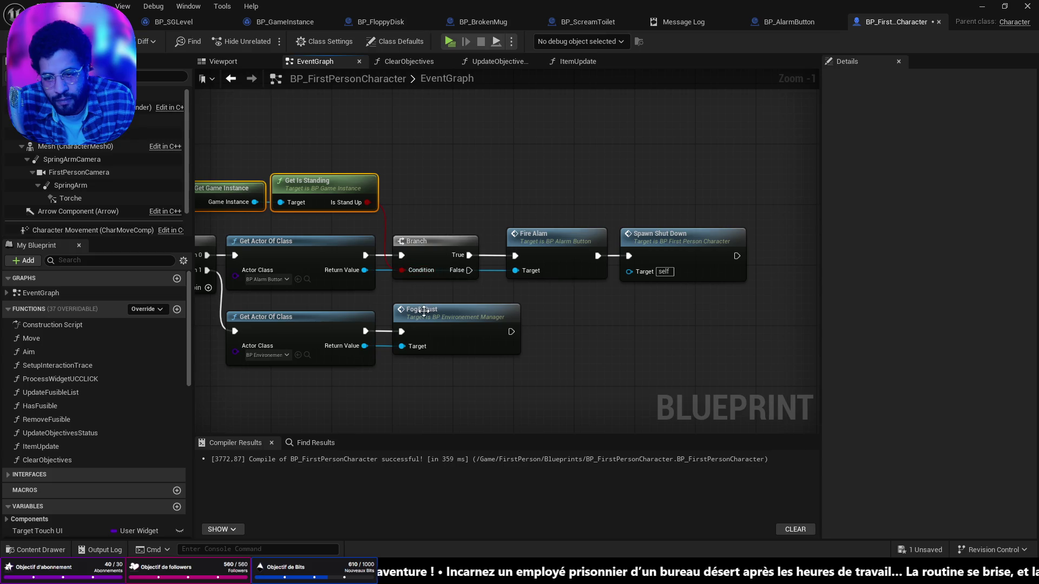
left_click_drag(469, 270, 504, 267)
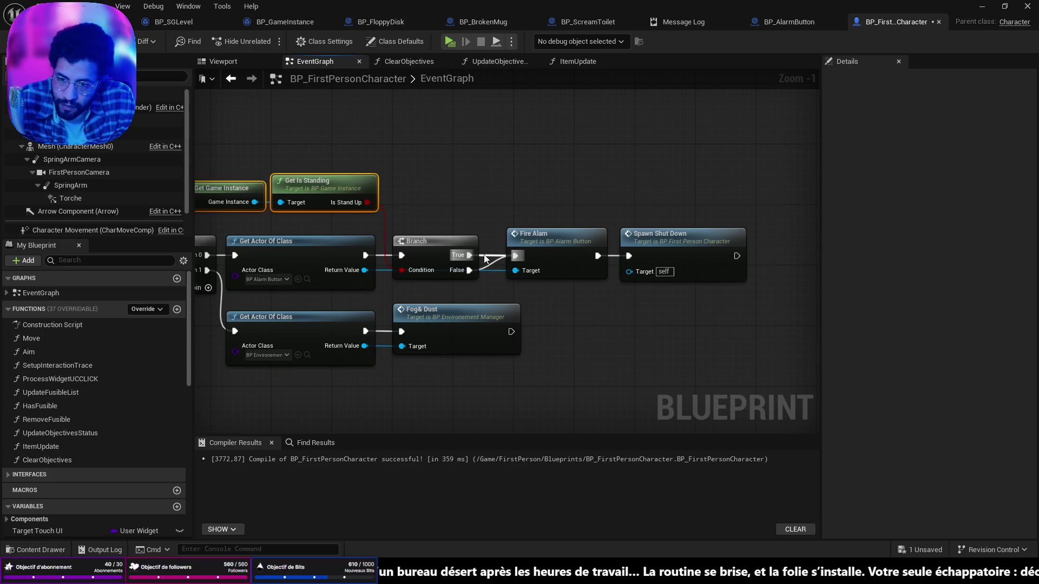
Save the character blueprint and return to the level editor viewport
key("ctrl+s")
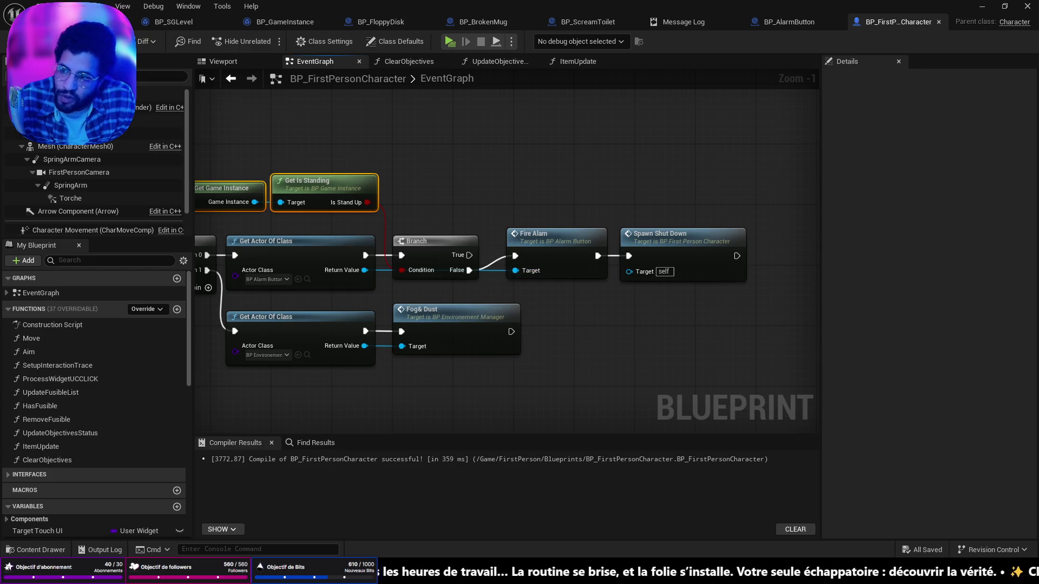
left_click(133, 22)
left_click_drag(363, 170, 363, 200)
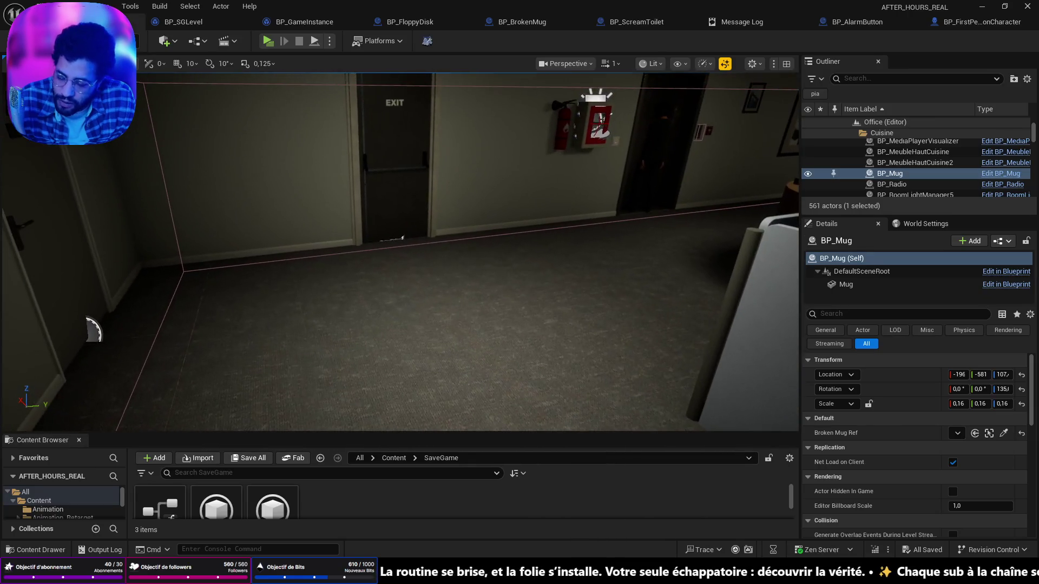
Playtest the level in standalone with Alt+P, stopping with Escape to review the resulting errors
key("alt+p")
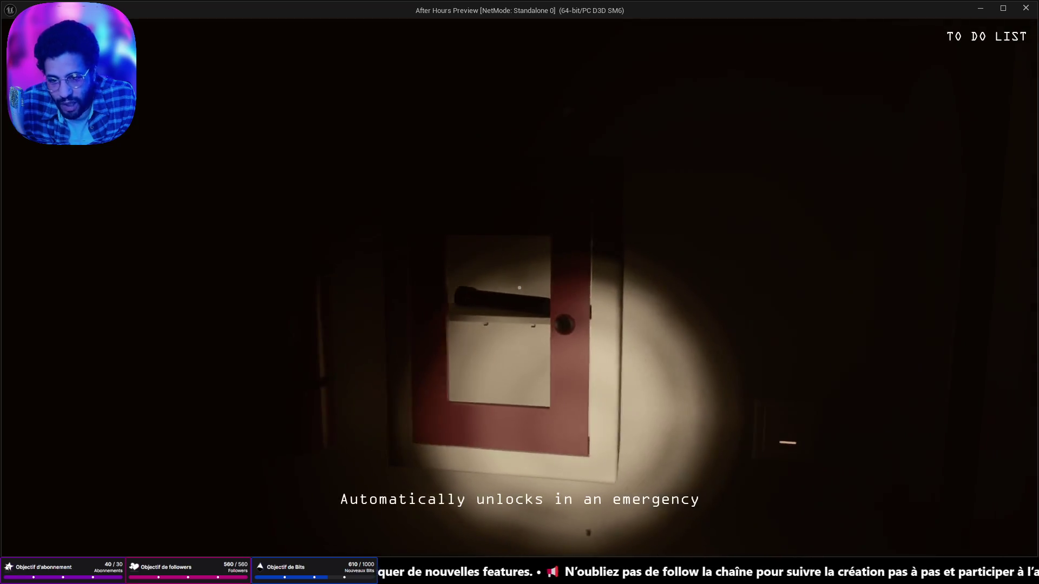
key("Escape")
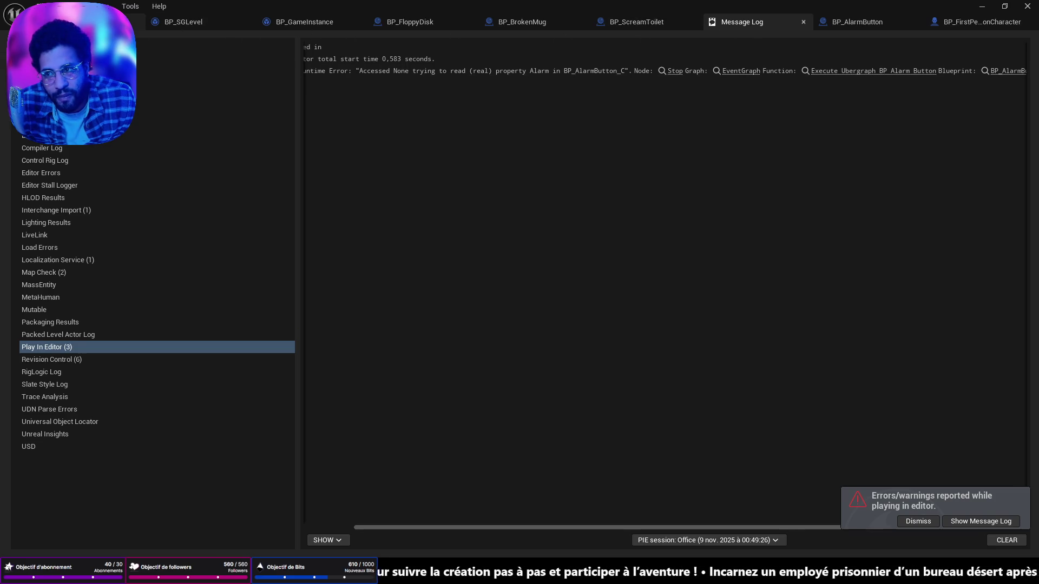
left_click(76, 21)
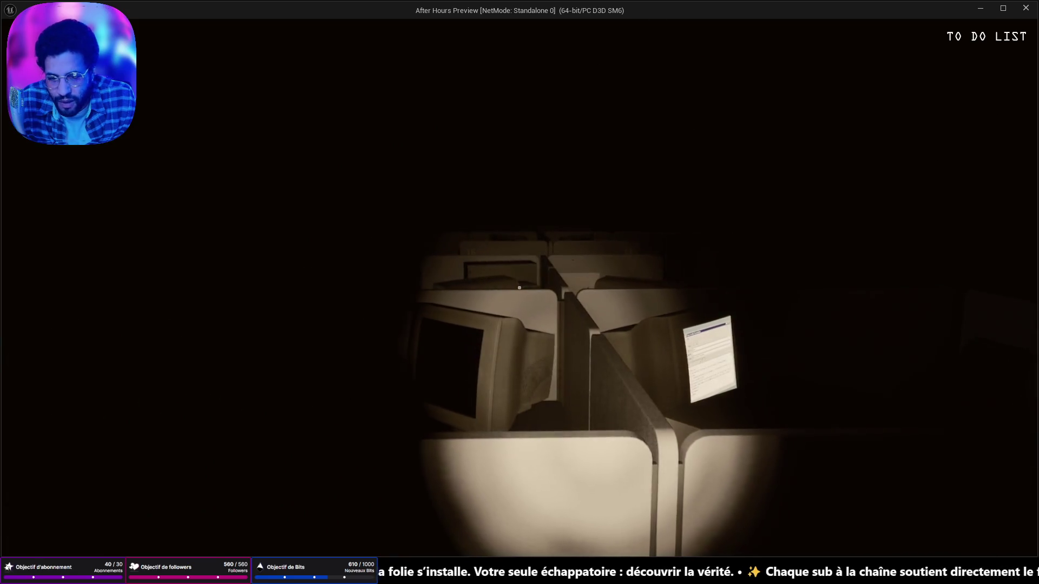
key("Escape")
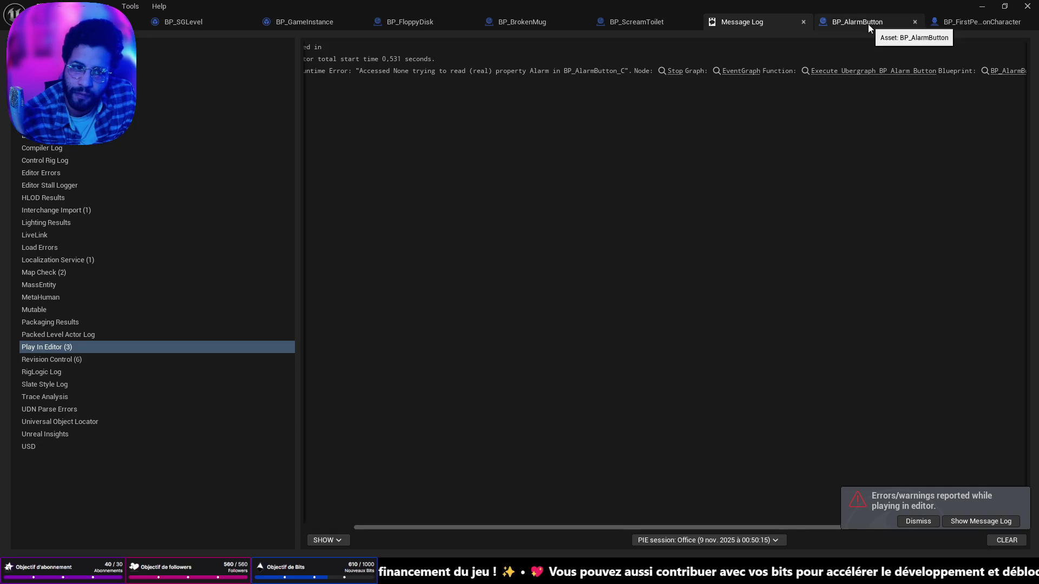
Look over BP_FloppyDisk's event graph and its SET nodes
left_click(414, 29)
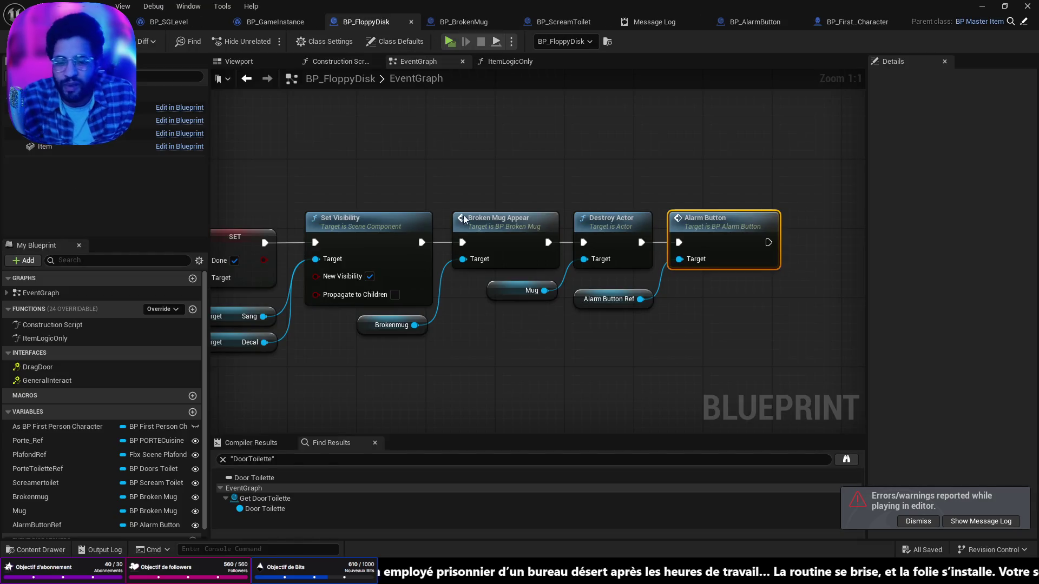
scroll(581, 292, "down", 6)
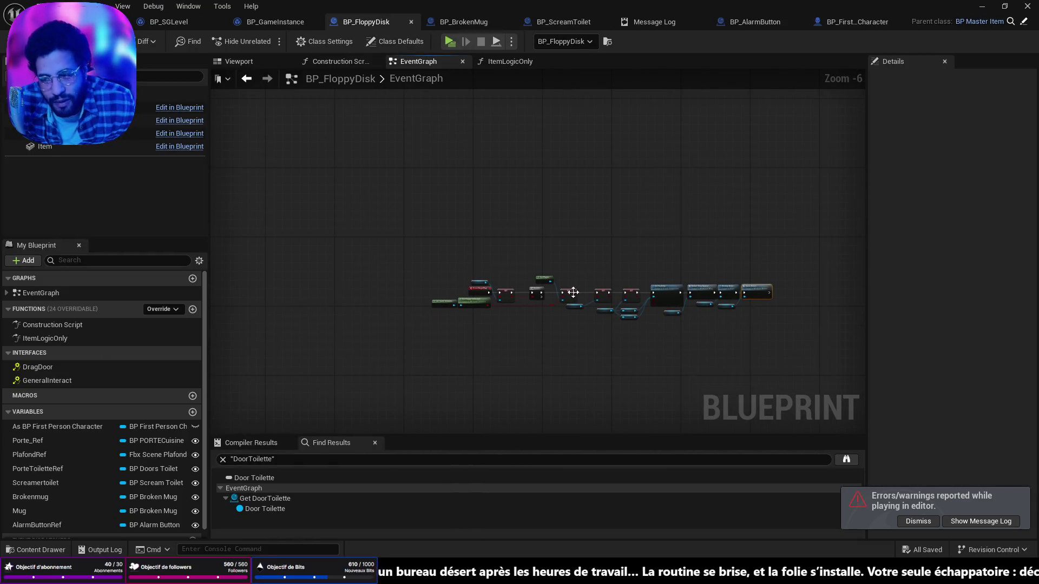
scroll(495, 310, "up", 6)
mouse_move(495, 310)
left_mouse_down()
mouse_move(585, 284)
mouse_move(485, 277)
mouse_move(387, 288)
left_mouse_up()
left_click_drag(648, 252, 463, 269)
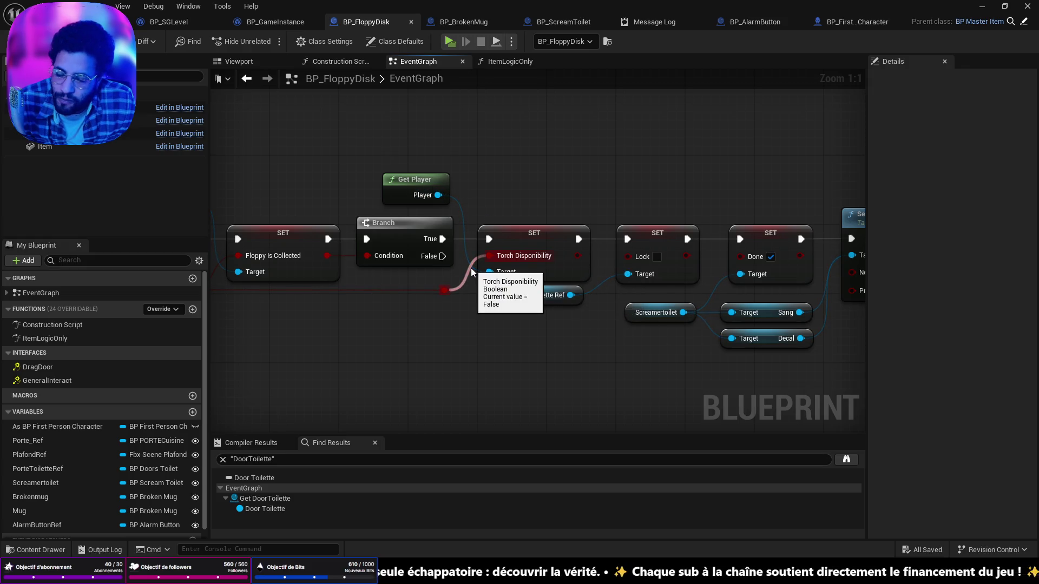
scroll(652, 262, "down", 3)
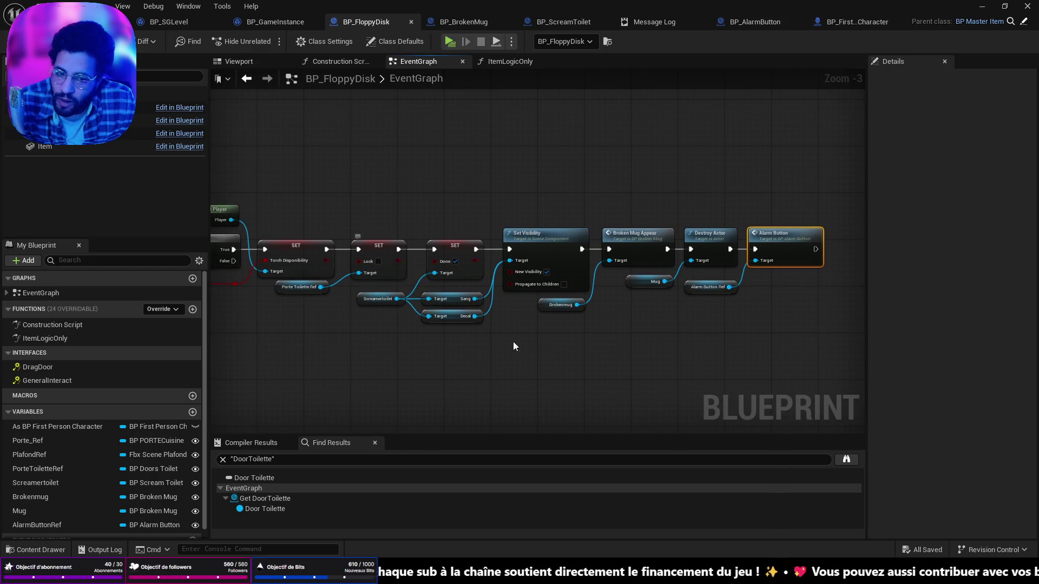
scroll(542, 304, "down", 5)
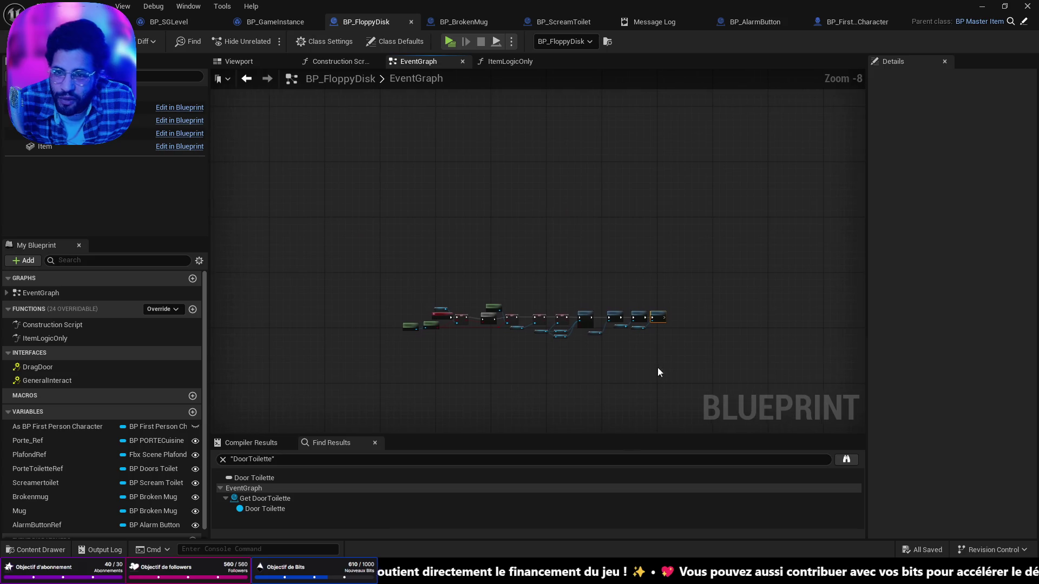
Switch to BP_FirstPersonCharacter's graph, framing the Branch and the Fire Alam call
left_click(873, 27)
scroll(576, 204, "down", 4)
scroll(355, 271, "up", 7)
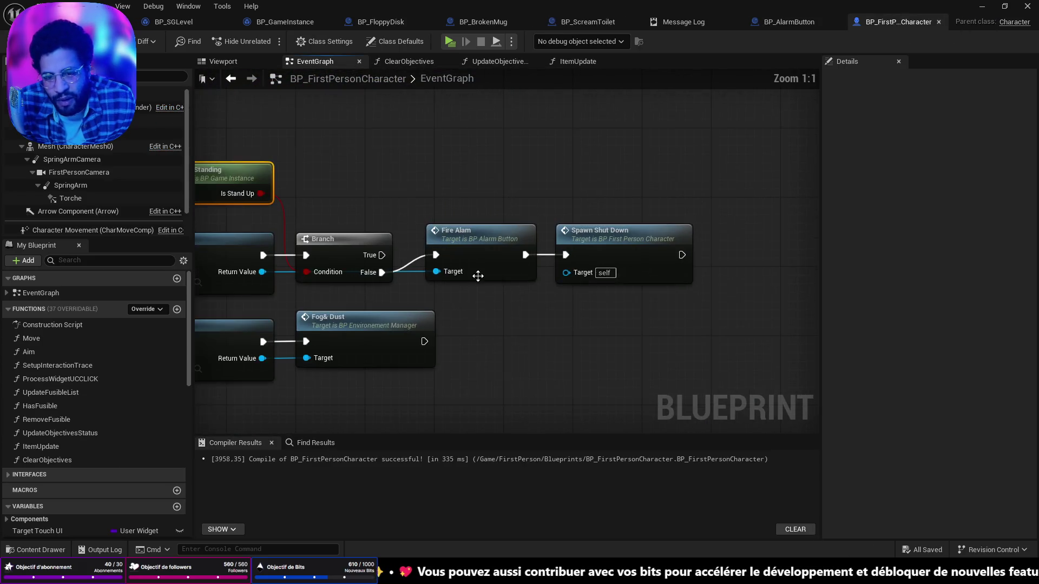
Open Fire Alam's definition in BP_AlarmButton and review the Alarm chain to the Lights On nodes
left_click(533, 236)
double_click(533, 237)
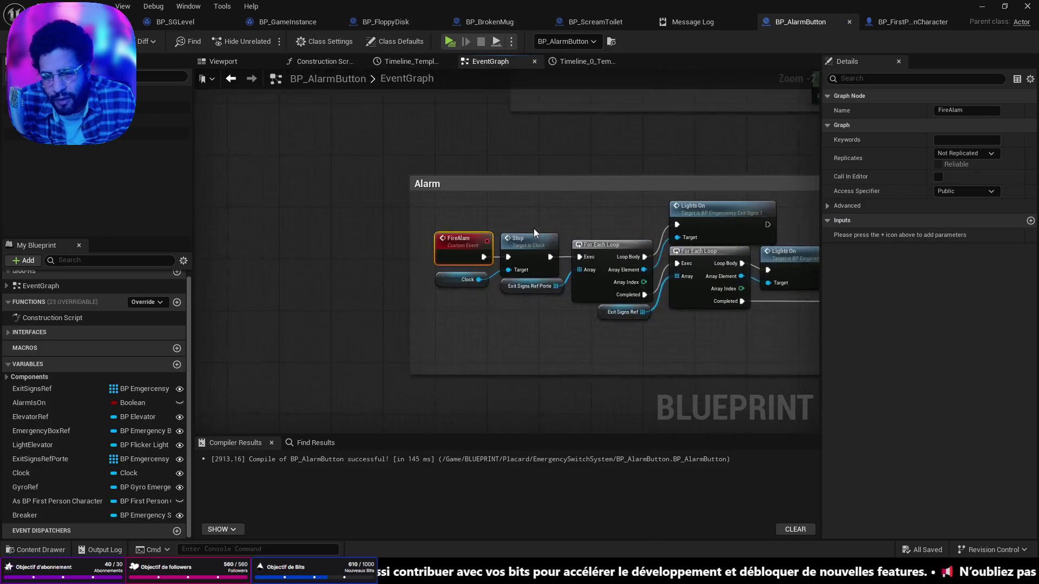
left_click_drag(766, 309, 622, 303)
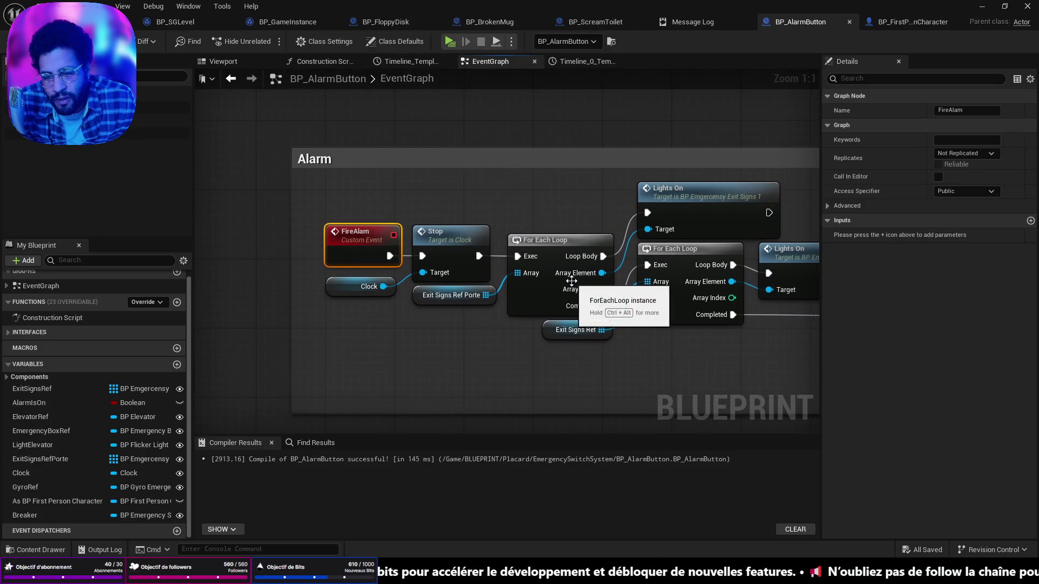
left_click_drag(732, 314, 475, 314)
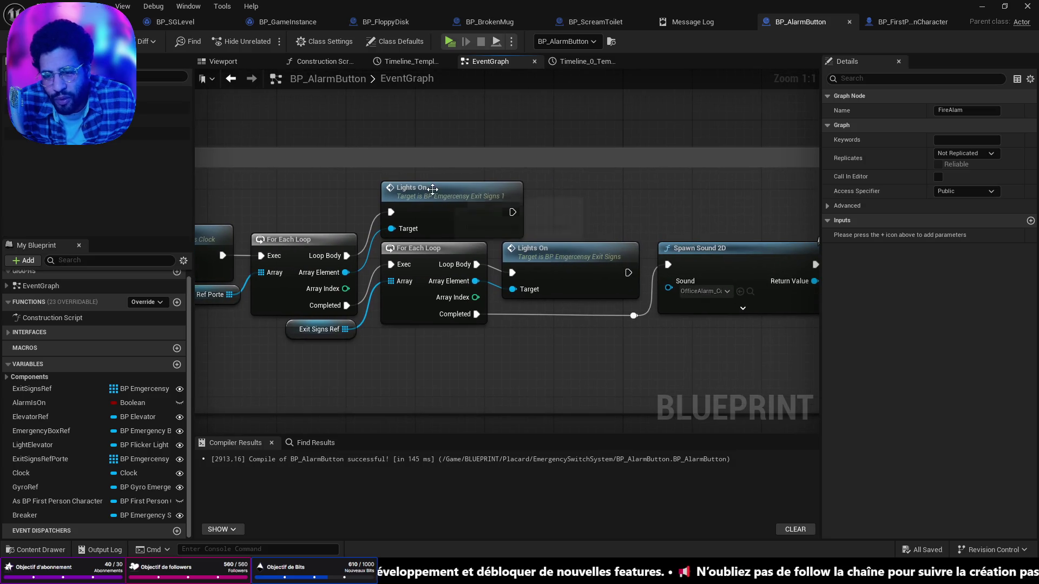
left_click(434, 190)
scroll(566, 326, "down", 2)
mouse_move(603, 334)
left_mouse_down()
mouse_move(777, 322)
mouse_move(336, 287)
mouse_move(347, 222)
left_mouse_up()
left_click_drag(552, 266, 148, 260)
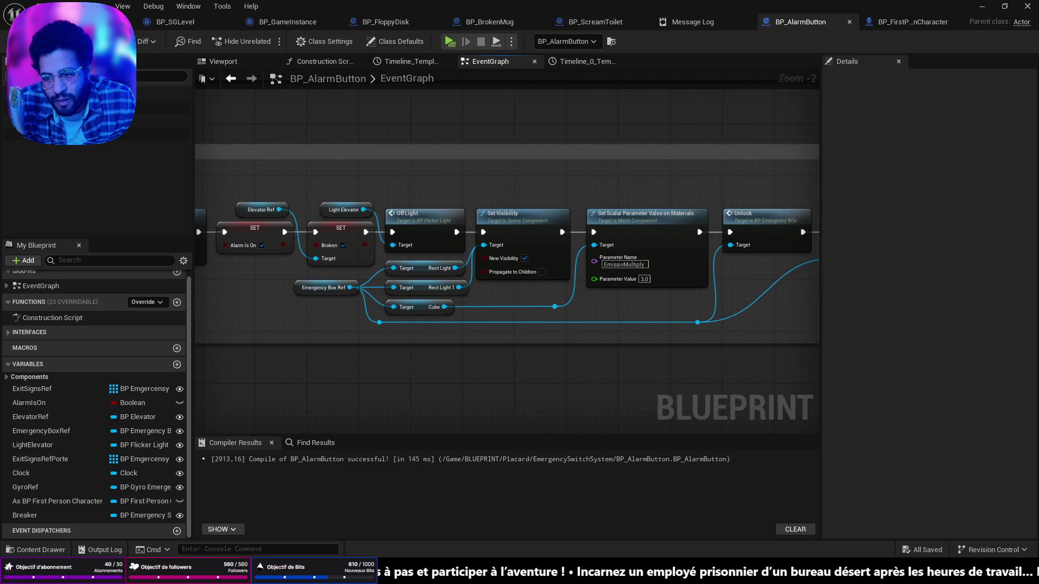
left_click_drag(148, 261, 507, 284)
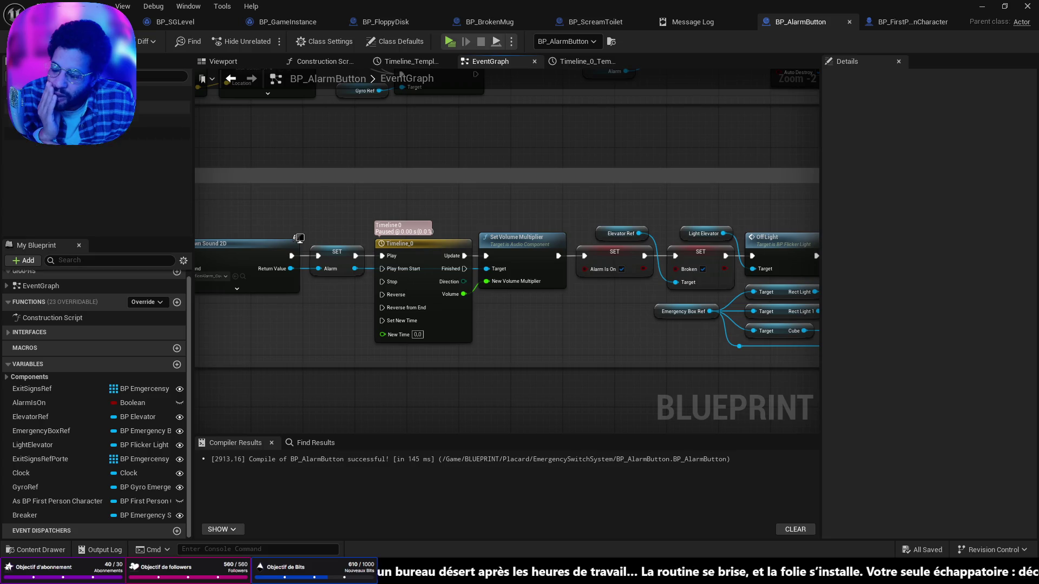
mouse_move(289, 317)
left_mouse_down()
mouse_move(297, 332)
mouse_move(687, 334)
mouse_move(802, 317)
left_mouse_up()
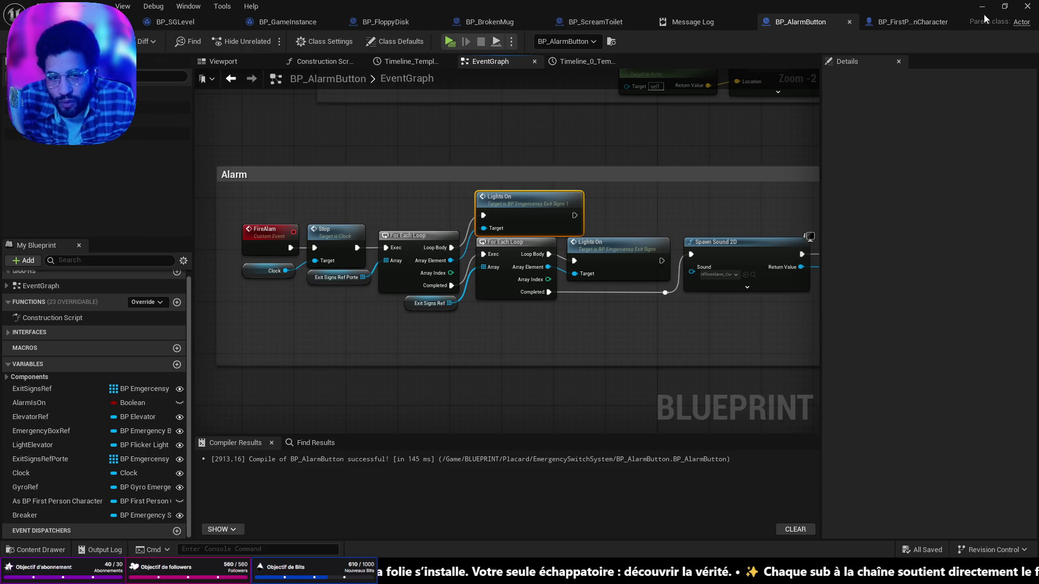
Return to BP_FirstPersonCharacter, framing the Branch and Set Actor Transform
left_click(901, 23)
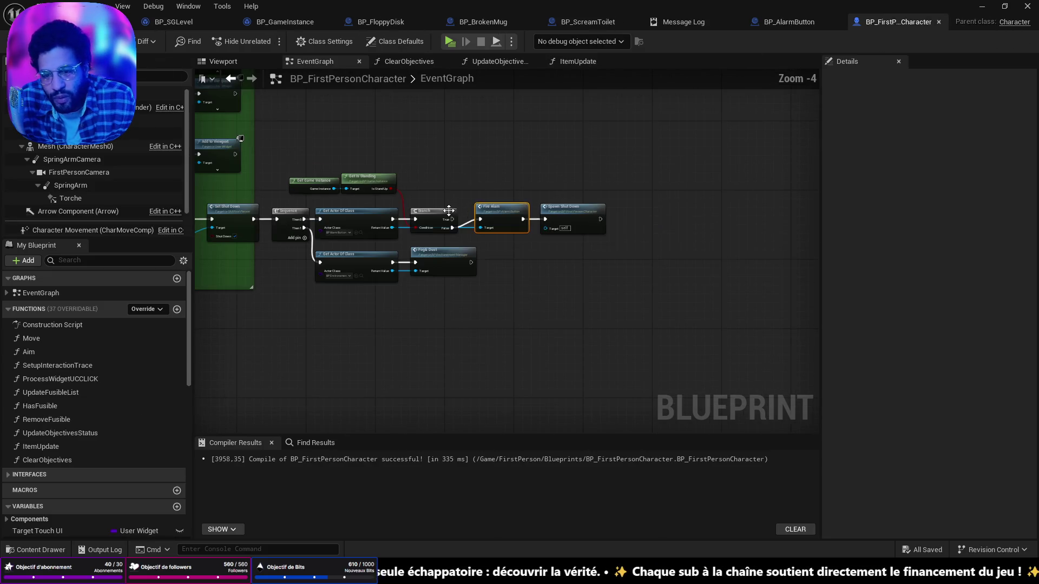
scroll(448, 210, "up", 2)
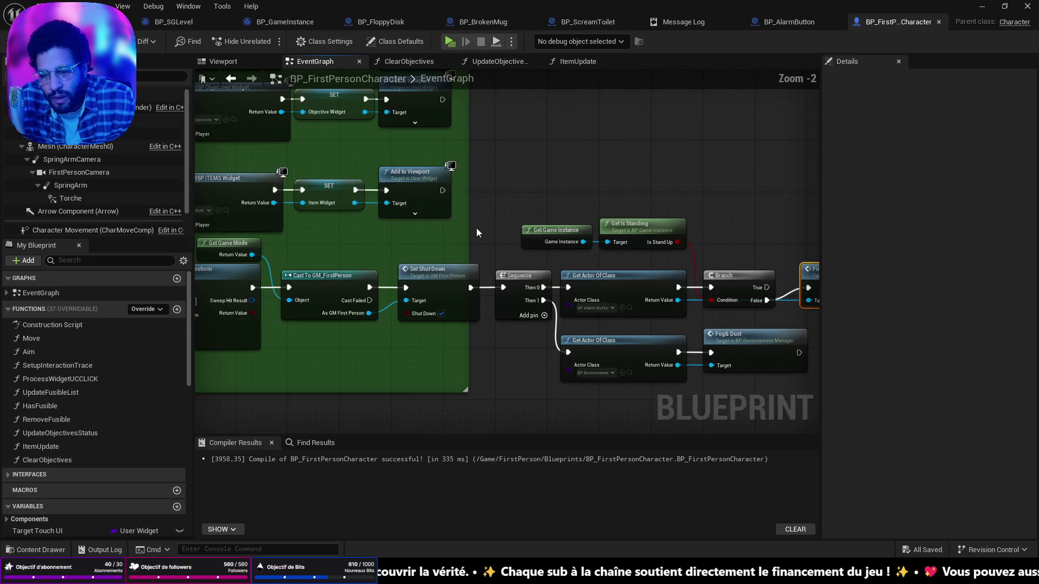
left_click_drag(477, 233, 674, 187)
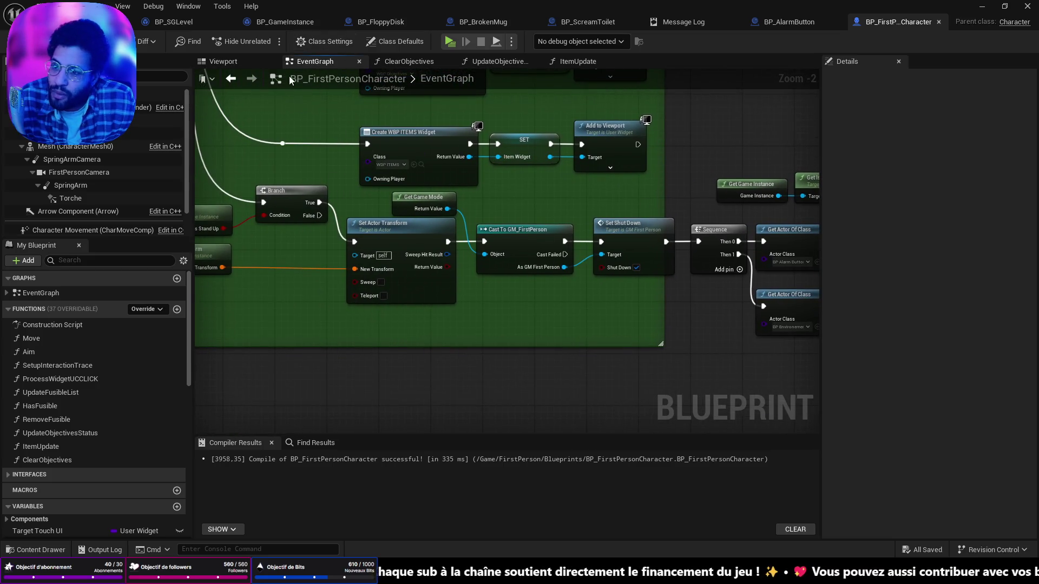
Switch to BP_FloppyDisk, framing its Branch and Get Player nodes
left_click(380, 26)
scroll(610, 257, "down", 4)
scroll(559, 279, "up", 11)
left_click_drag(216, 306, 760, 302)
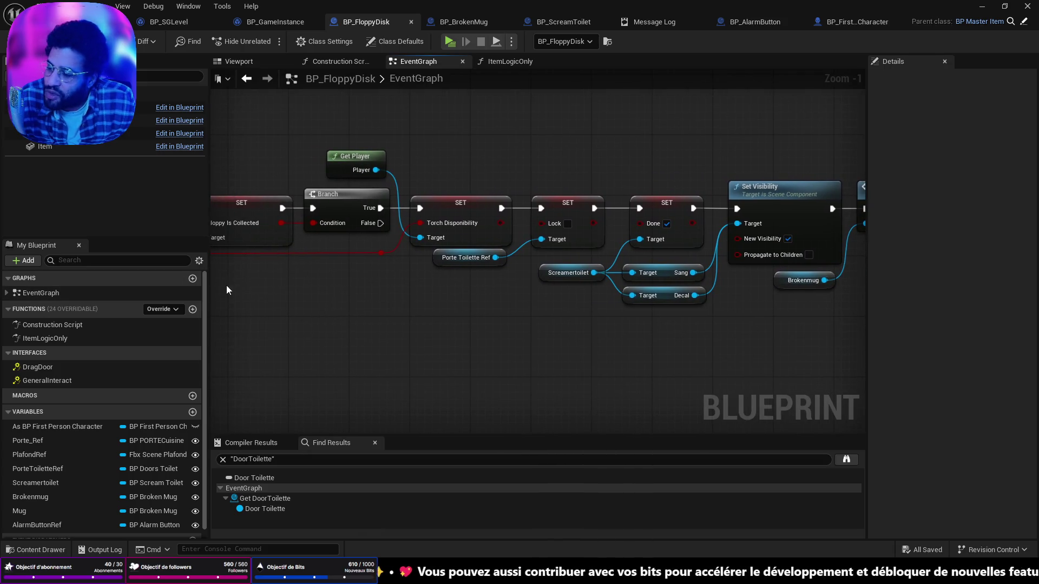
Trace BP_FloppyDisk's chain from Event BeginPlay to Alarm Button, then go back to BP_FirstPersonCharacter
left_click_drag(227, 290, 439, 311)
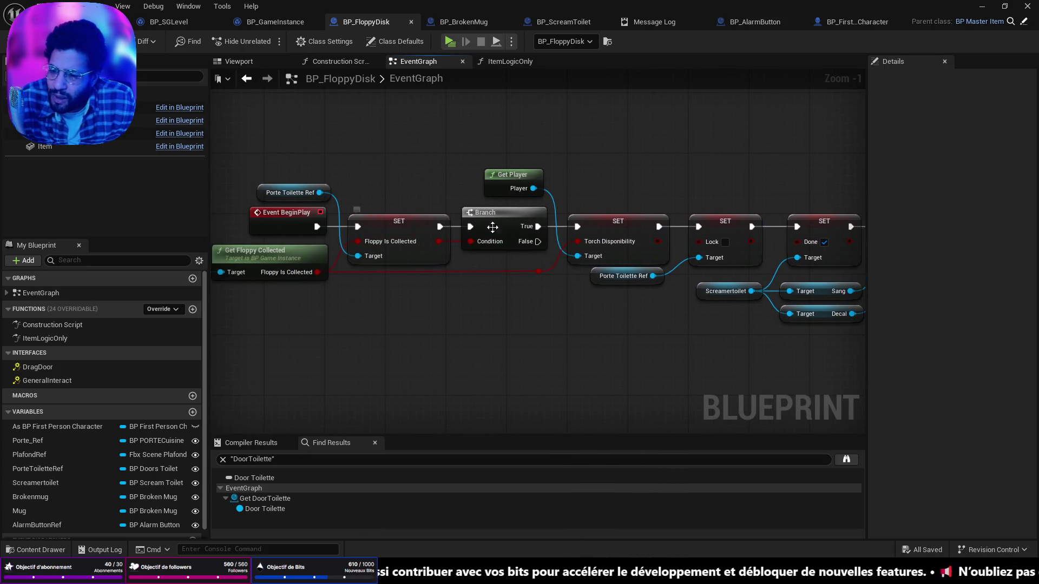
left_click_drag(858, 205, 77, 196)
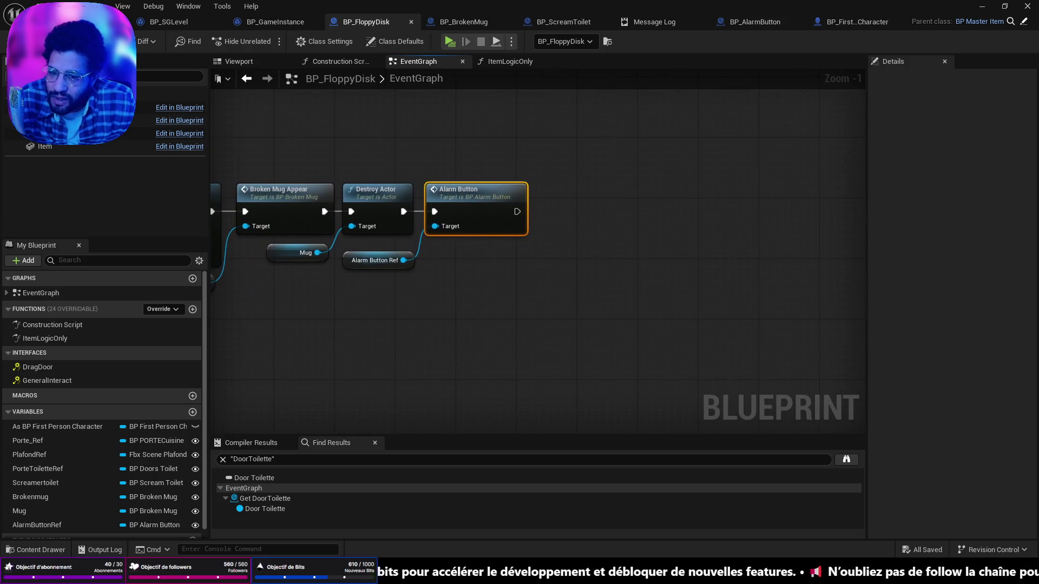
left_click_drag(349, 206, 577, 210)
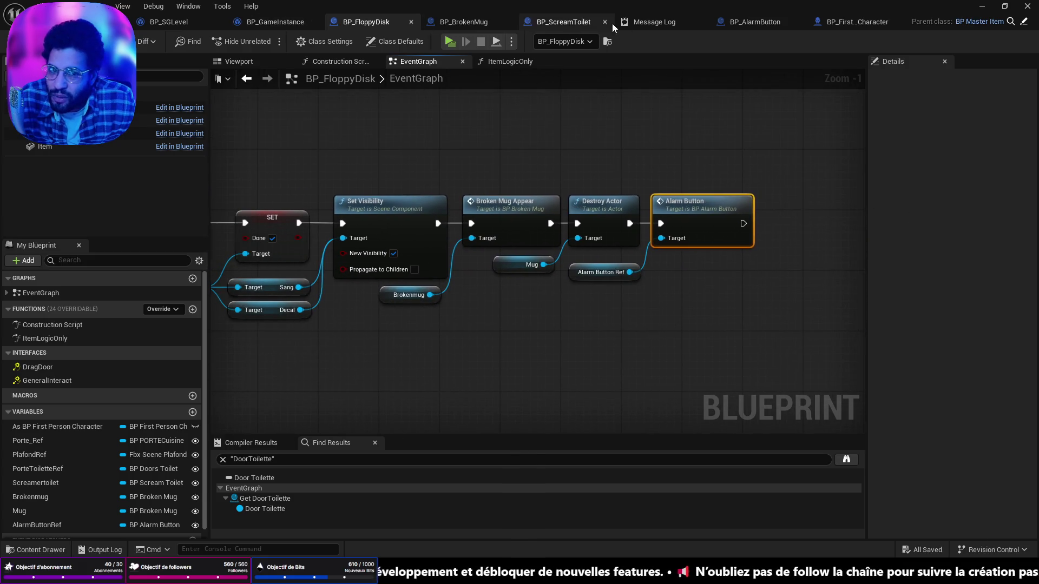
left_click(851, 32)
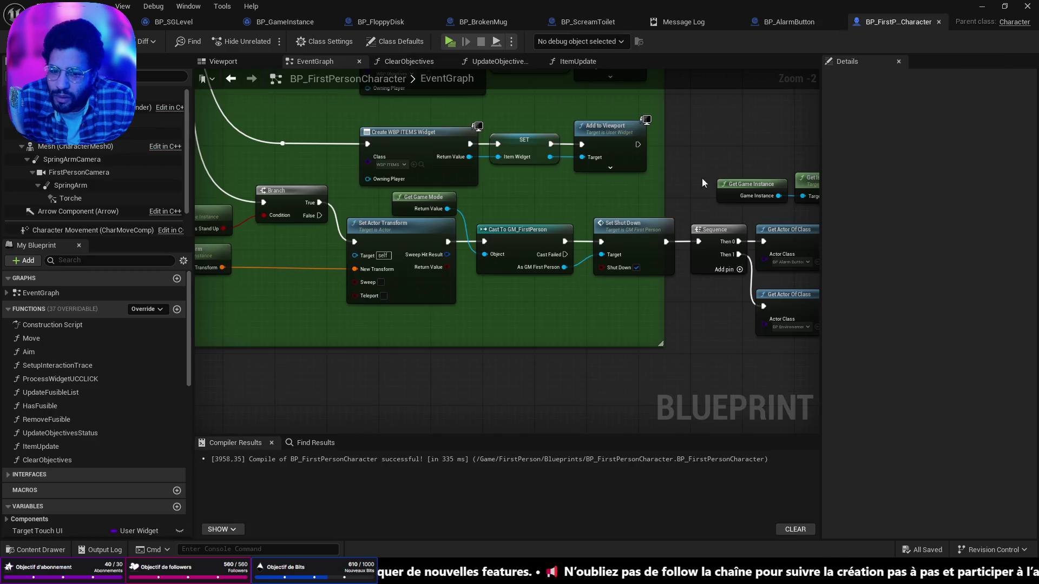
Move the Branch before Set Actor Transform down and to the right
scroll(587, 272, "up", 4)
mouse_move(587, 272)
left_mouse_down()
mouse_move(532, 146)
mouse_move(532, 63)
left_mouse_up()
left_click_drag(352, 269, 519, 262)
left_click_drag(648, 294, 393, 284)
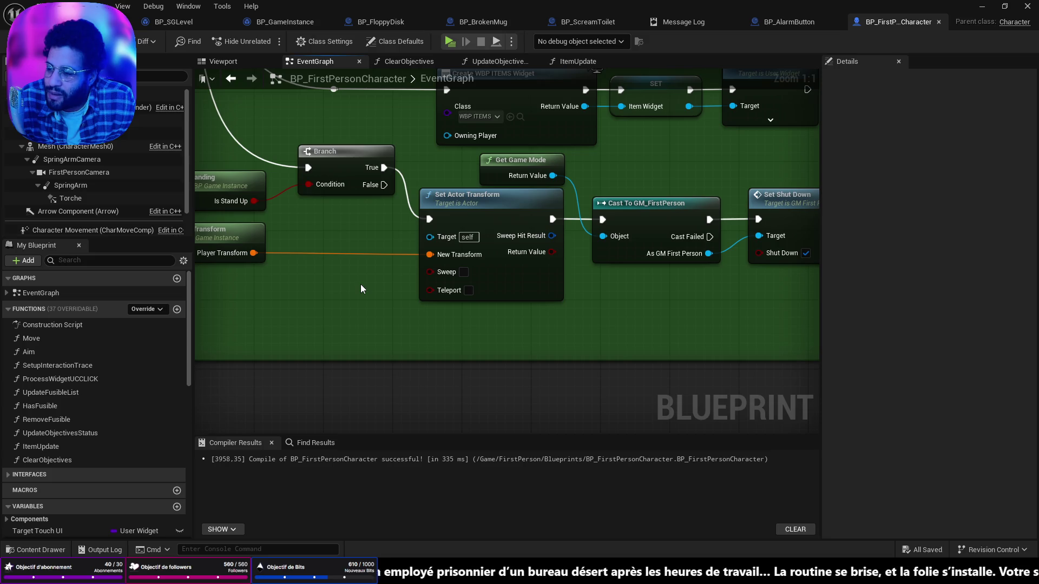
scroll(359, 284, "down", 3)
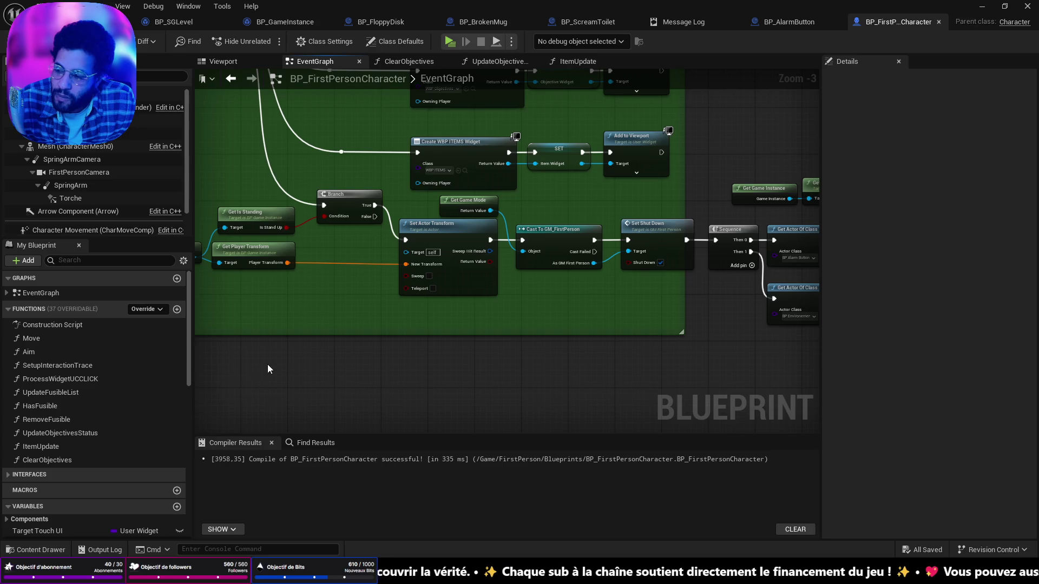
left_click_drag(395, 317, 508, 340)
left_click_drag(475, 211, 485, 246)
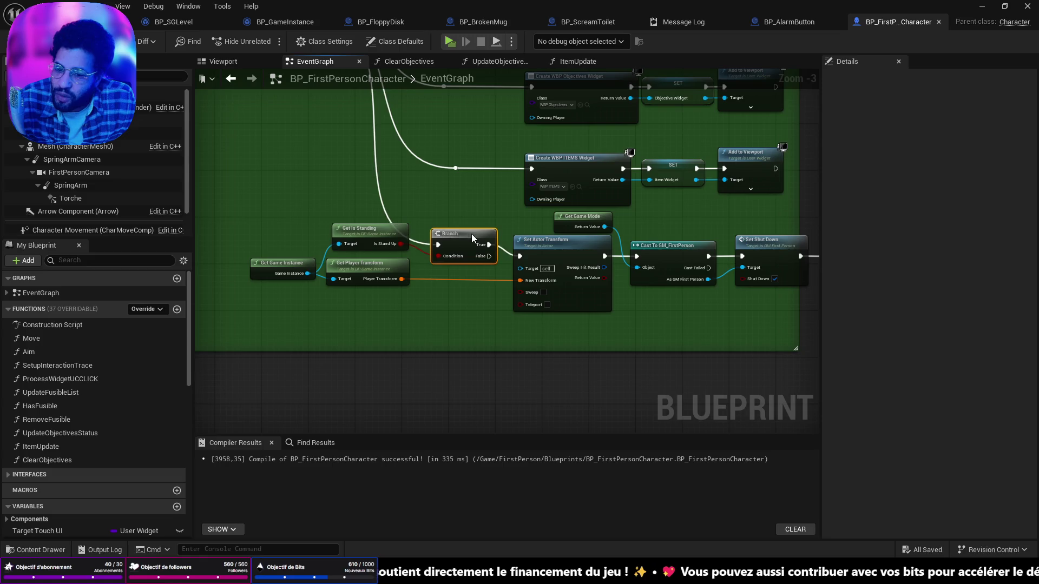
Move Get Game Instance, Get Is Standing and Get Player Transform down beside the Branch
scroll(508, 286, "up", 3)
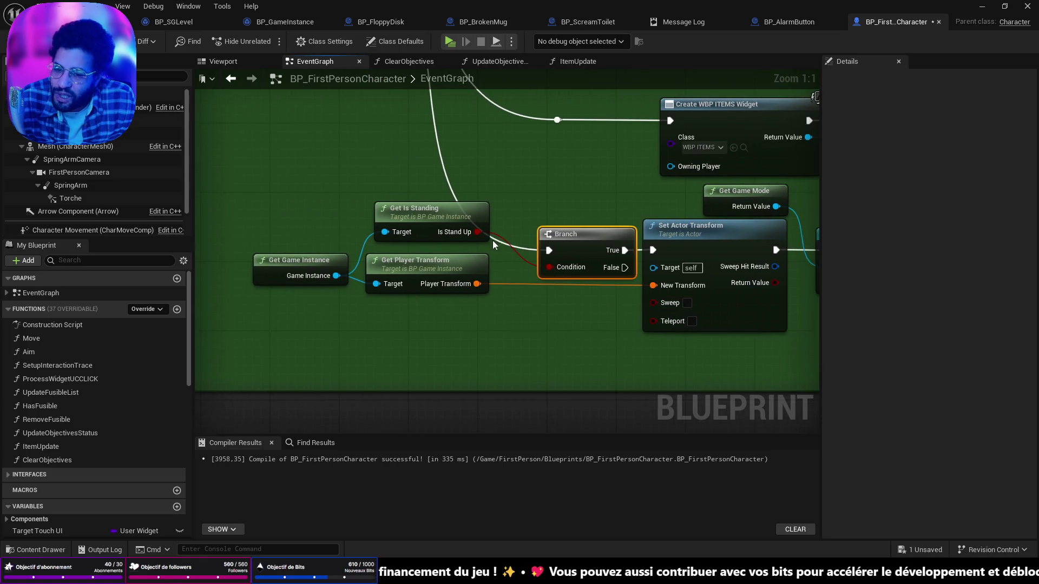
left_click_drag(278, 186, 490, 297)
mouse_move(423, 218)
left_mouse_down()
mouse_move(435, 261)
mouse_move(440, 254)
mouse_move(211, 291)
left_mouse_up()
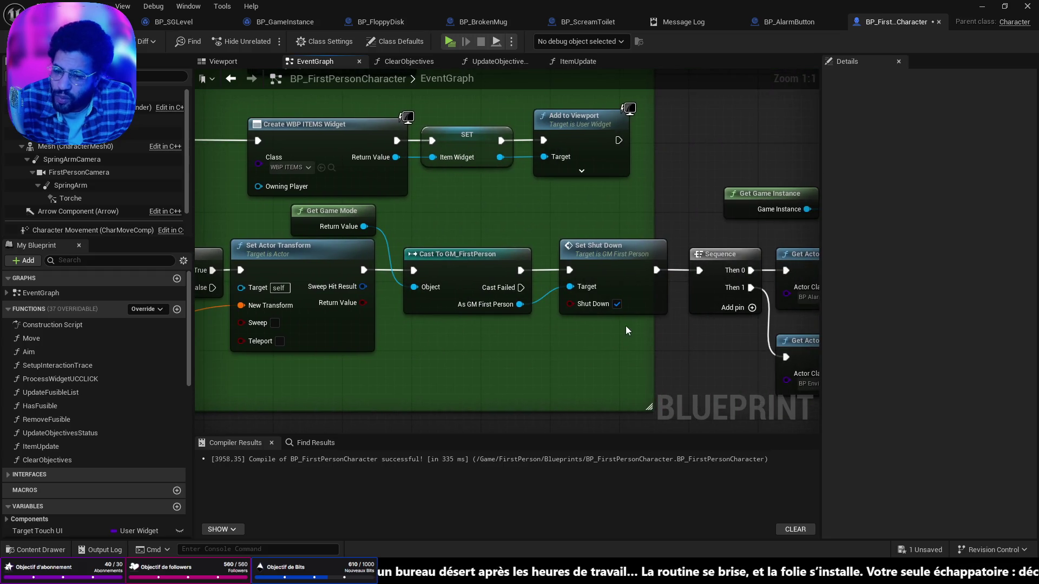
Jump from the Spawn Shut Down call to the SpawnShutDown event and inspect it
left_click_drag(625, 326, 332, 328)
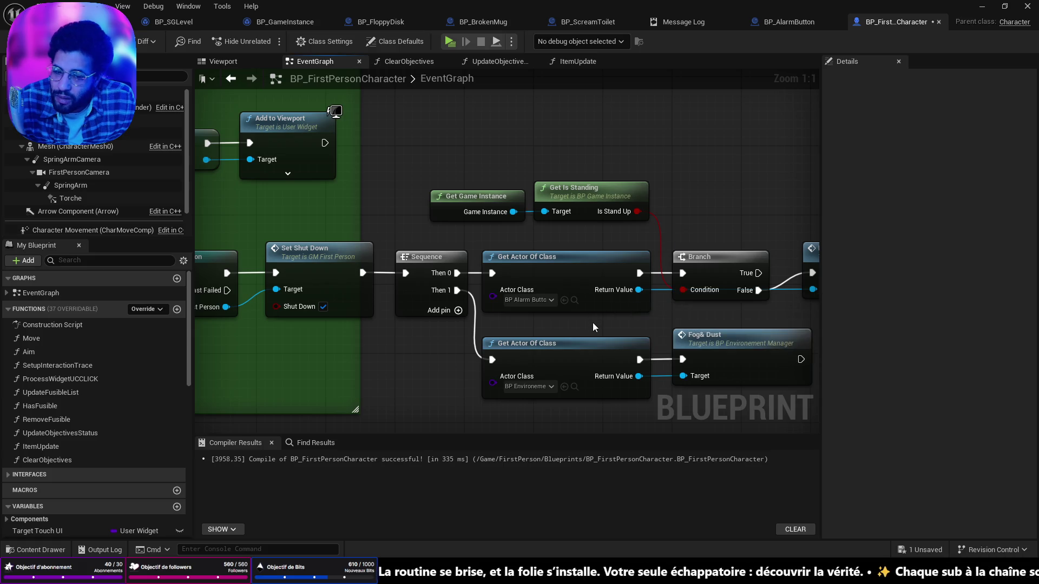
left_click_drag(720, 287, 542, 283)
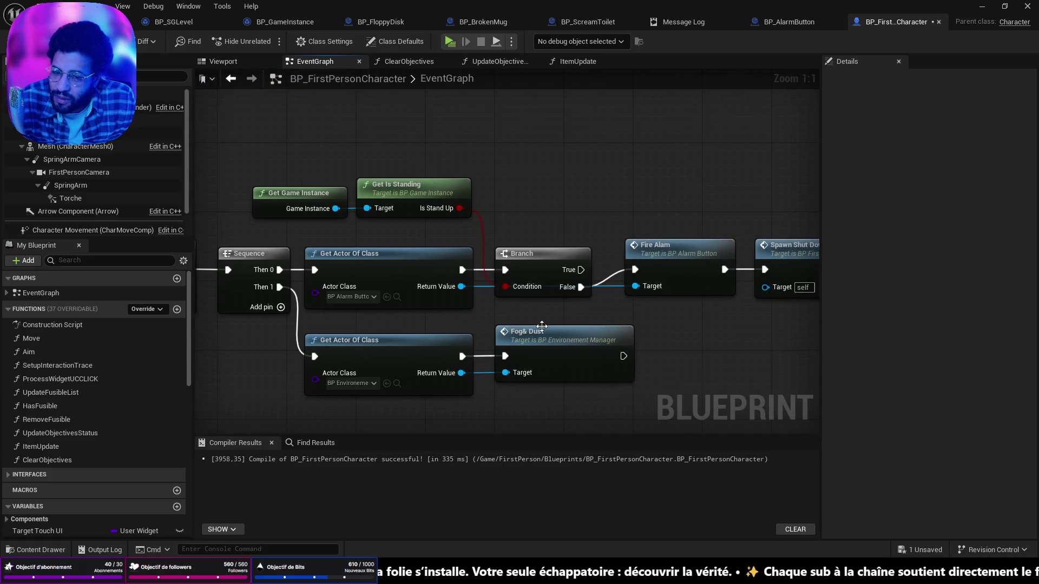
left_click_drag(689, 288, 493, 308)
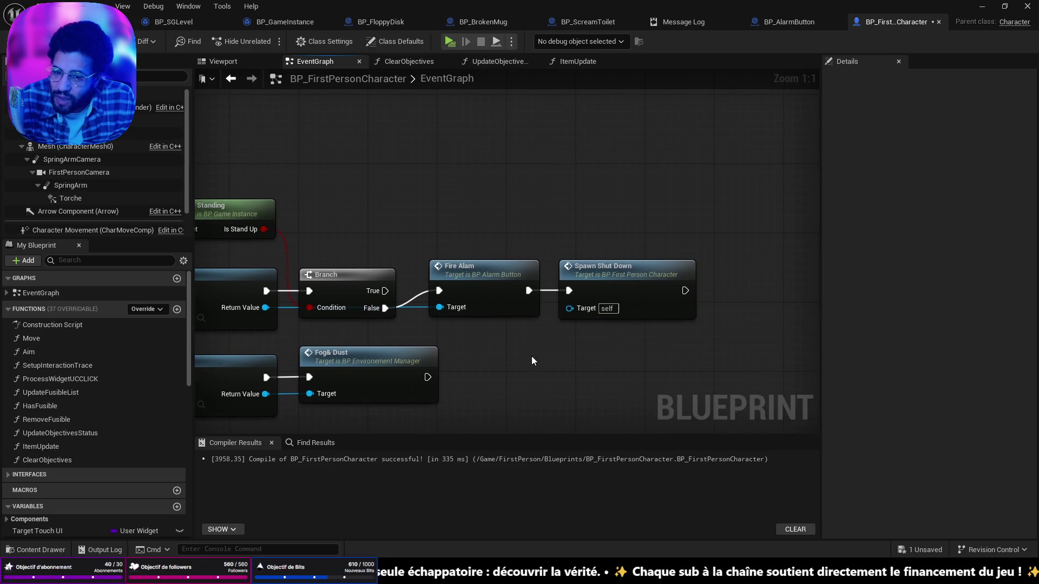
left_click(601, 274)
double_click(601, 273)
left_click_drag(589, 235, 211, 217)
left_click_drag(622, 292, 476, 284)
scroll(687, 300, "down", 7)
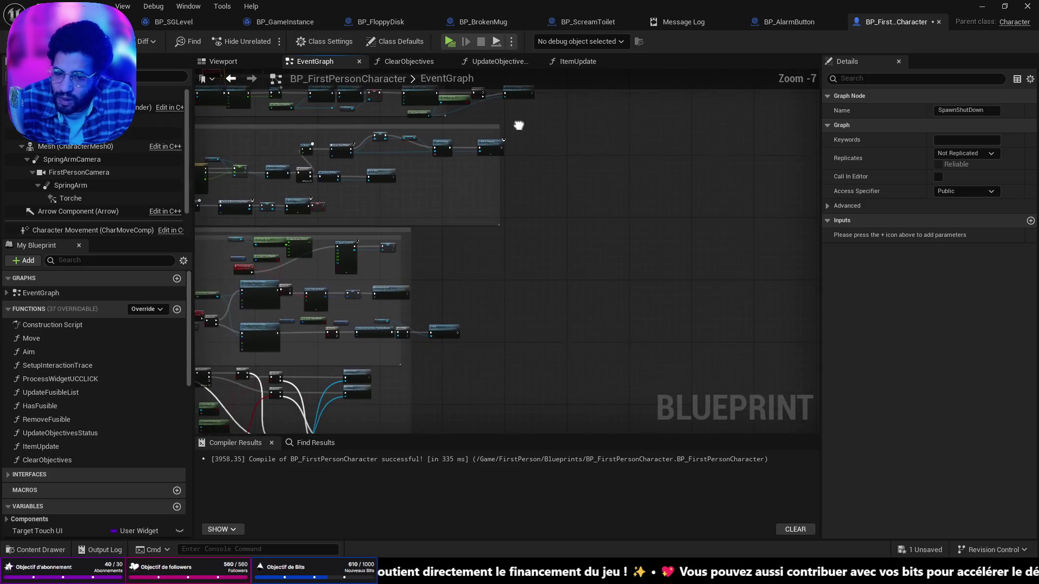
scroll(663, 313, "up", 9)
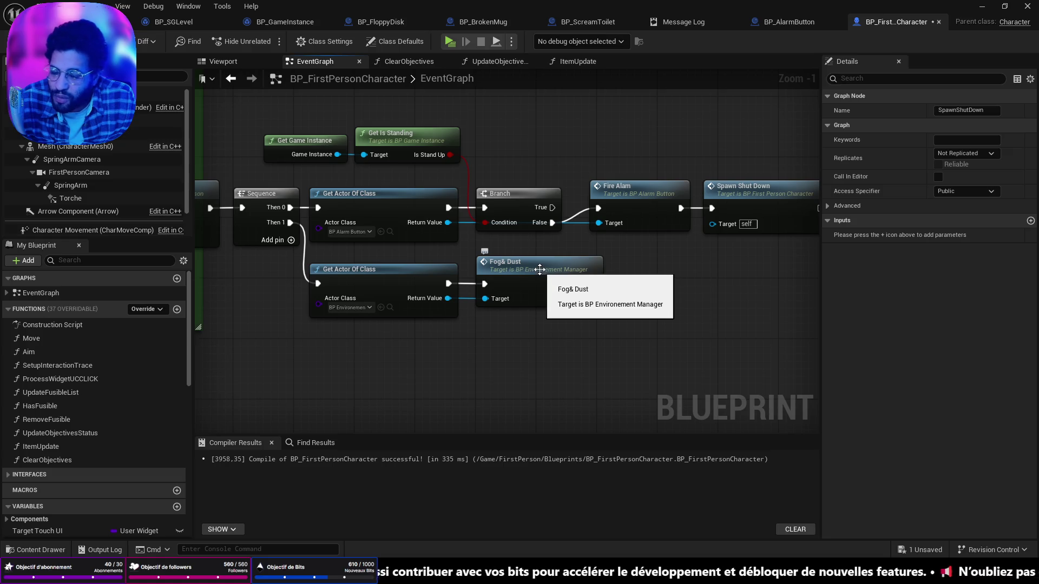
Open Fire Alam's definition in BP_AlarmButton, viewing the Lights On loops and Spawn Sound 2D
left_click_drag(452, 323, 455, 376)
double_click(597, 271)
left_click_drag(765, 311, 563, 319)
left_click_drag(766, 262, 485, 253)
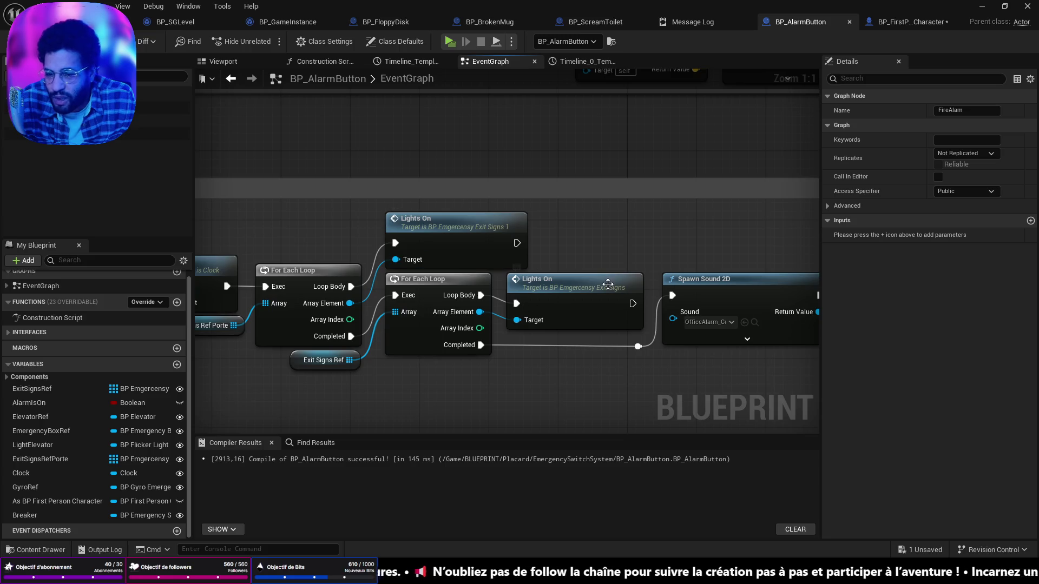
Zoom out of BP_AlarmButton, nudge the Set AlarmIsOn node, and return to BP_FirstPersonCharacter
scroll(603, 287, "down", 3)
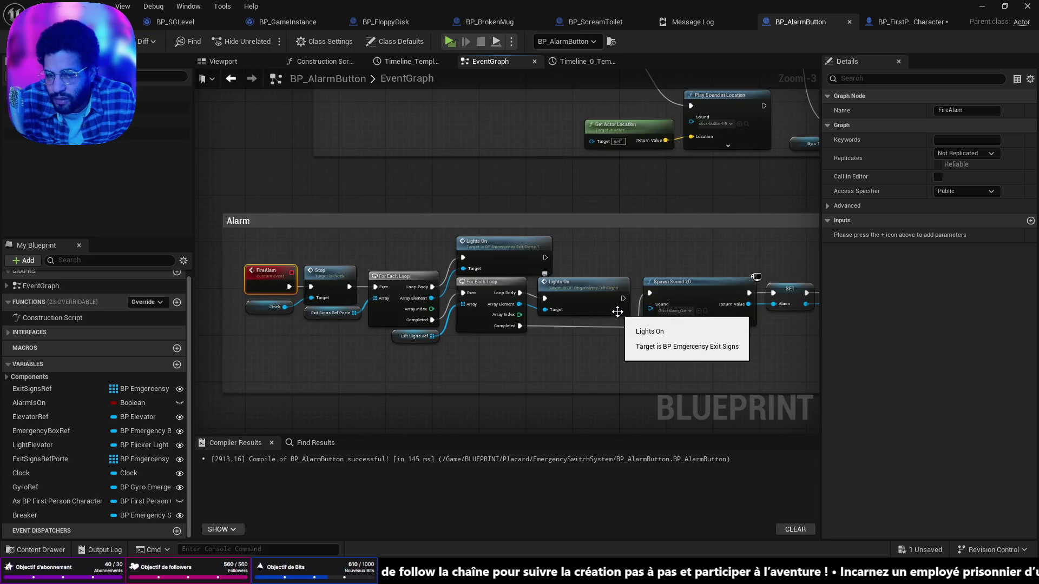
scroll(576, 275, "down", 2)
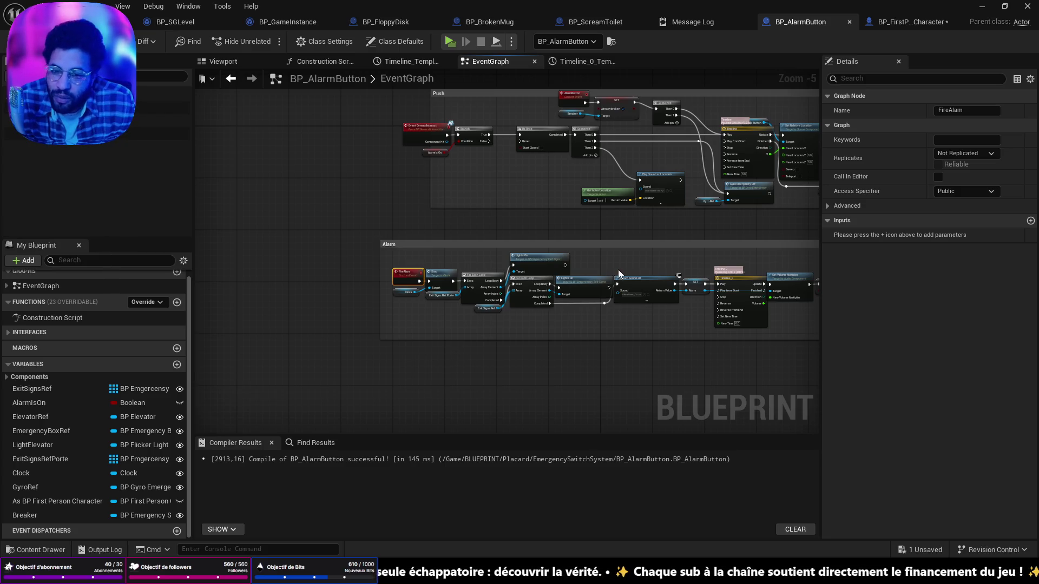
scroll(397, 267, "down", 4)
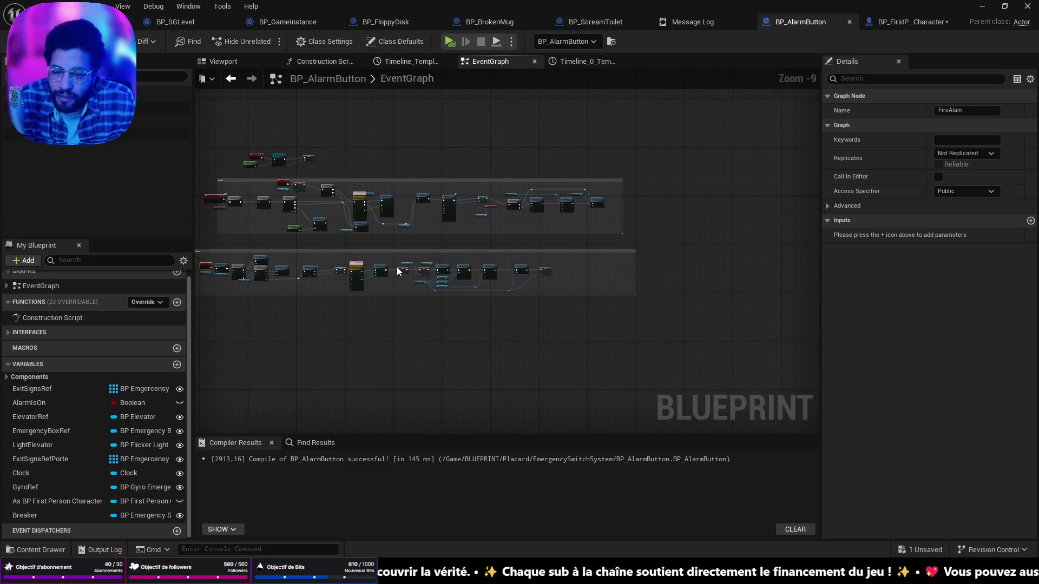
left_click_drag(408, 268, 440, 281)
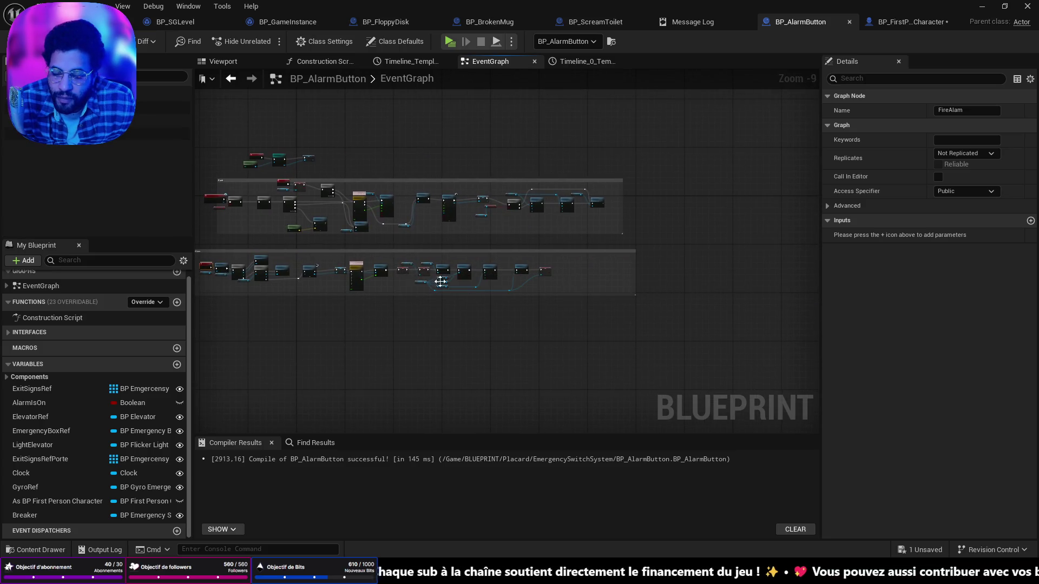
left_click_drag(605, 323, 353, 181)
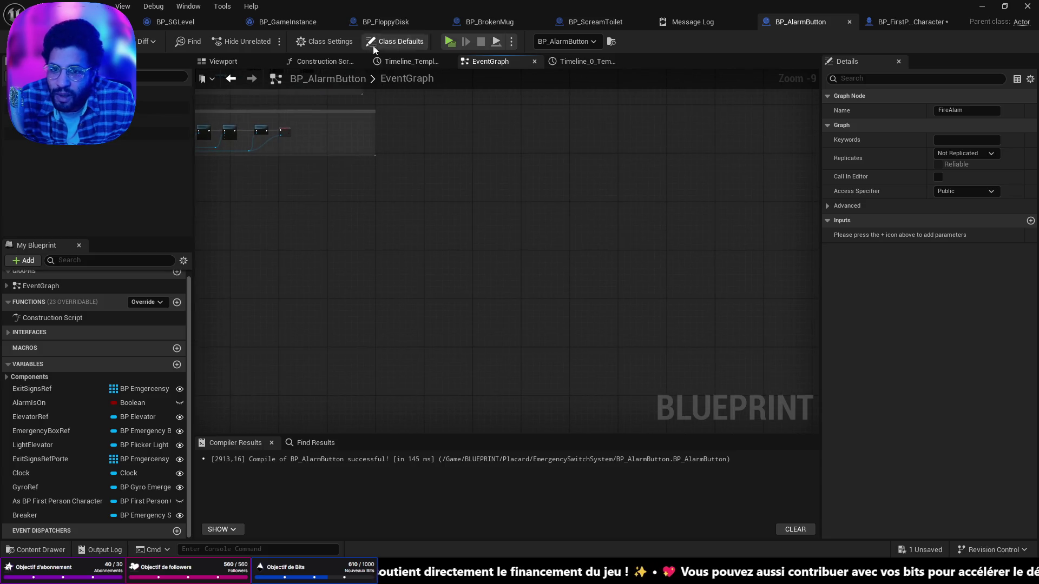
left_click(912, 21)
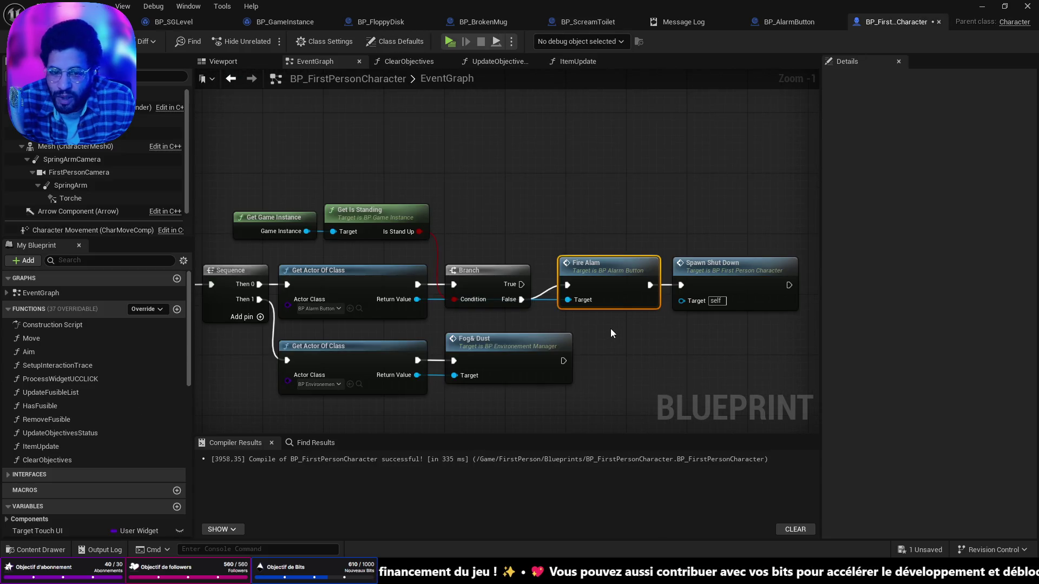
Inspect the SpawnShutDown event, nudging it down, then jump to FireAlam's definition in BP_AlarmButton
double_click(718, 268)
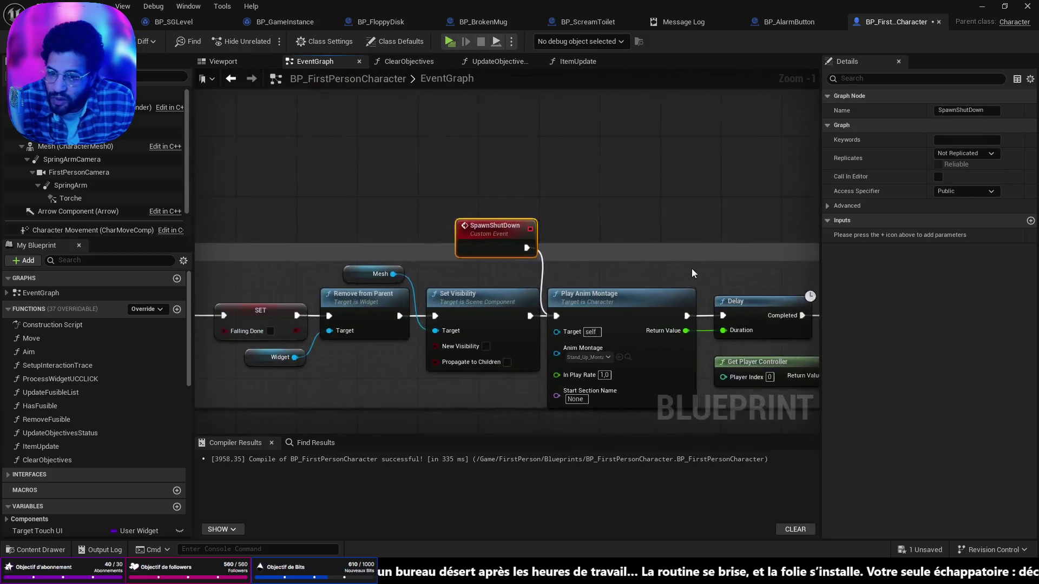
left_click_drag(523, 245, 527, 274)
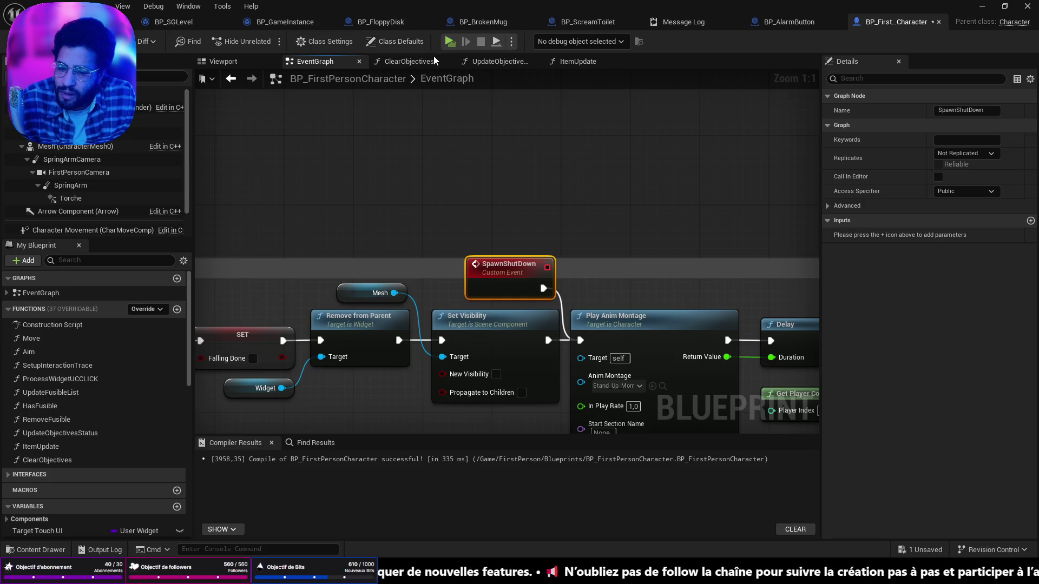
left_click_drag(698, 383, 509, 286)
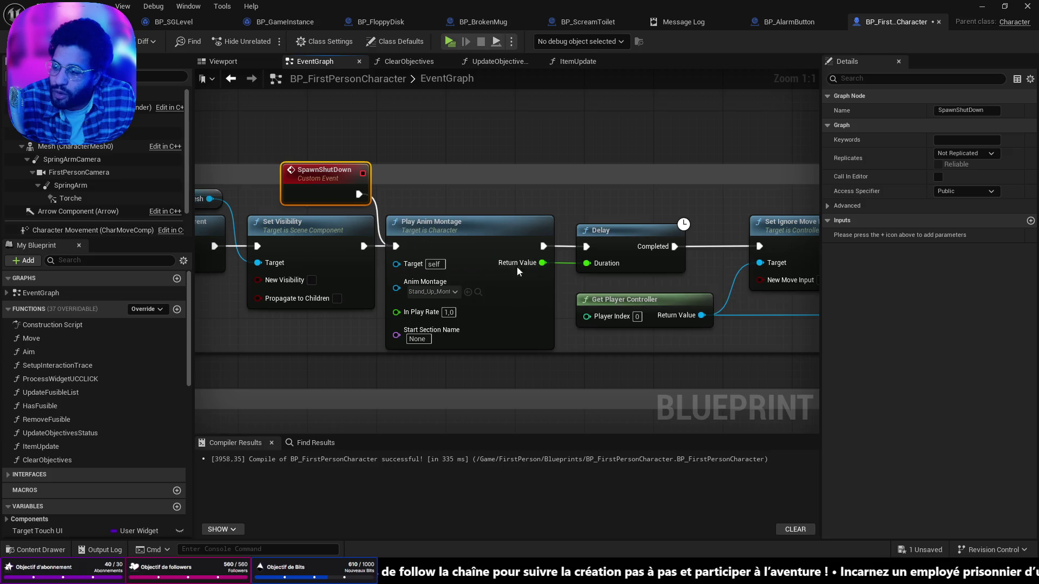
scroll(572, 281, "down", 8)
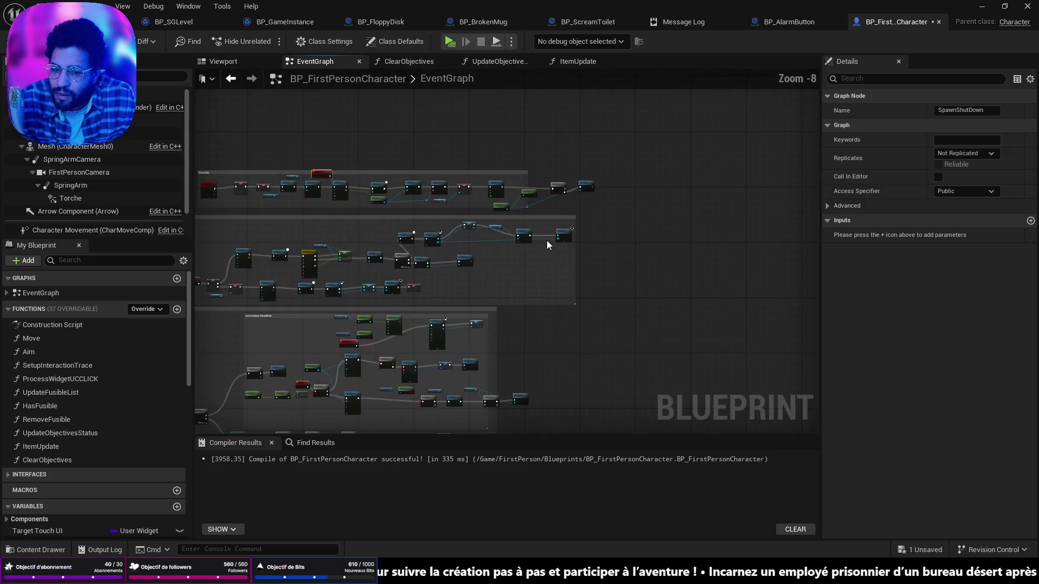
scroll(583, 292, "up", 8)
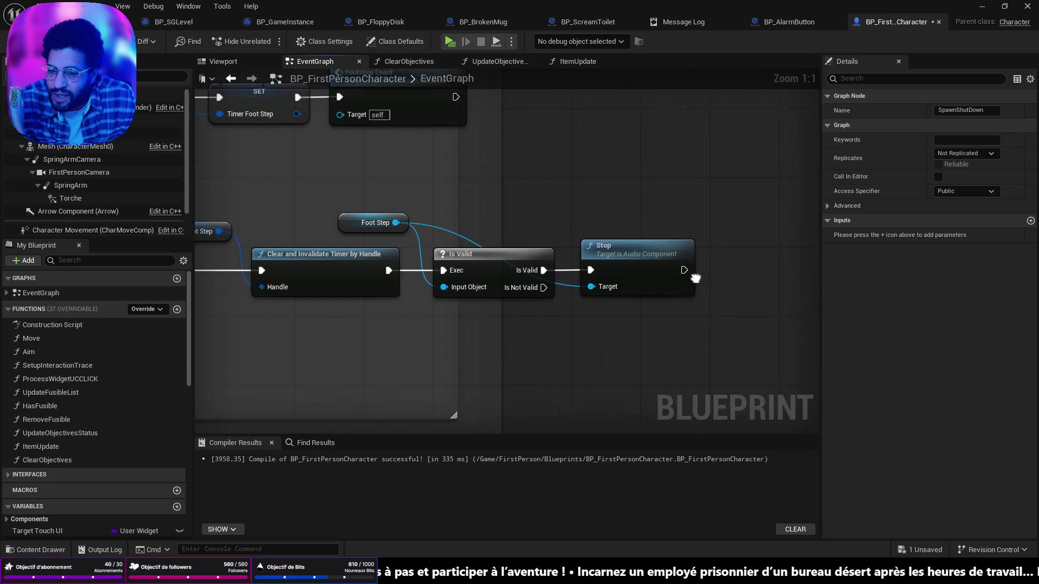
scroll(703, 233, "down", 12)
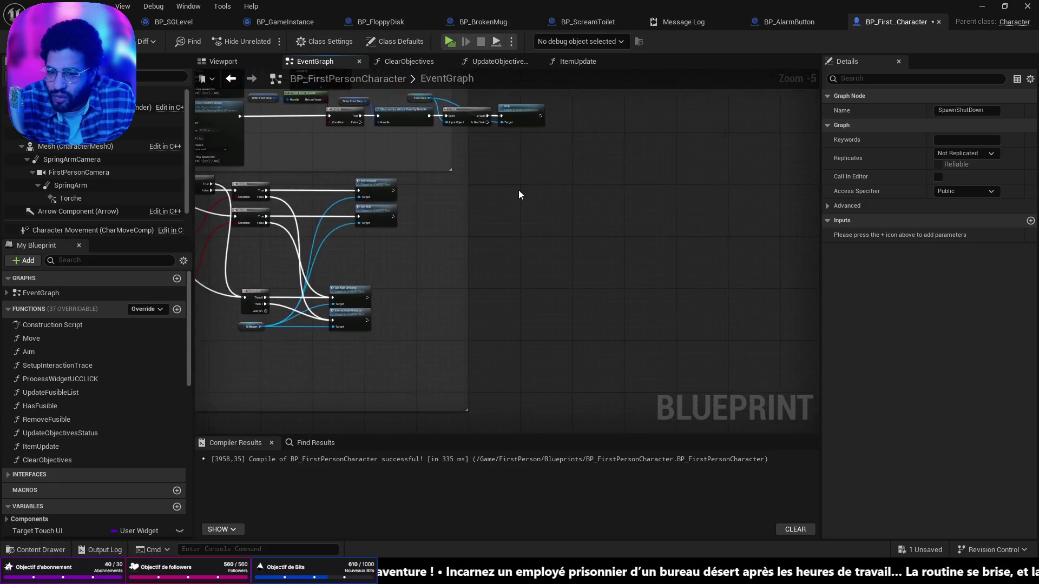
scroll(566, 215, "up", 11)
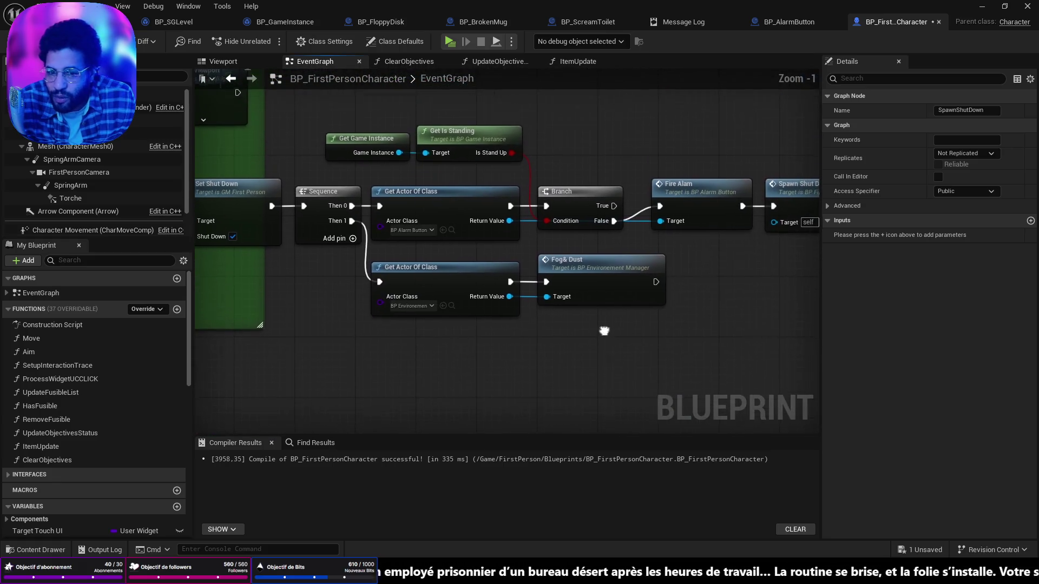
double_click(693, 190)
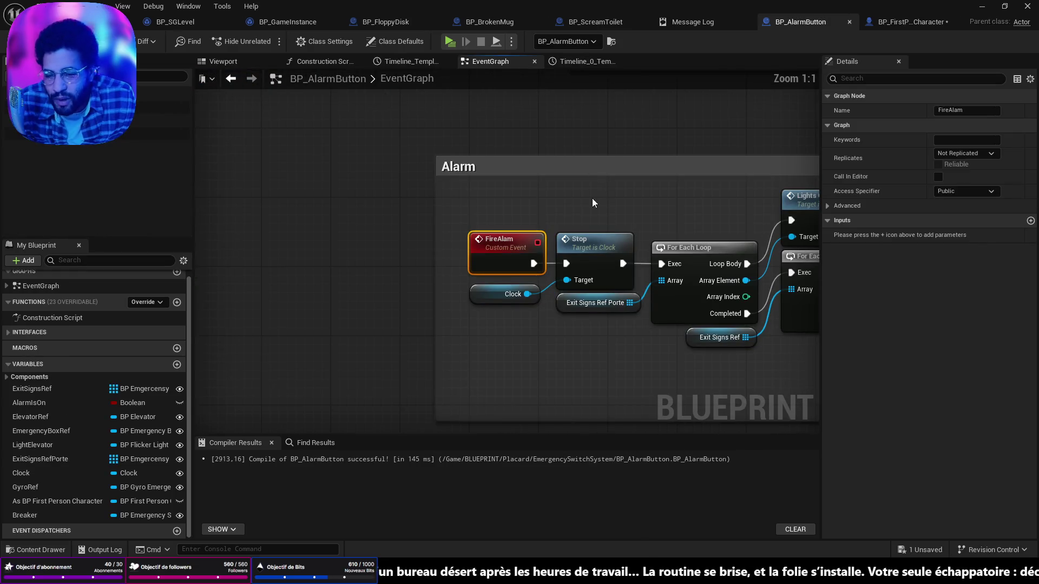
Follow the Alarm chain to the Off Light nodes and lower the Emergency Box Ref getter slightly
left_click_drag(664, 277, 455, 262)
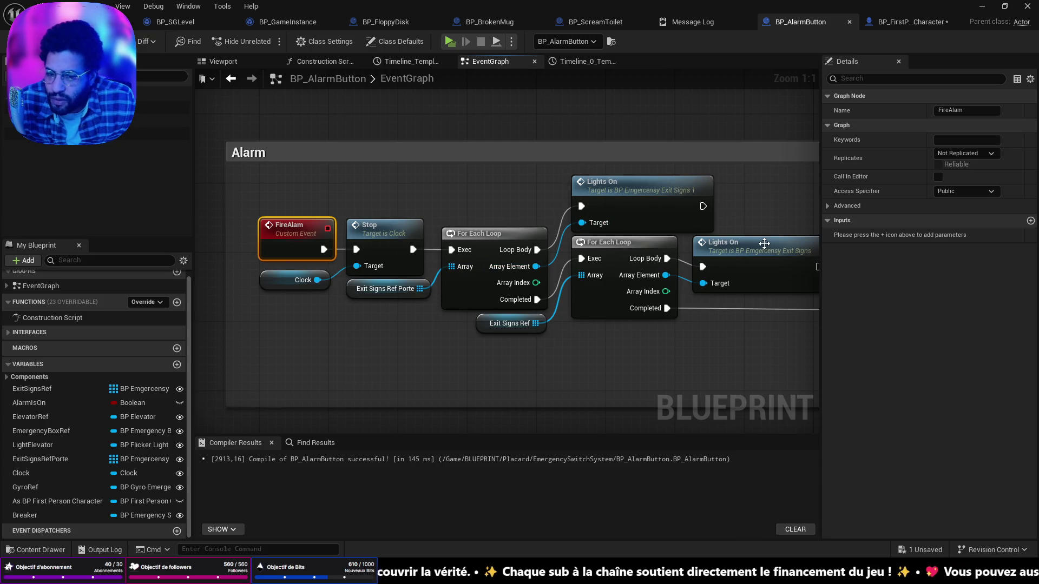
mouse_move(702, 204)
left_mouse_down()
mouse_move(661, 216)
mouse_move(363, 231)
left_mouse_up()
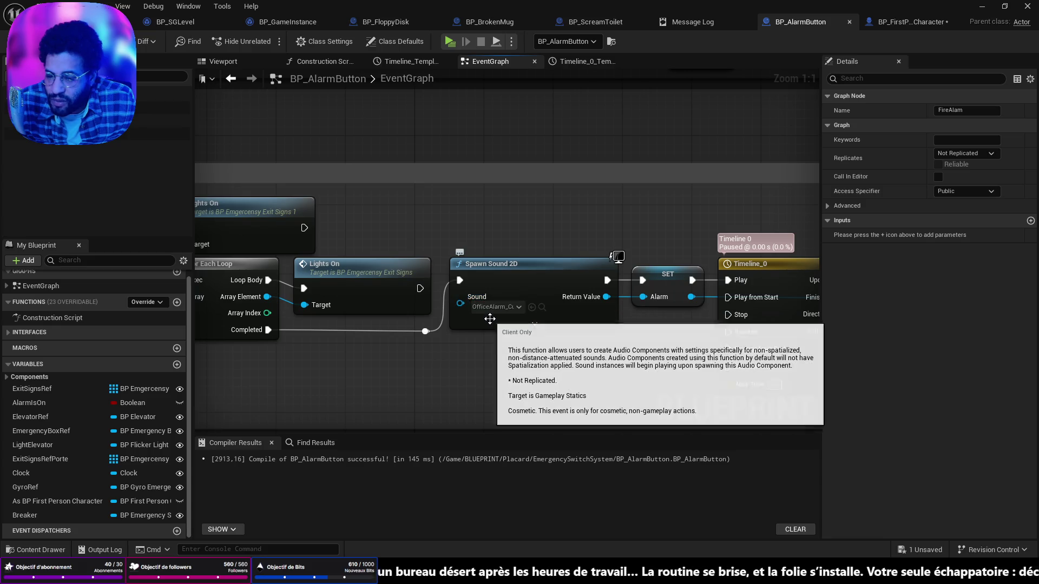
left_click_drag(490, 319, 442, 283)
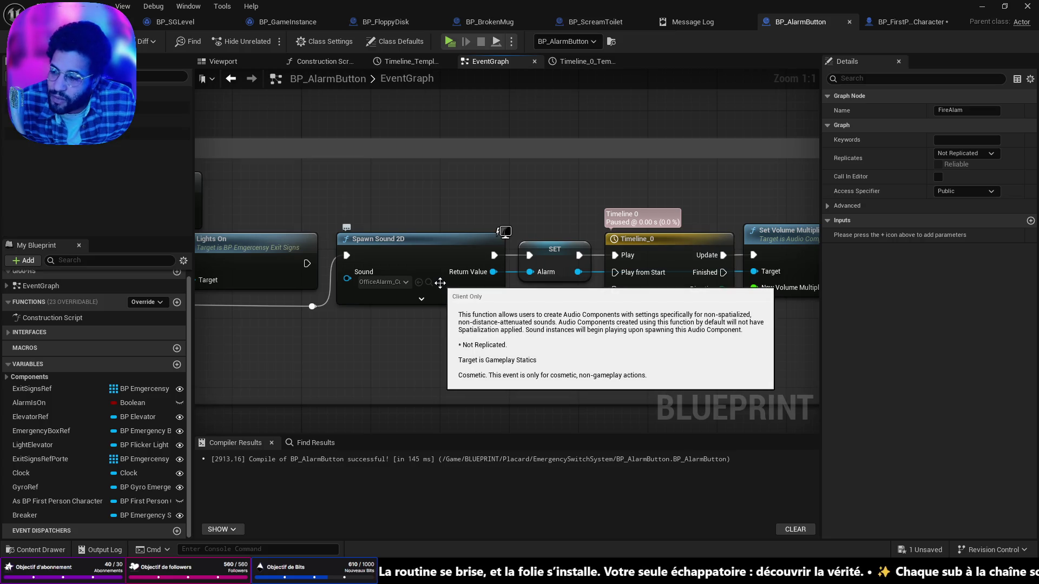
left_click_drag(442, 283, 291, 303)
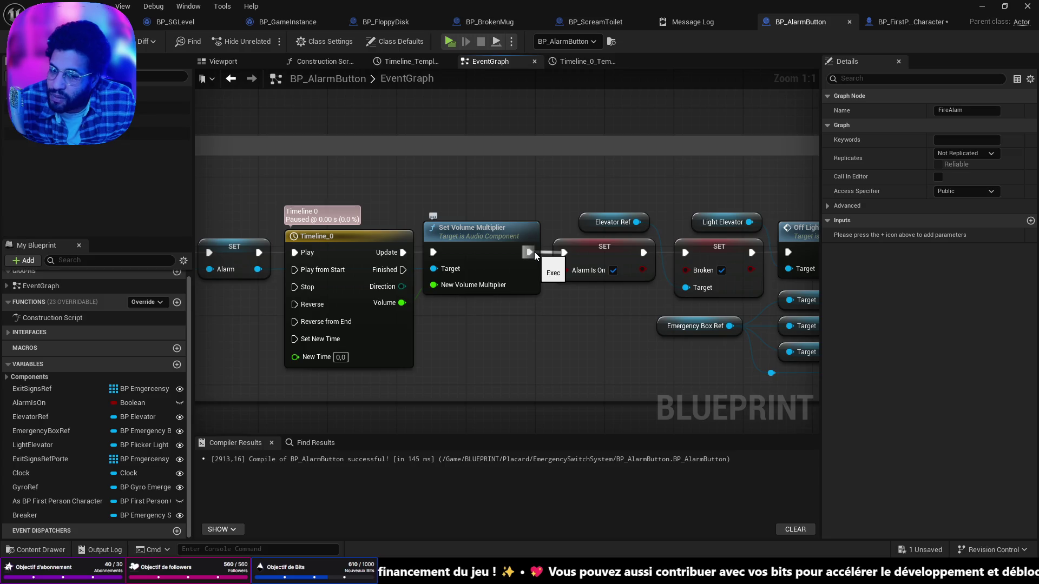
scroll(535, 251, "down", 2)
left_click_drag(626, 252, 450, 266)
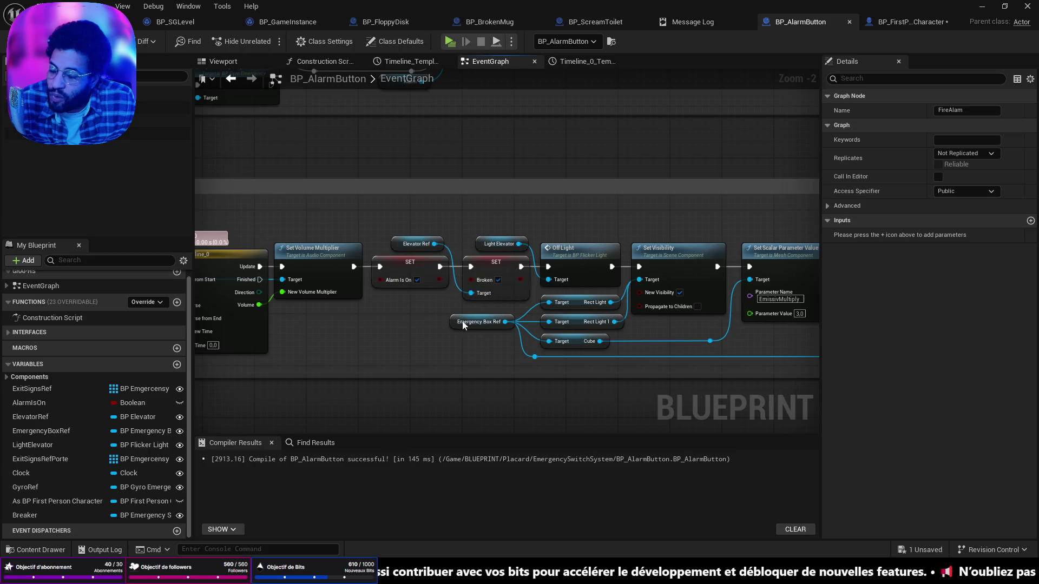
left_click_drag(465, 323, 473, 342)
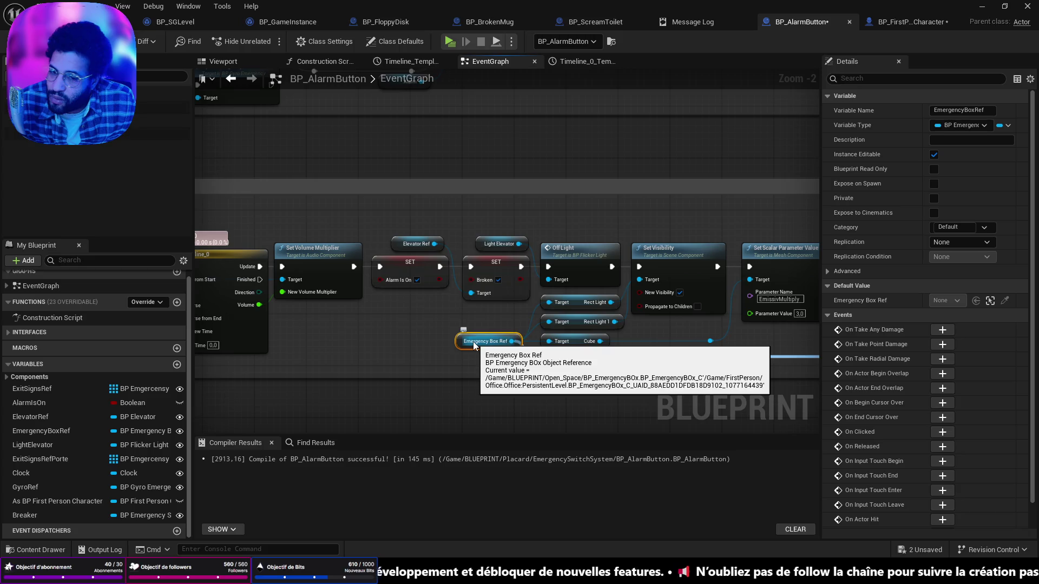
Nudge Unlock right and slide the Emergency Box Ref reroute knot slightly left
left_click(536, 357)
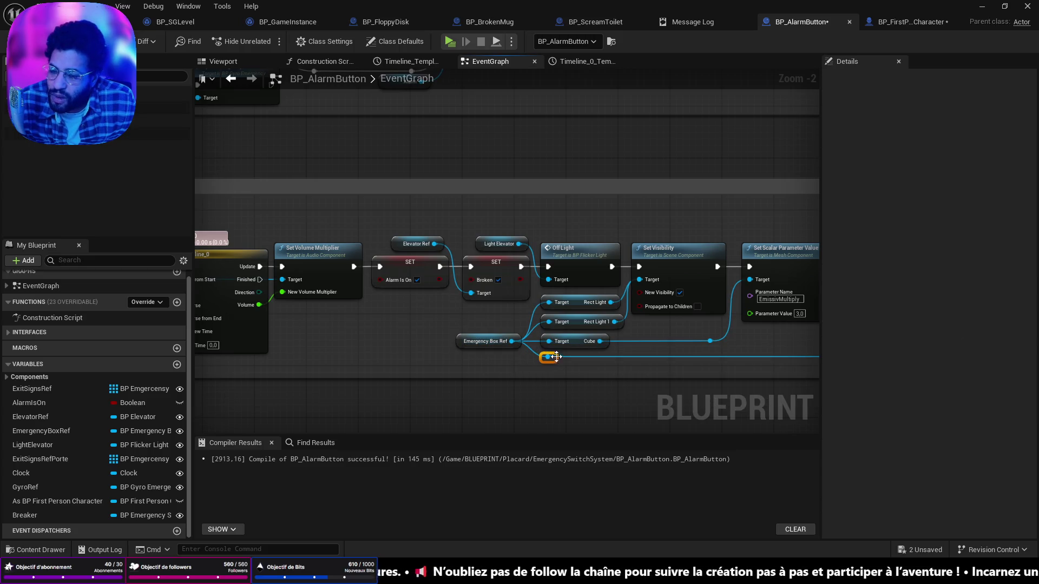
mouse_move(656, 355)
left_mouse_down()
mouse_move(424, 340)
mouse_move(379, 324)
left_mouse_up()
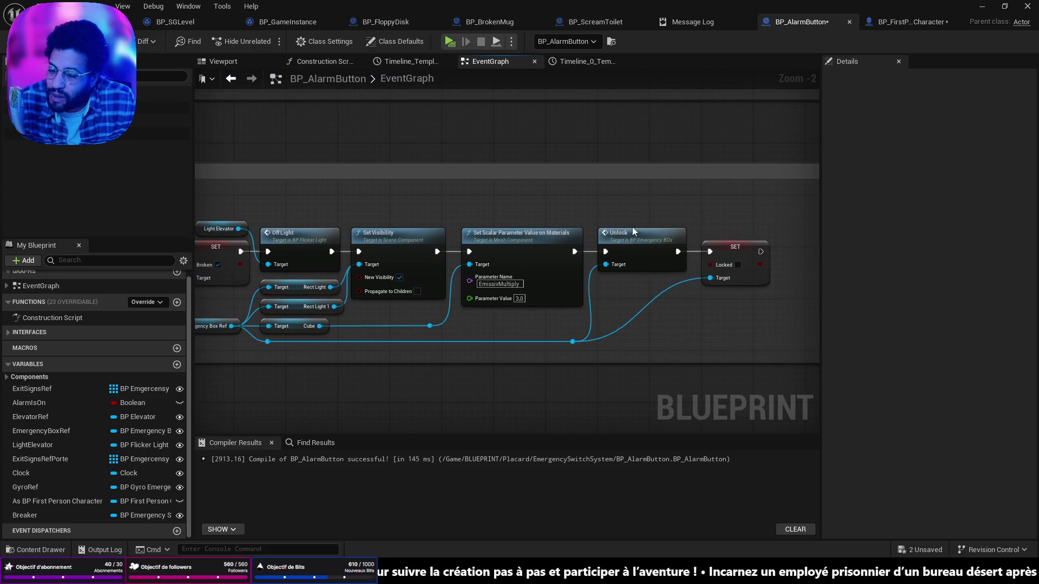
left_click_drag(646, 233, 653, 234)
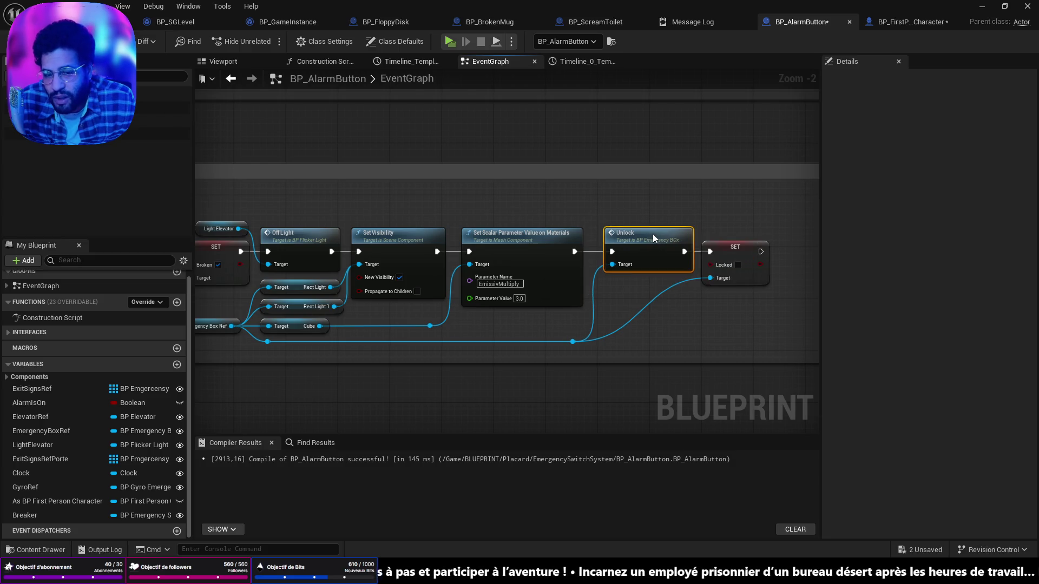
left_click(572, 341)
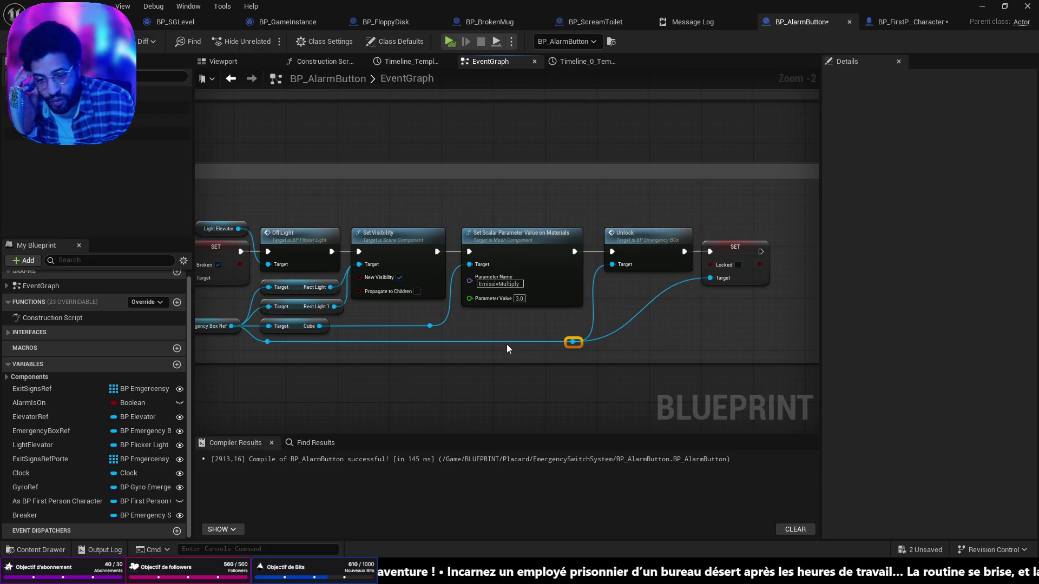
left_click(563, 342)
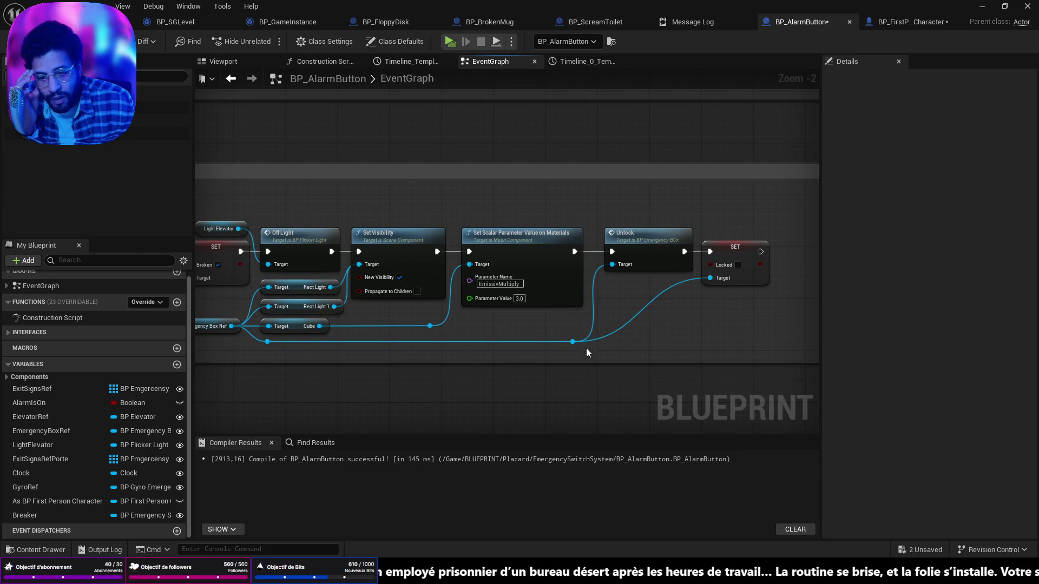
mouse_move(567, 339)
left_mouse_down()
mouse_move(544, 337)
mouse_move(554, 337)
left_mouse_up()
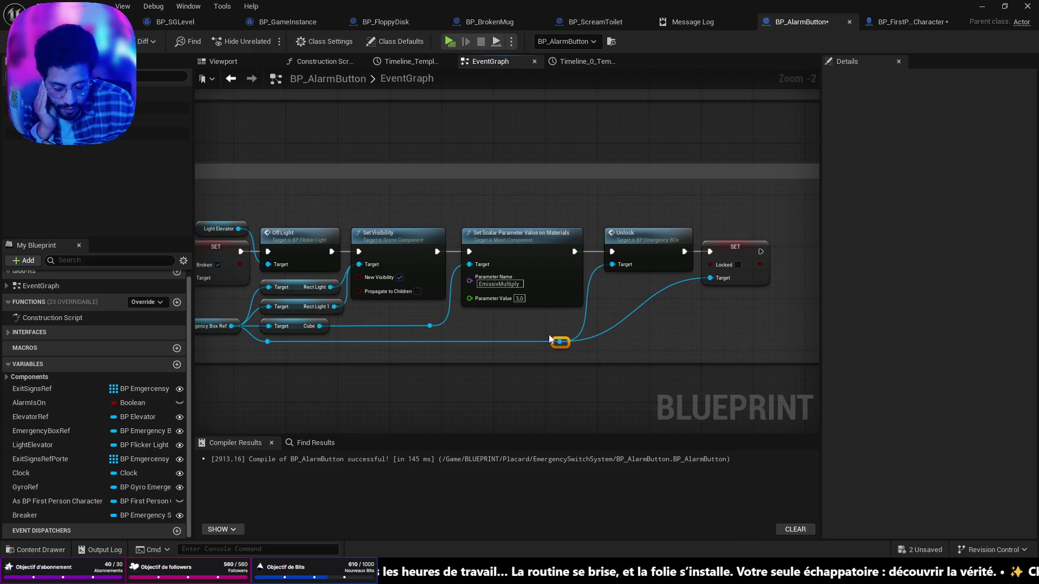